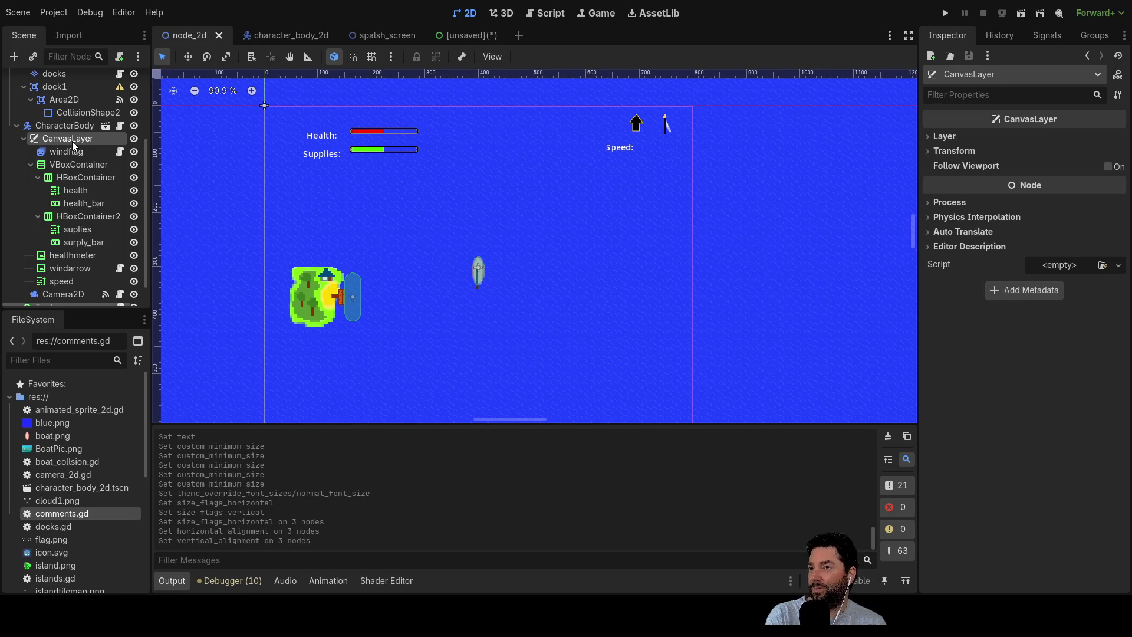
# Switch to the unsaved TradeMenu scene and save it as trade_menu.
pyautogui.click(469, 30)
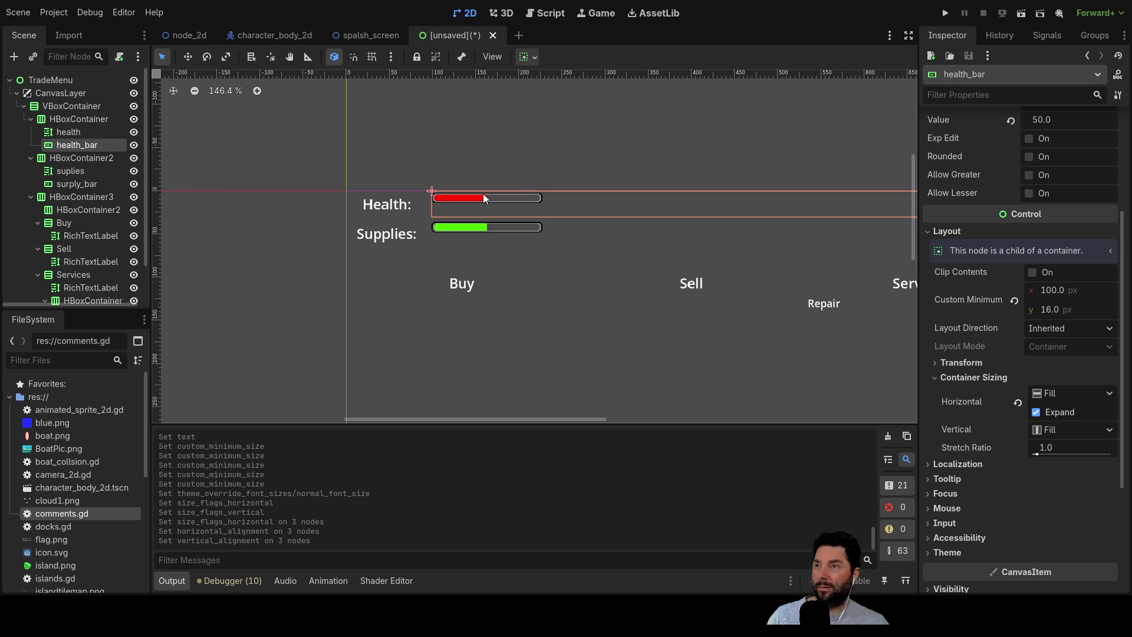
pyautogui.hotkey('ctrl', 's')
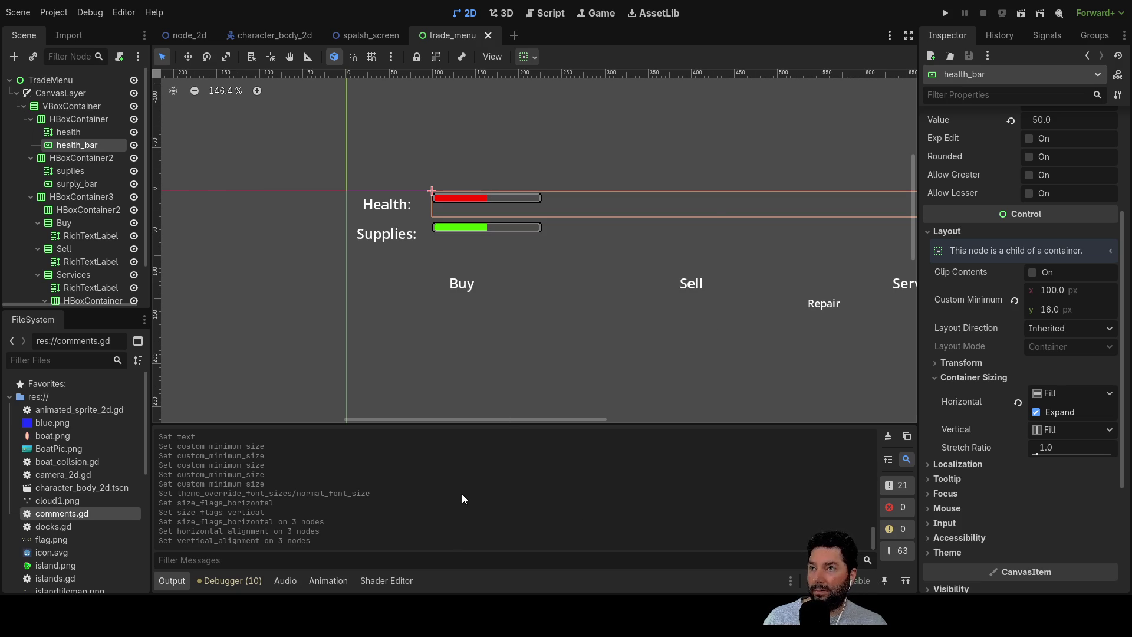
pyautogui.scroll(-3, 515, 330)
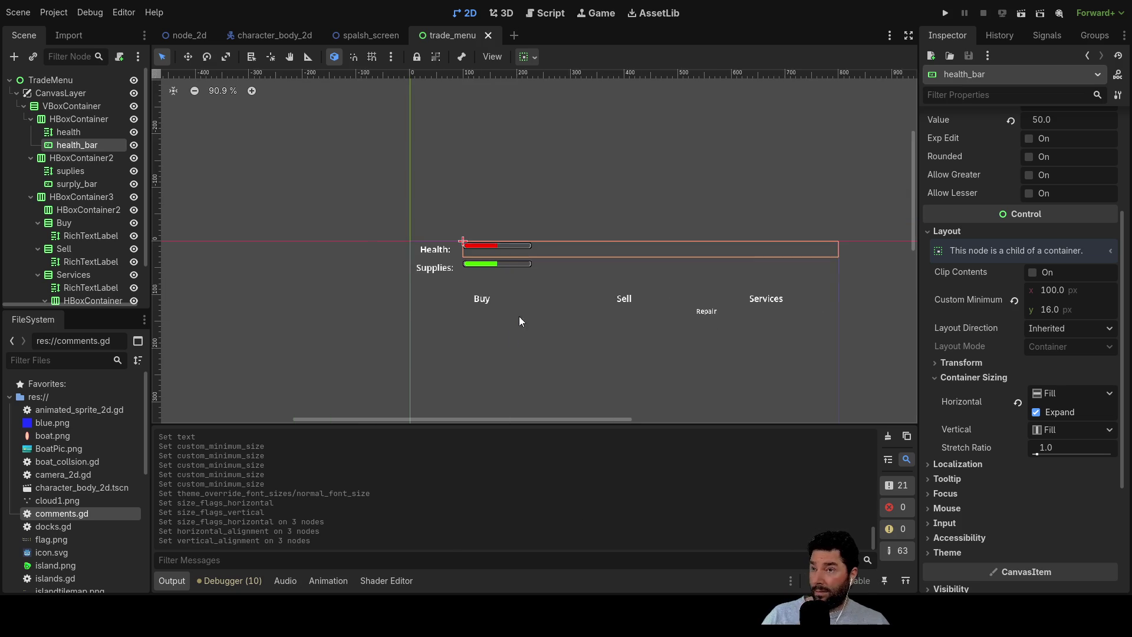
pyautogui.scroll(-1, 104, 214)
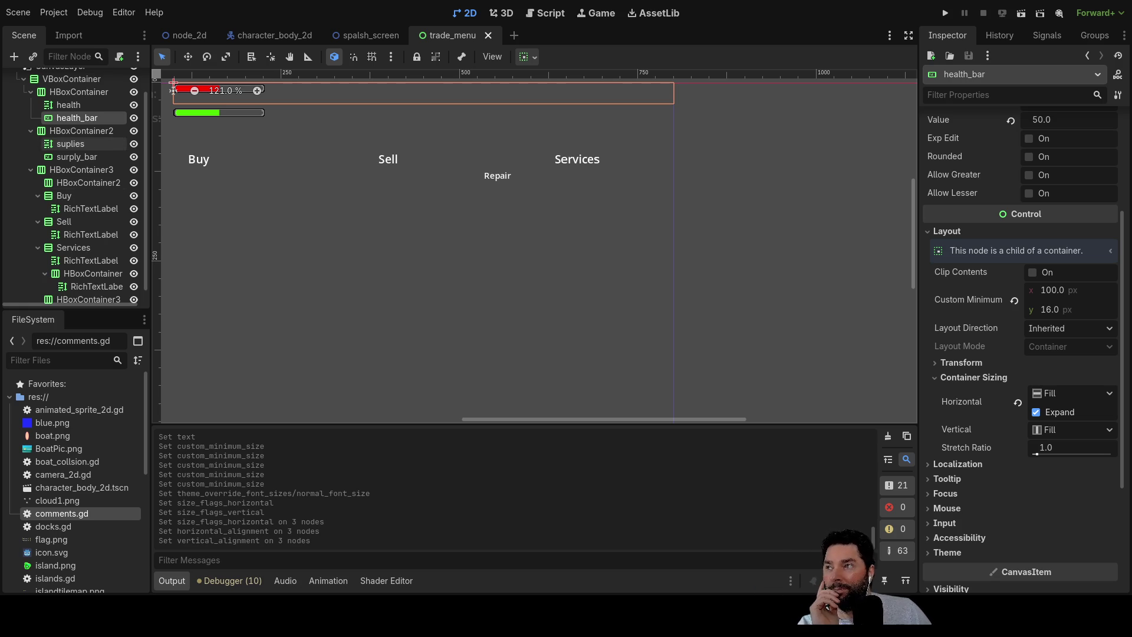
# Move the new TextureRect directly under TradeMenu, above CanvasLayer, as the background node.
pyautogui.scroll(2, 76, 144)
pyautogui.click(58, 82)
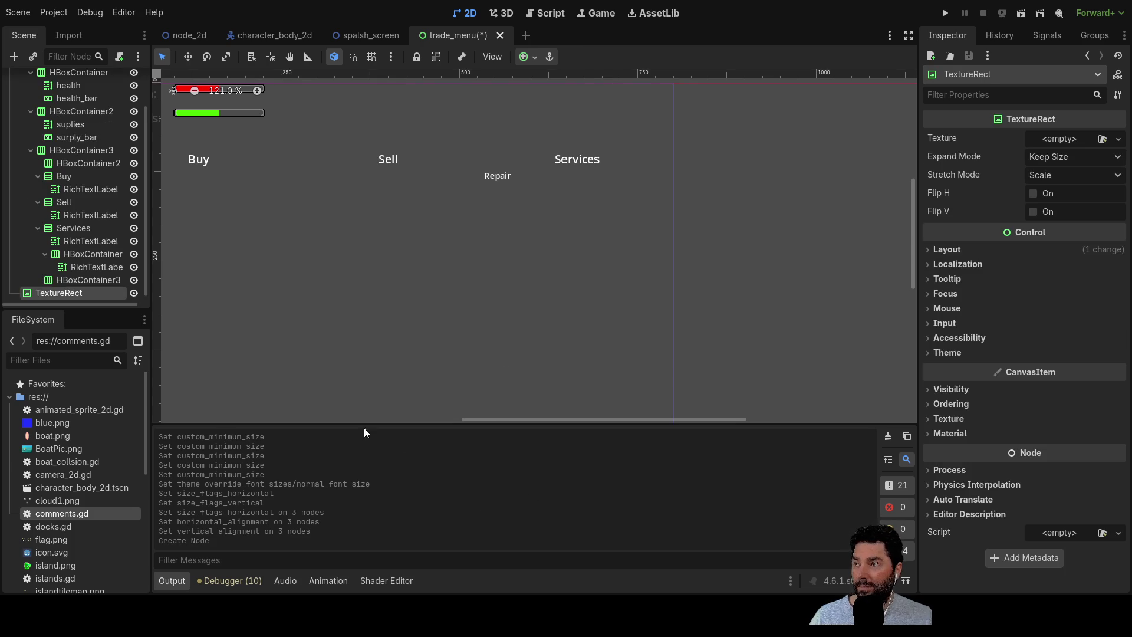
pyautogui.moveTo(56, 291)
pyautogui.mouseDown()
pyautogui.moveTo(82, 108)
pyautogui.moveTo(71, 76)
pyautogui.moveTo(45, 84)
pyautogui.mouseUp()
pyautogui.moveTo(44, 288); pyautogui.dragTo(41, 90)
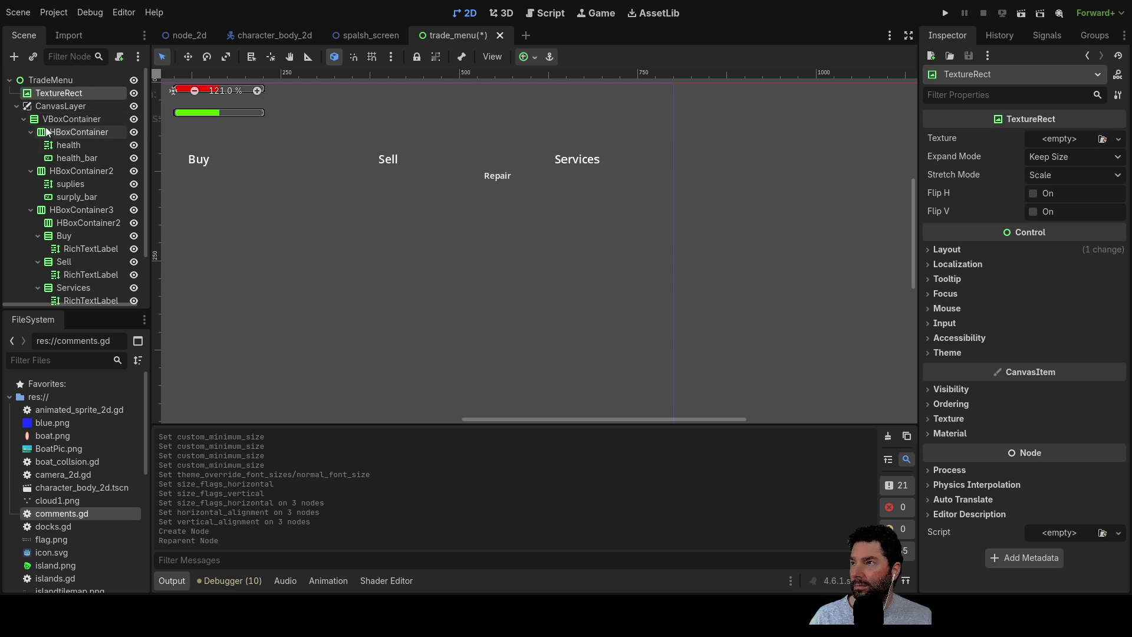
pyautogui.click(65, 107)
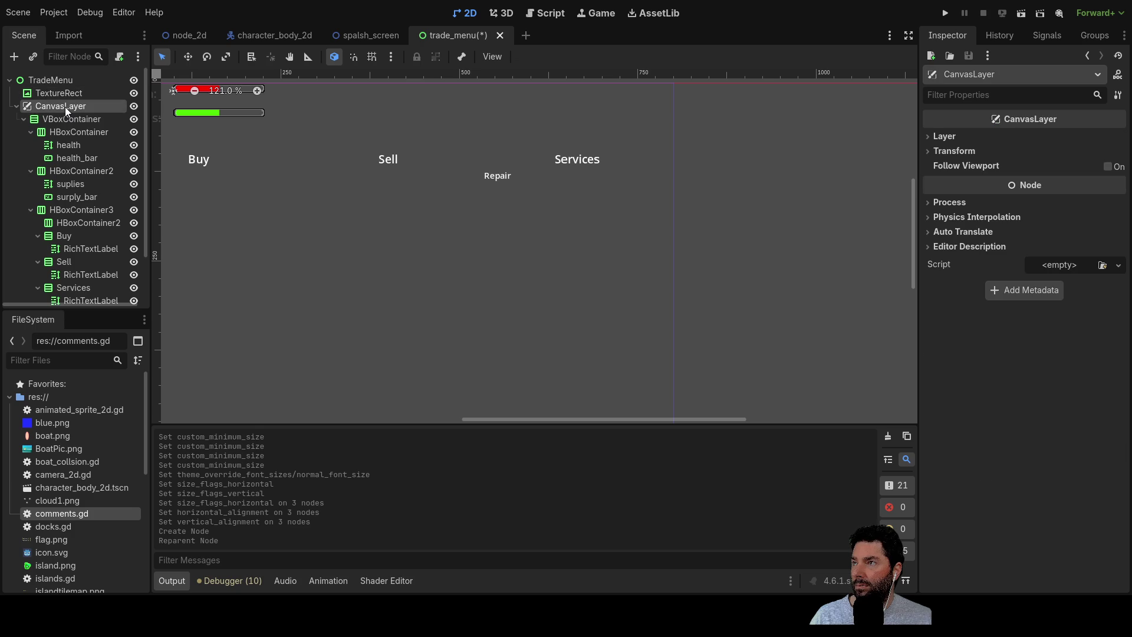
pyautogui.click(62, 94)
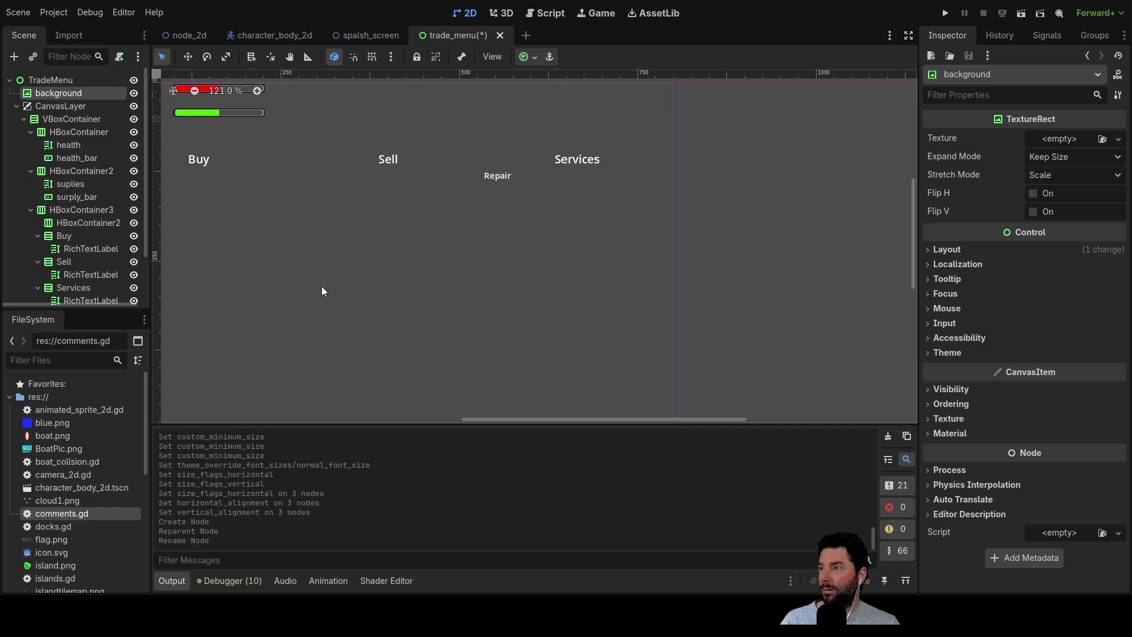
pyautogui.hscroll(-3, 576, 302)
pyautogui.scroll(2, 575, 303)
pyautogui.scroll(-4, 492, 293)
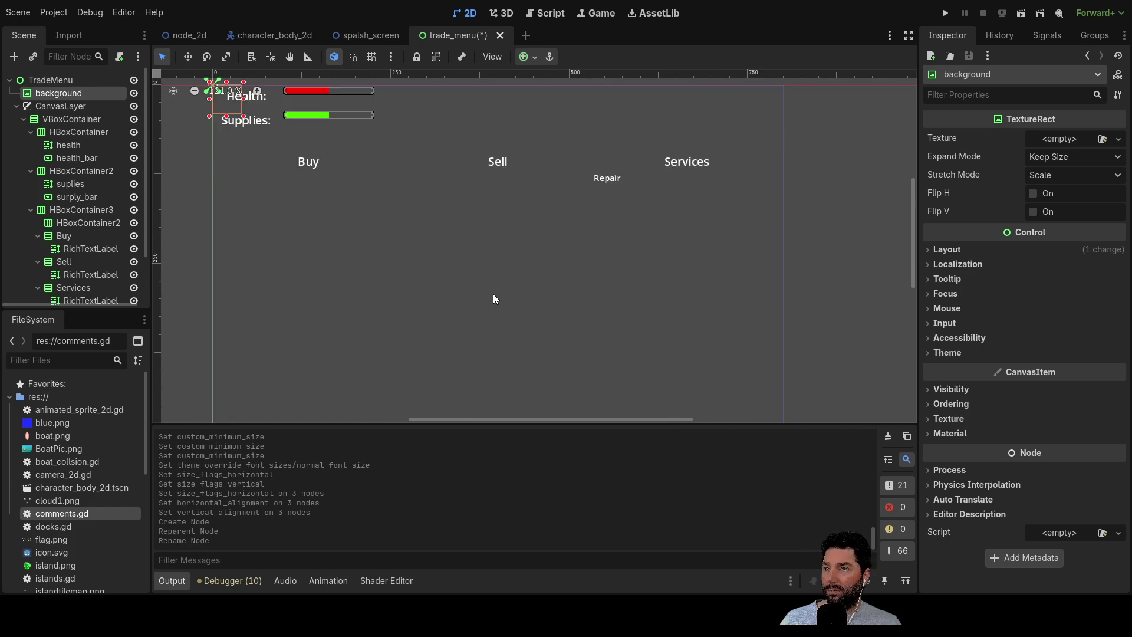
pyautogui.scroll(-3, 497, 288)
pyautogui.moveTo(535, 305); pyautogui.dragTo(492, 290)
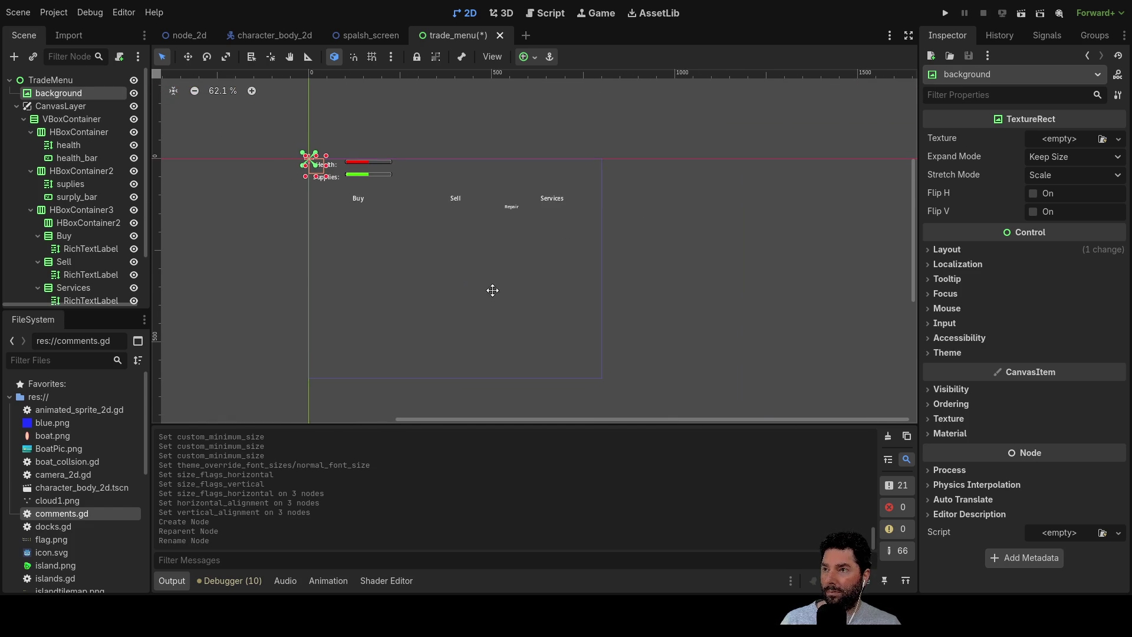
pyautogui.scroll(1, 404, 274)
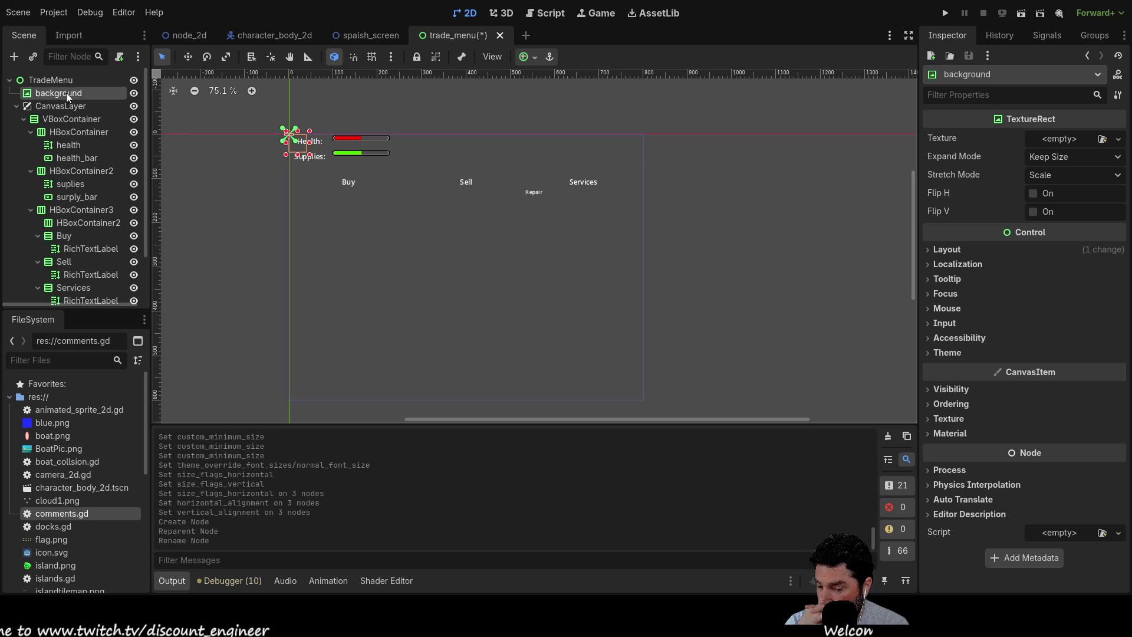
pyautogui.click(586, 182)
pyautogui.click(466, 181)
pyautogui.click(339, 183)
pyautogui.click(458, 178)
pyautogui.click(573, 183)
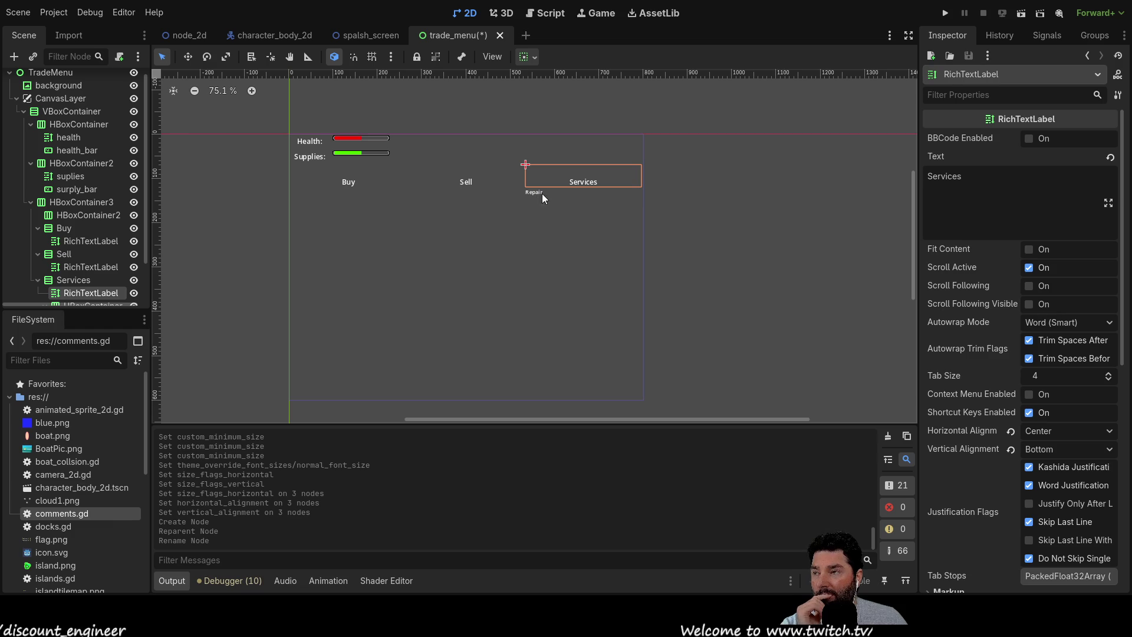
pyautogui.scroll(-4, 570, 194)
pyautogui.scroll(10, 569, 197)
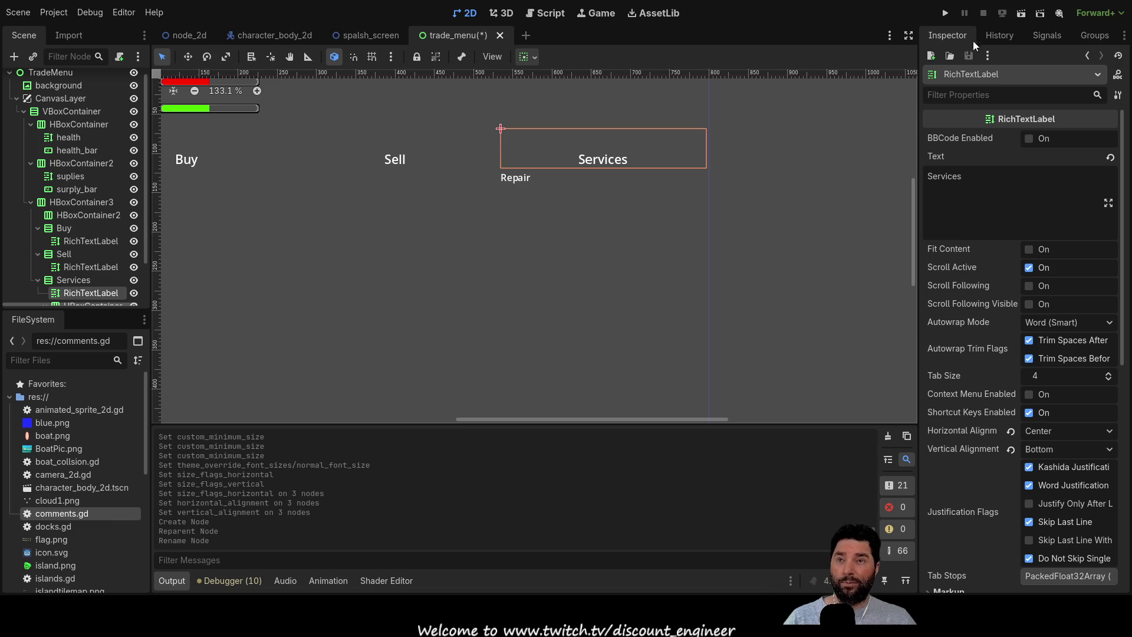
pyautogui.click(945, 13)
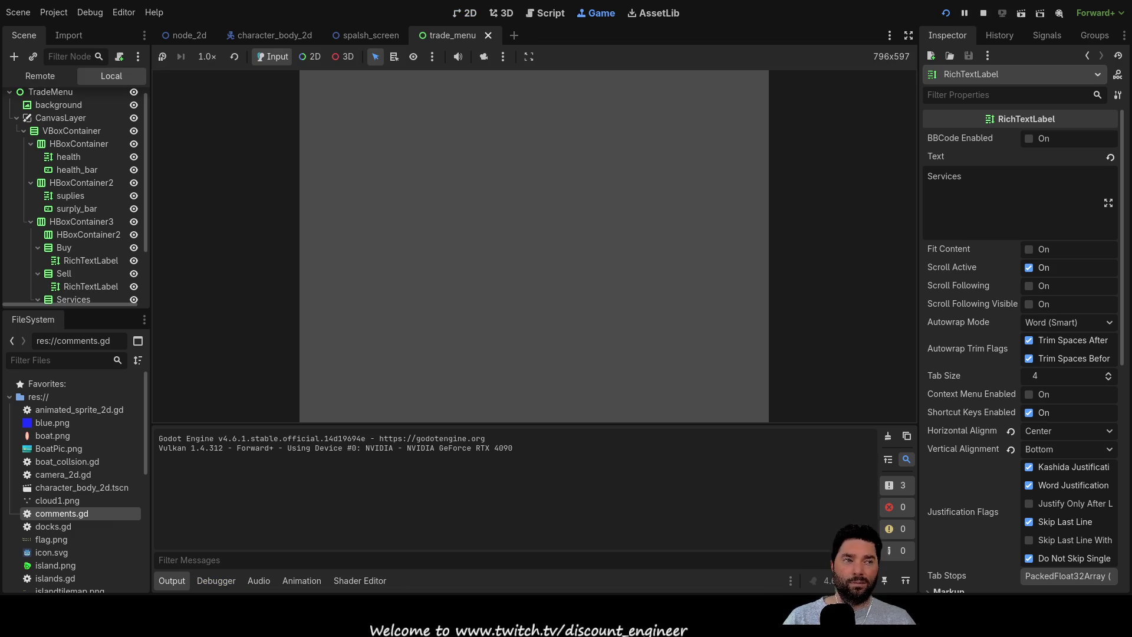
pyautogui.click(427, 88)
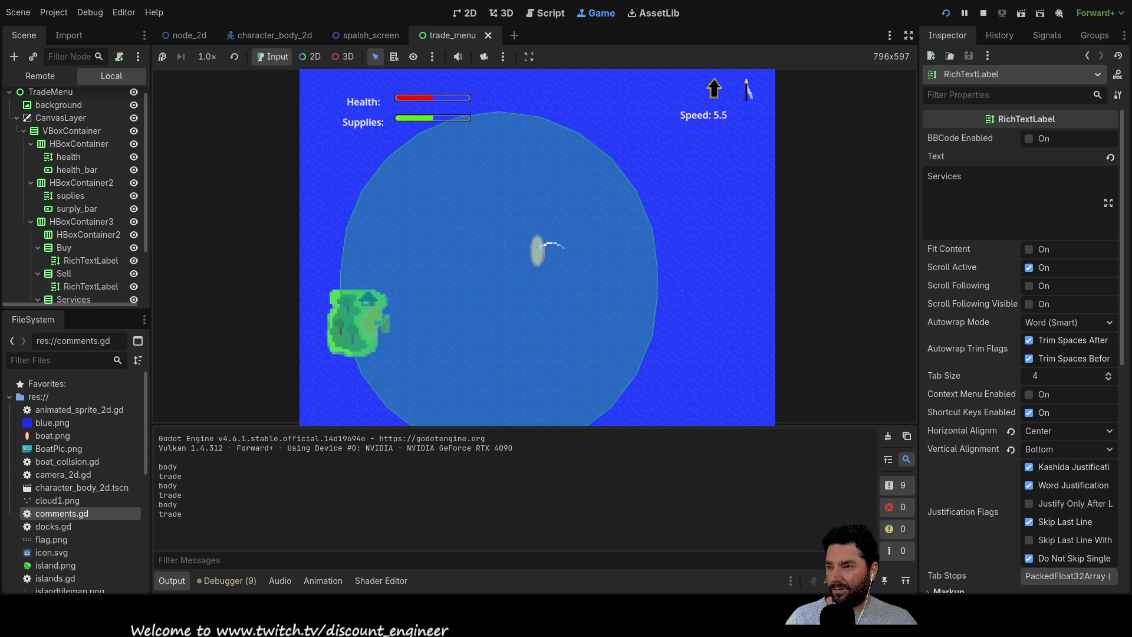
pyautogui.press('Right')
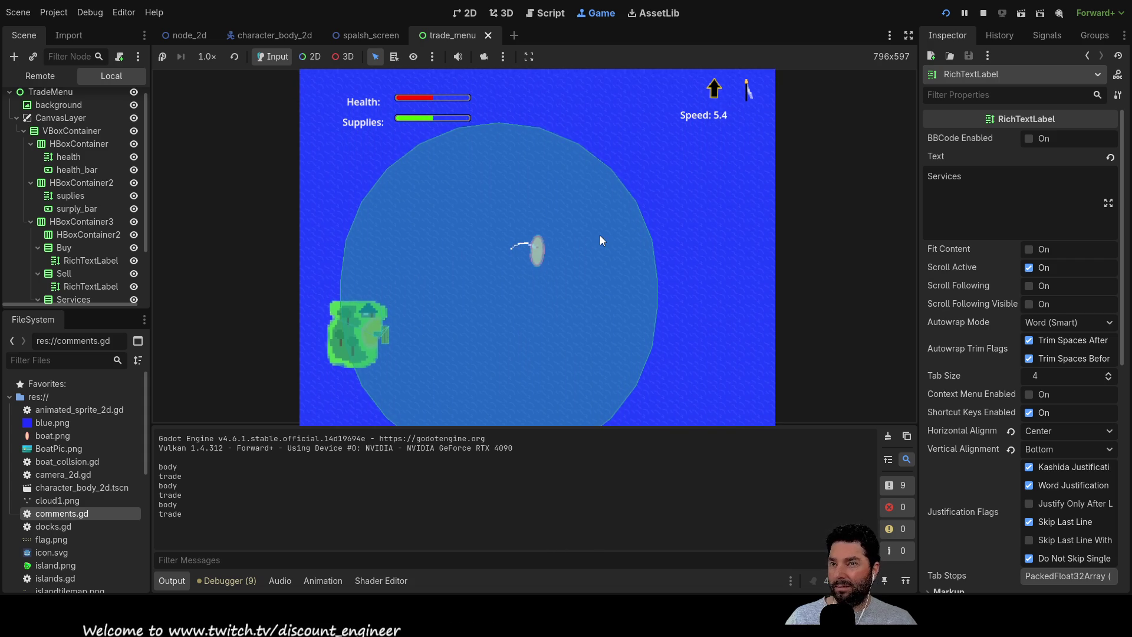
pyautogui.press('Up')
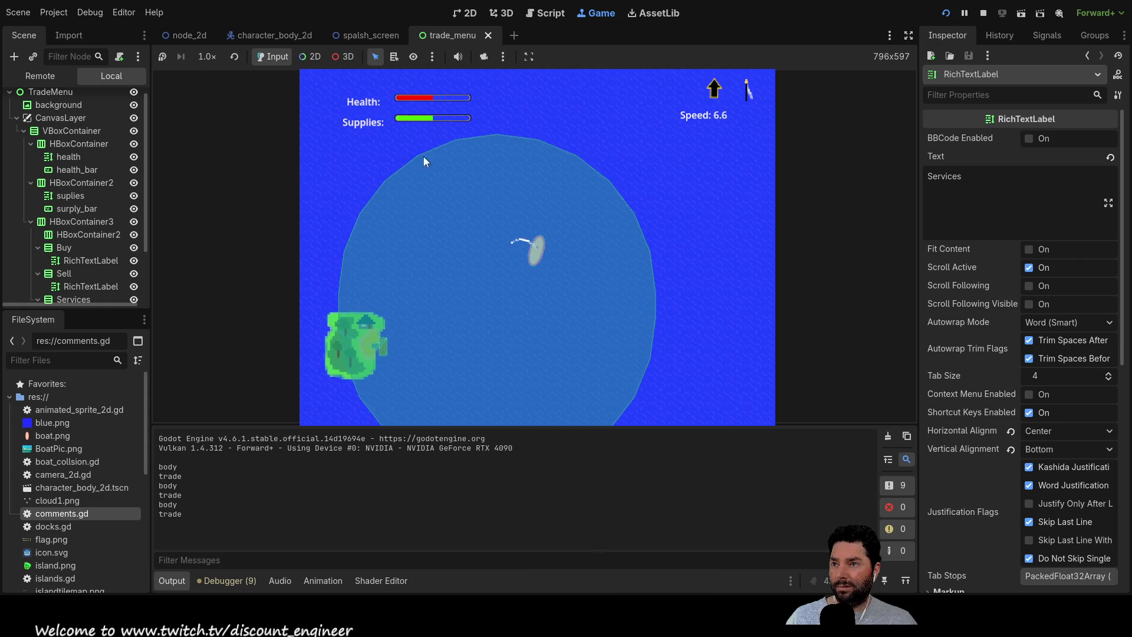
pyautogui.click(207, 56)
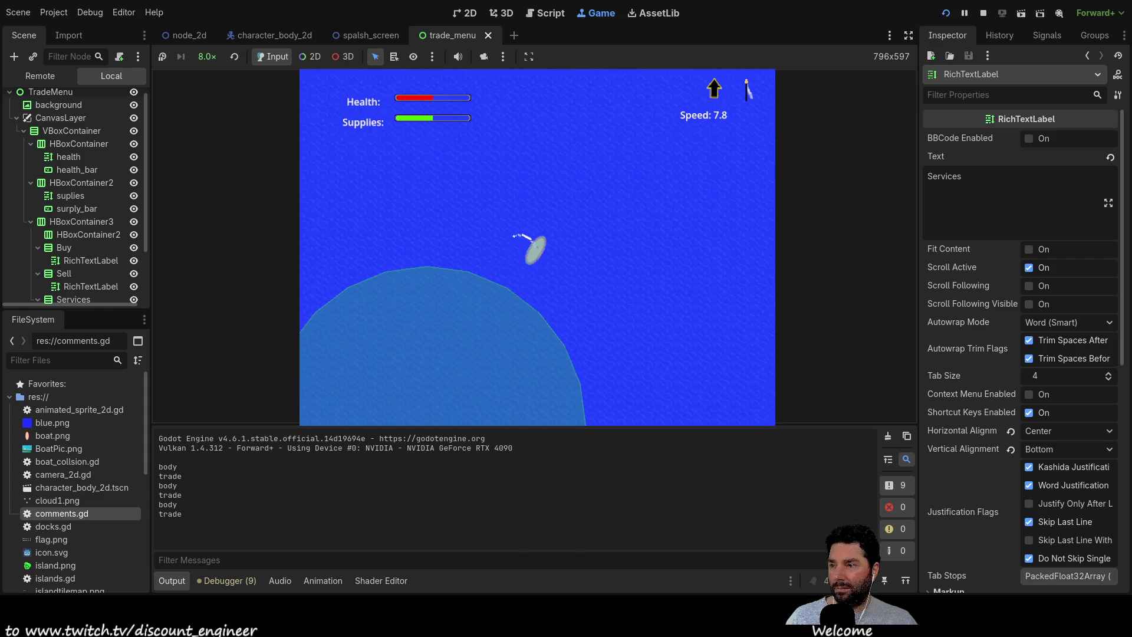
pyautogui.press('Down')
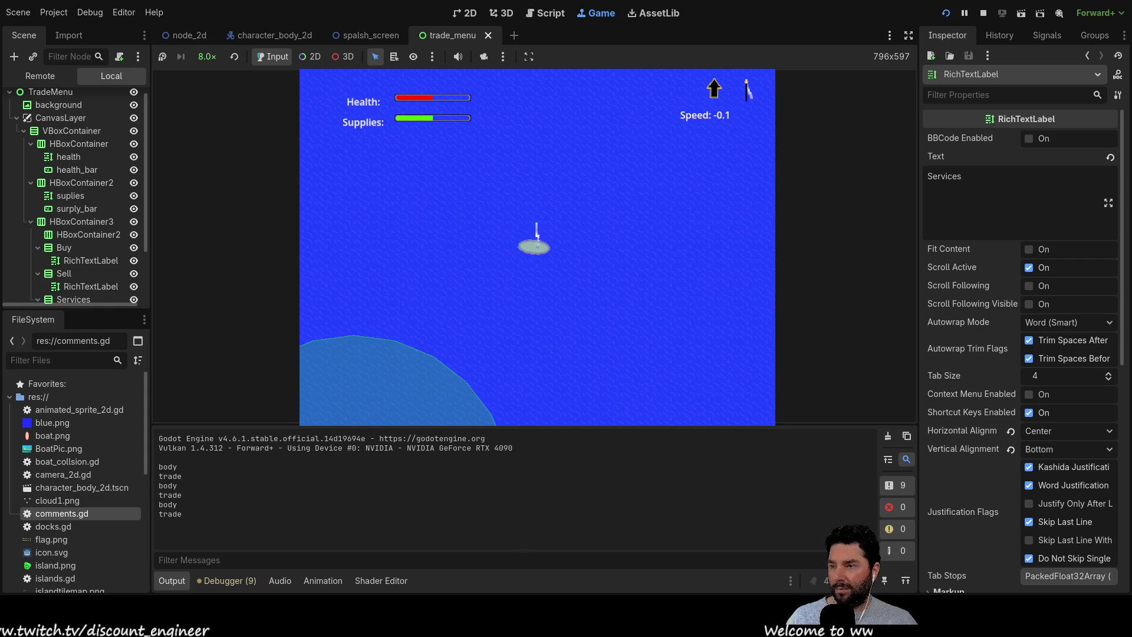
pyautogui.press('Up')
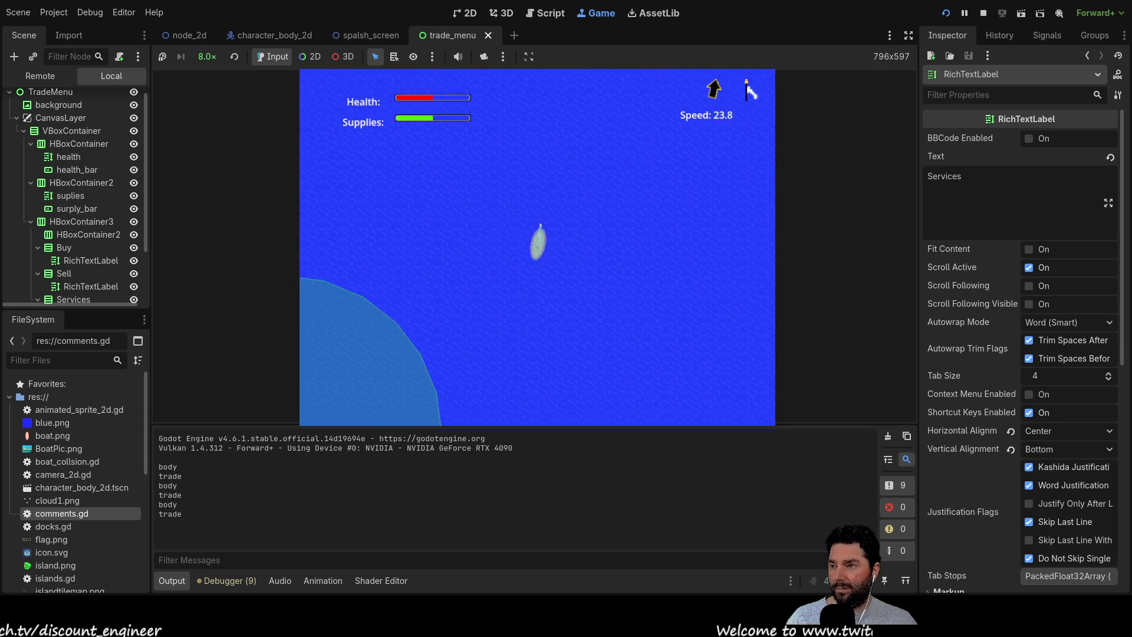
pyautogui.press('Down')
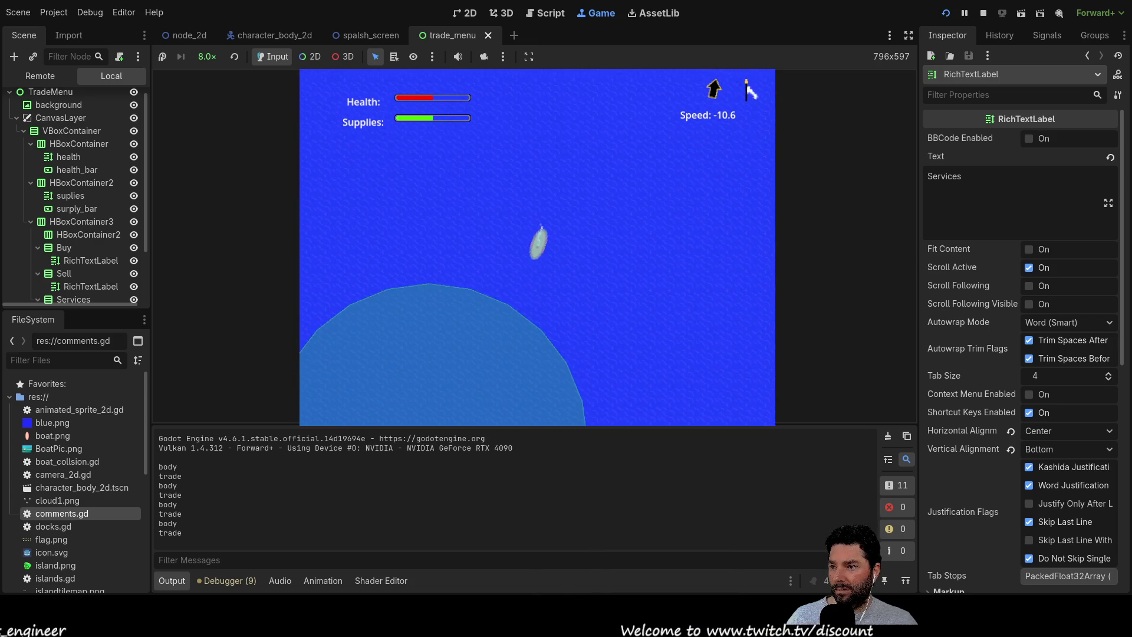
pyautogui.press('Up')
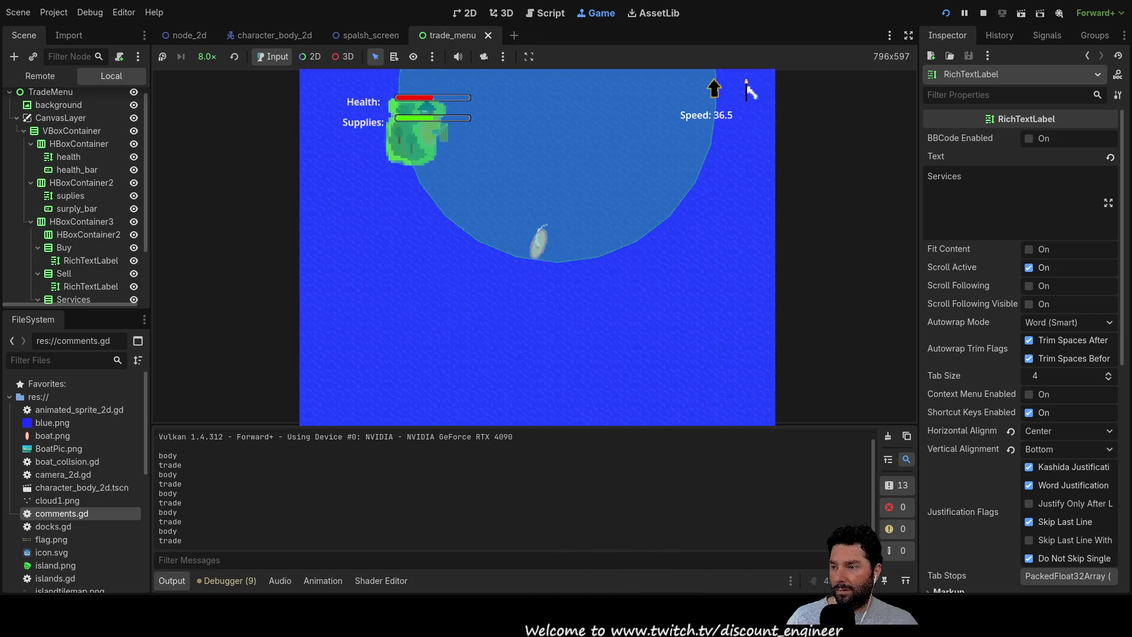
pyautogui.press('Right')
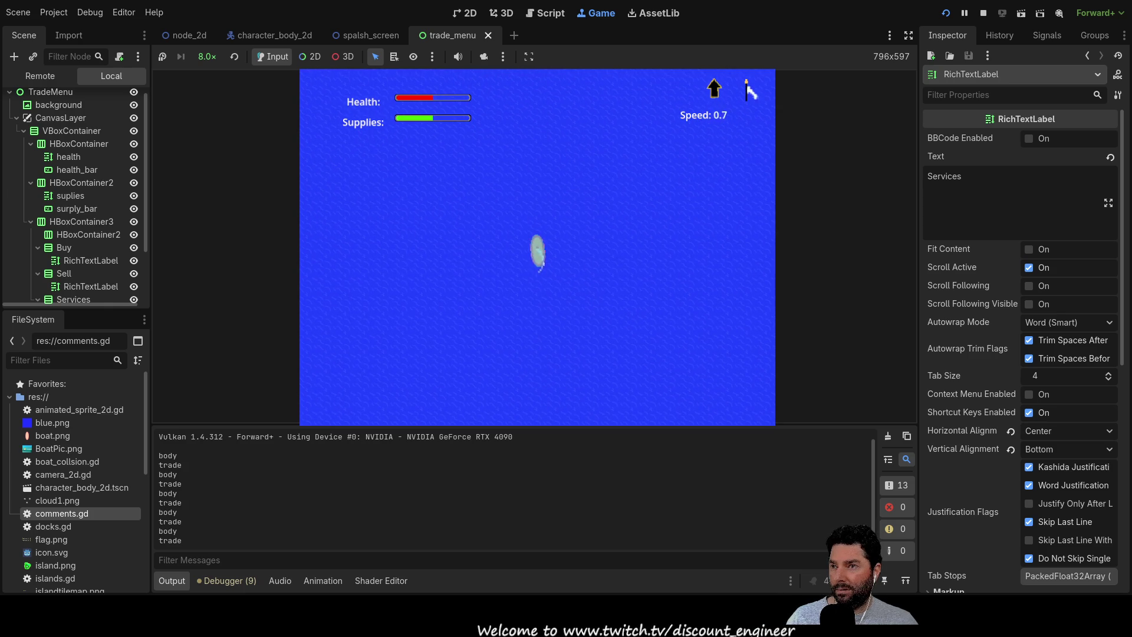
pyautogui.press('Up')
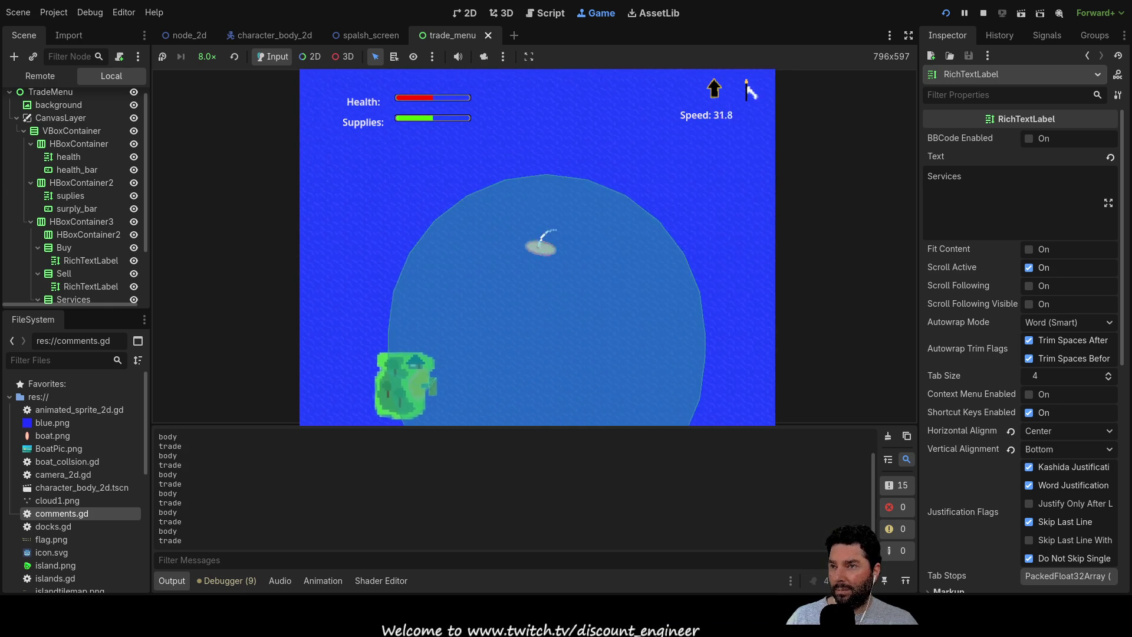
pyautogui.press('Down')
pyautogui.press('Left')
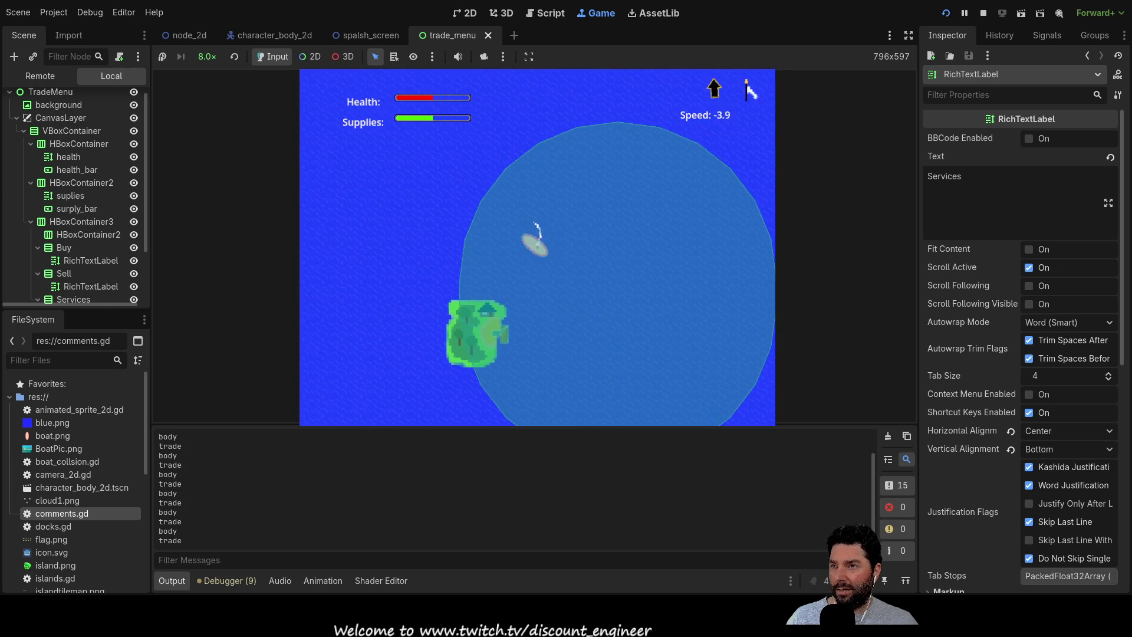
pyautogui.press('Up')
pyautogui.press('Left')
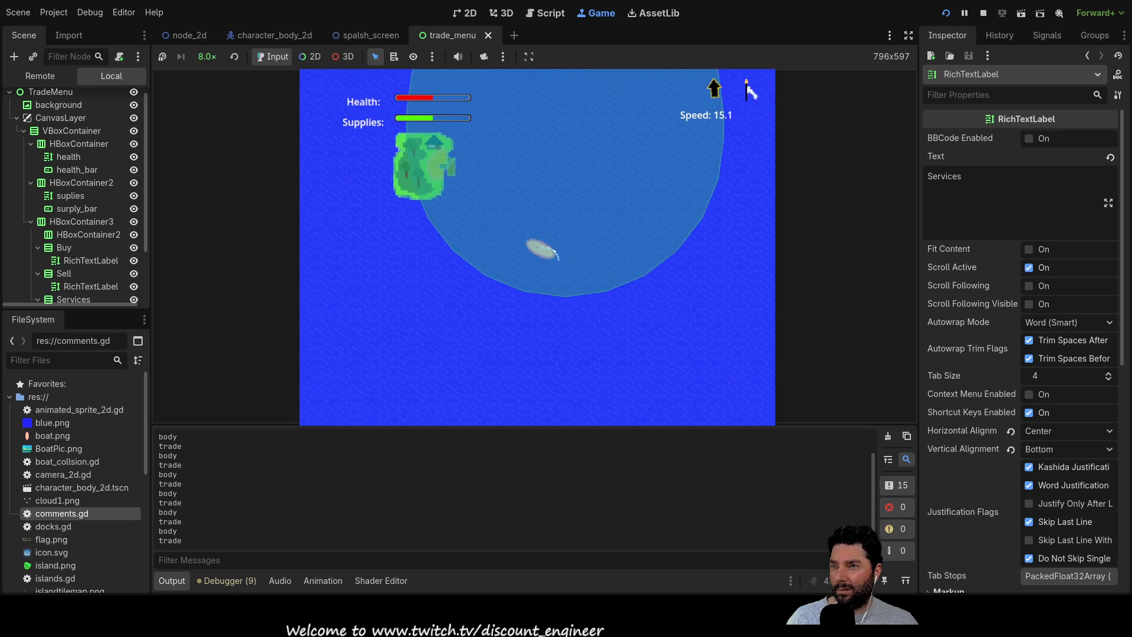
pyautogui.press('Left')
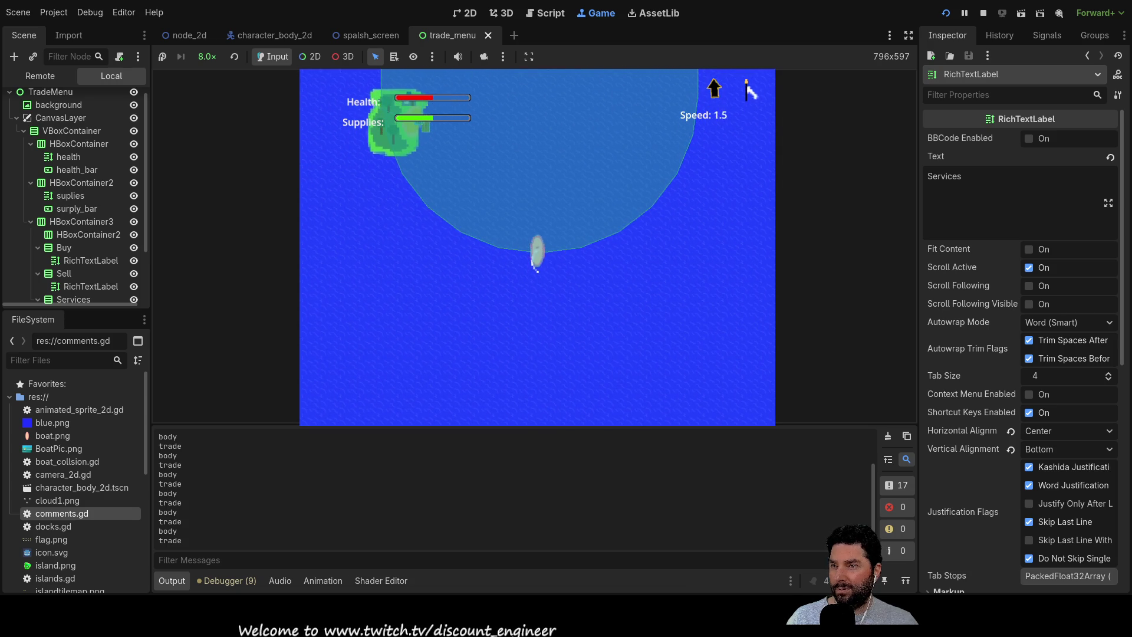
pyautogui.press('Up')
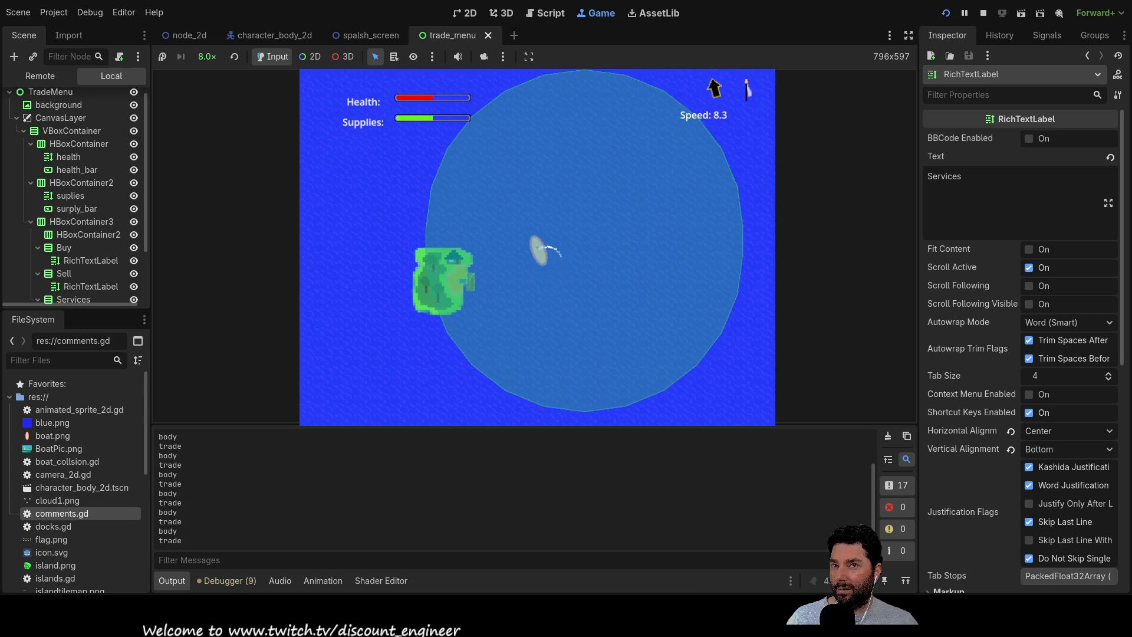
pyautogui.press('F8')
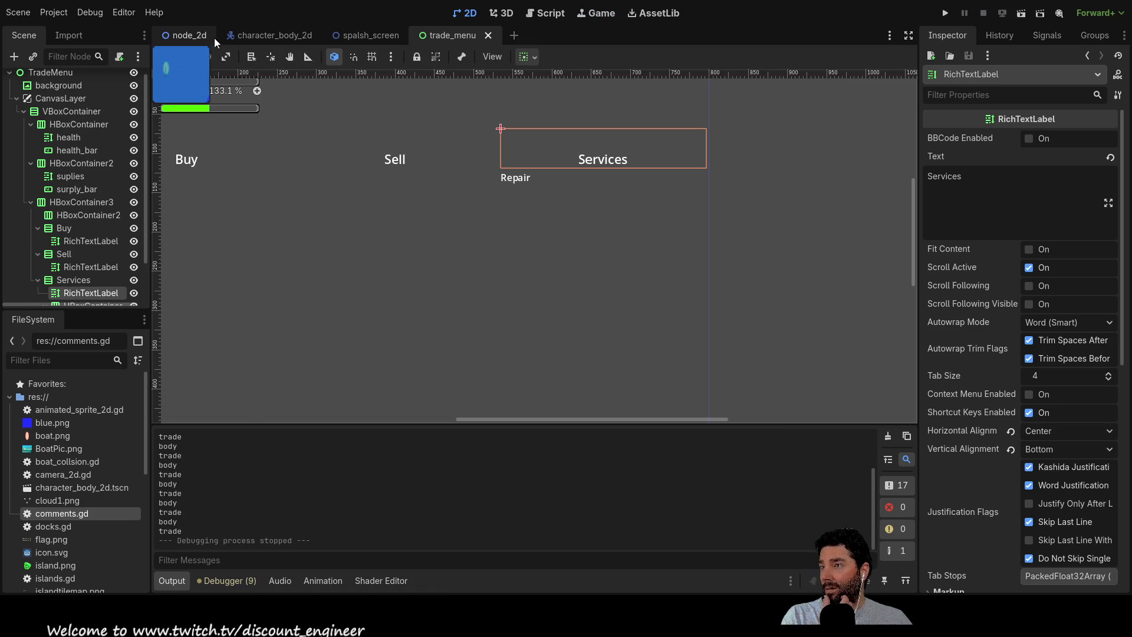
# Run the project and test-sail the boat in the sea level, then stop the game.
pyautogui.click(196, 35)
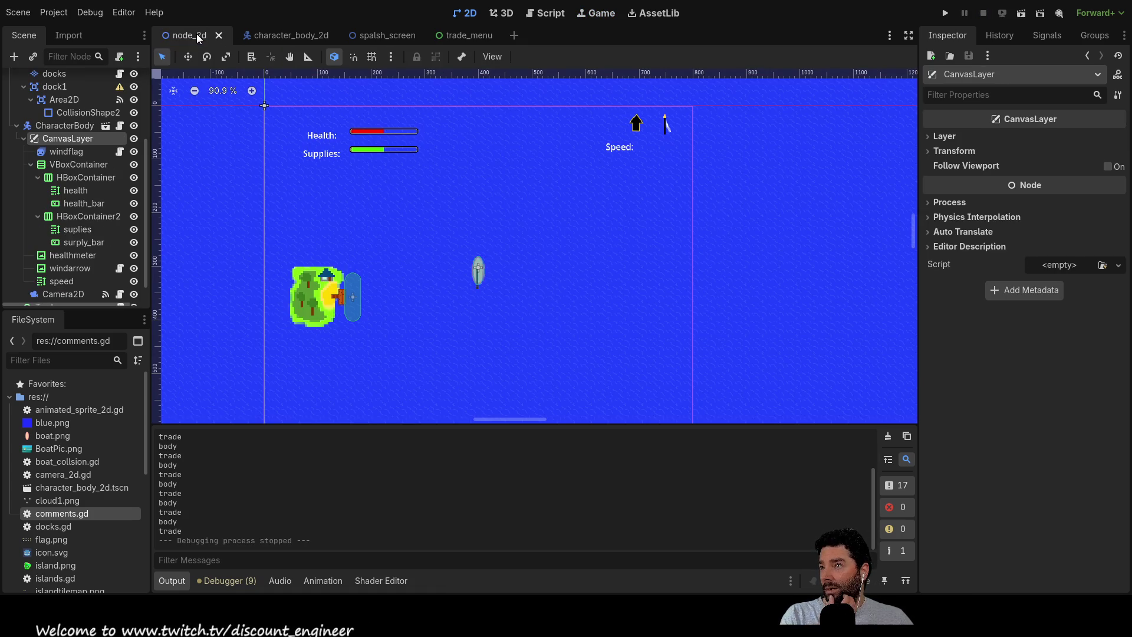
pyautogui.click(356, 303)
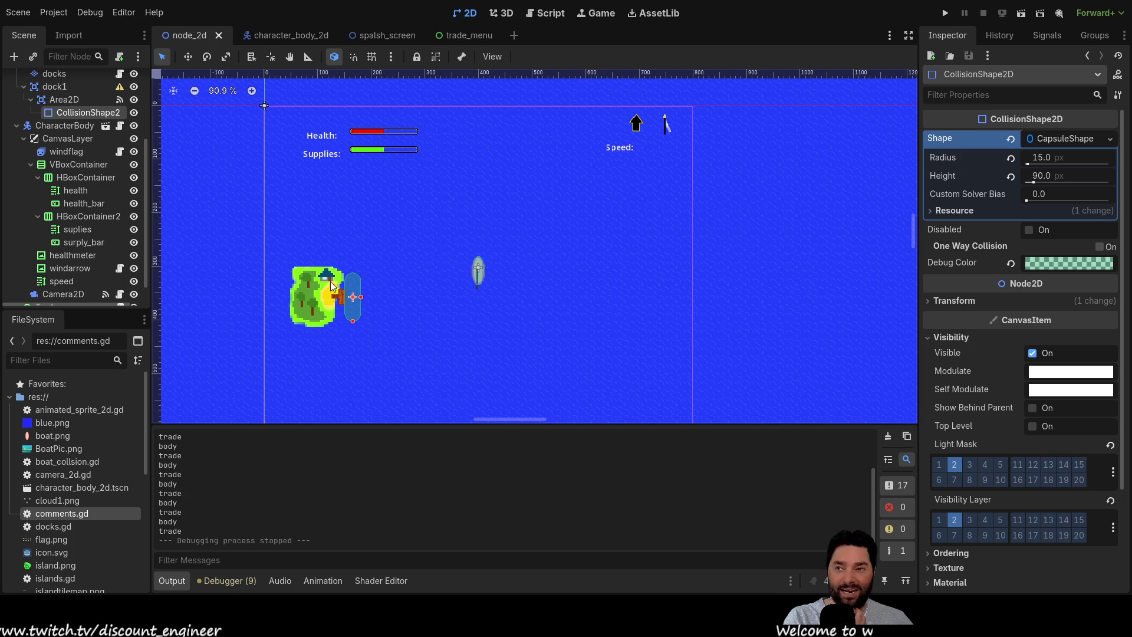
pyautogui.click(944, 13)
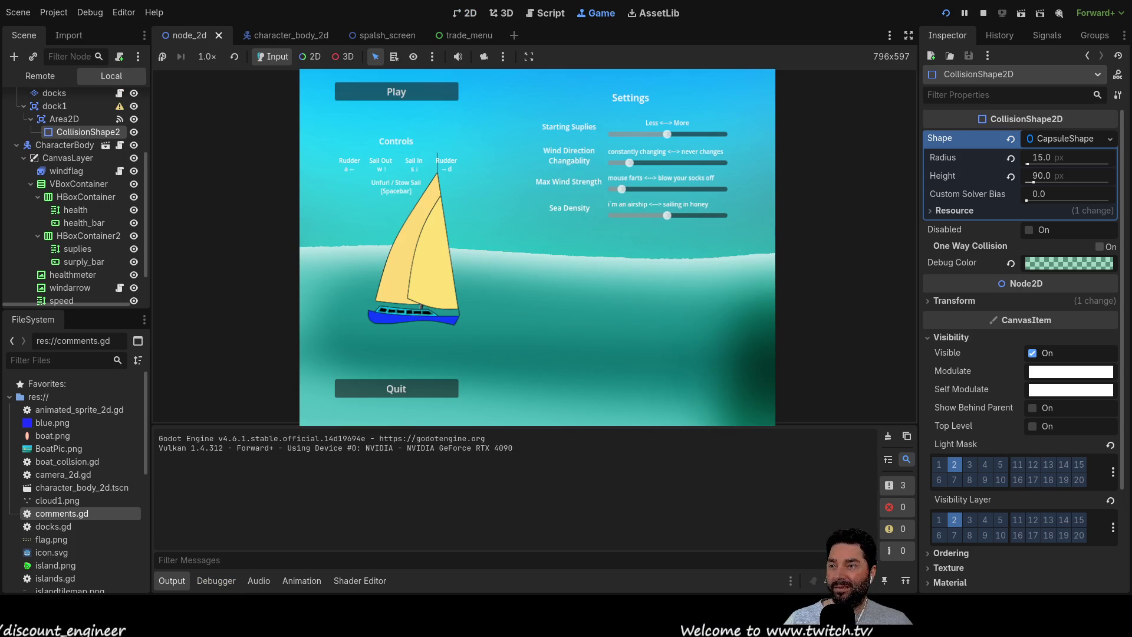
pyautogui.click(392, 88)
pyautogui.press('Up')
pyautogui.press('Up')
pyautogui.press('Up')
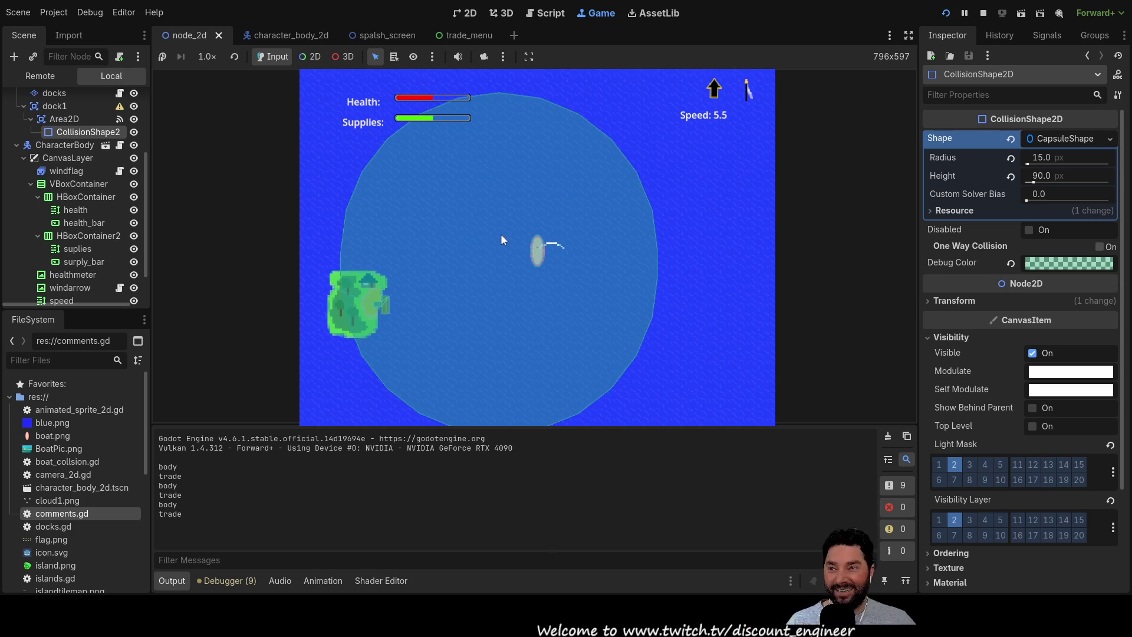
pyautogui.click(983, 12)
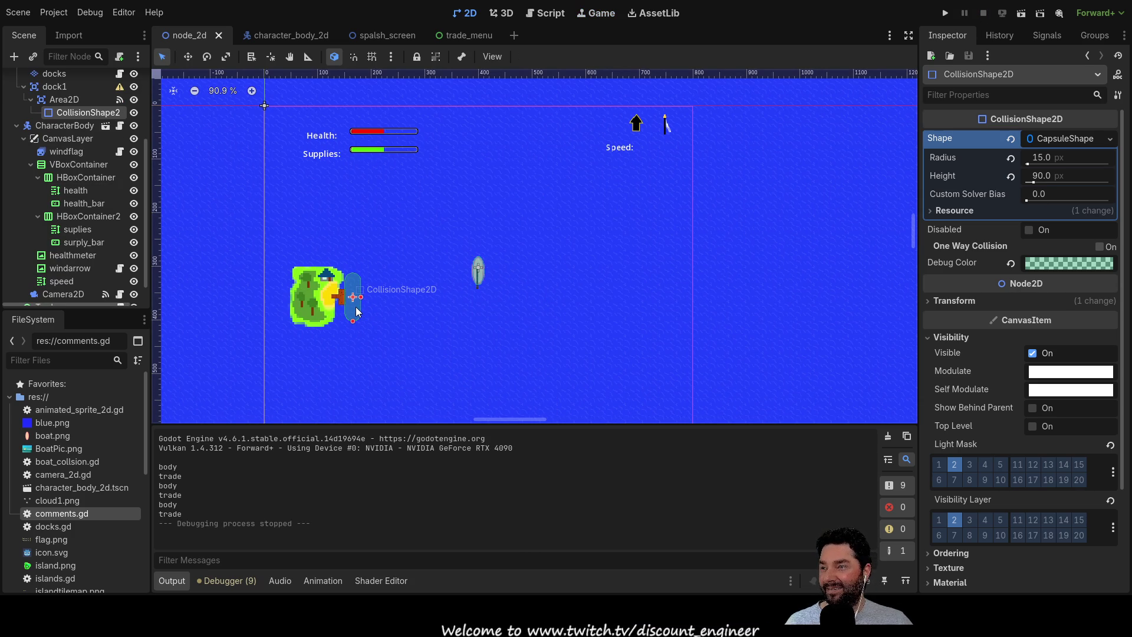
# Save the node_2d scene and relaunch the game to its title menu.
pyautogui.click(377, 313)
pyautogui.scroll(5, 378, 336)
pyautogui.scroll(10, 383, 304)
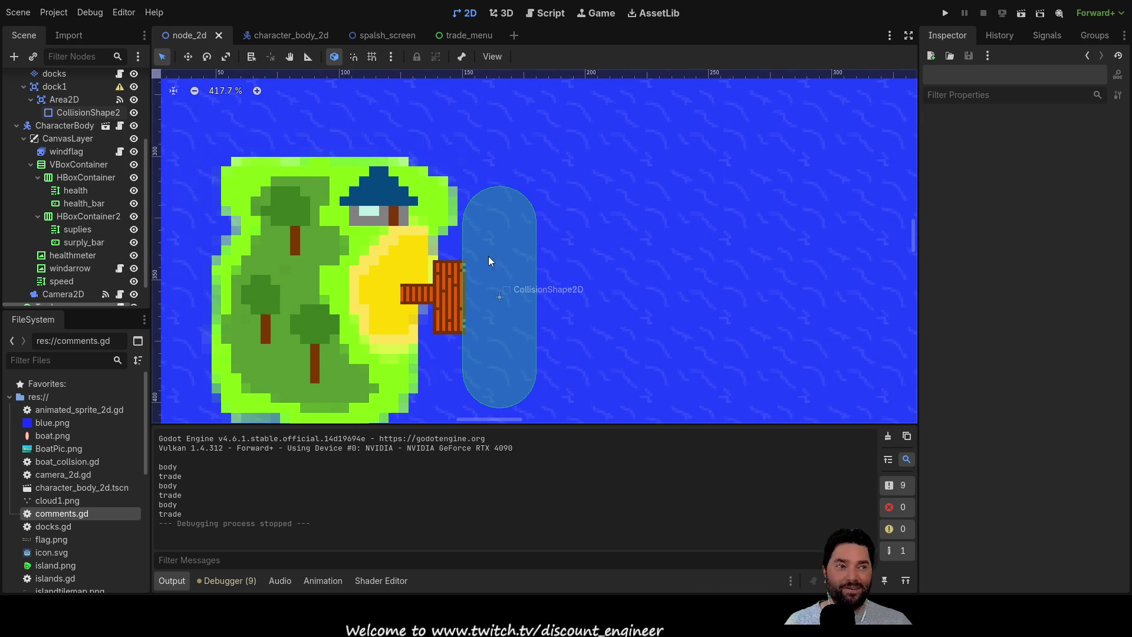
pyautogui.scroll(-7, 490, 313)
pyautogui.hscroll(3, 566, 283)
pyautogui.hotkey('ctrl', 's')
pyautogui.click(945, 13)
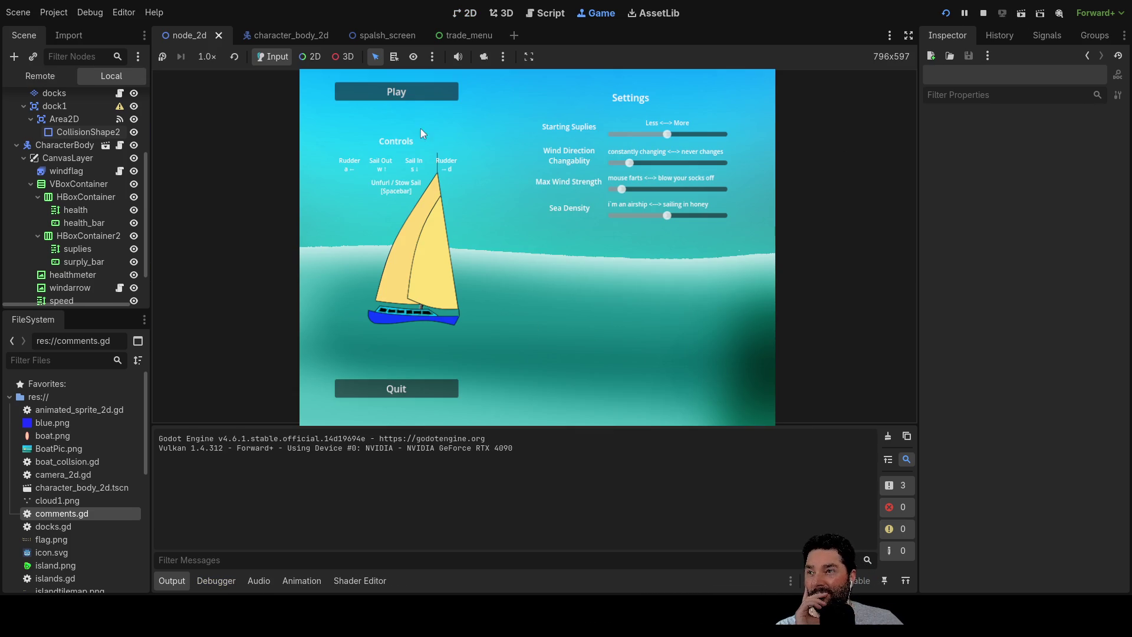
# Start the sea level, sail the boat to the island dock, and stop the game with F8.
pyautogui.click(412, 87)
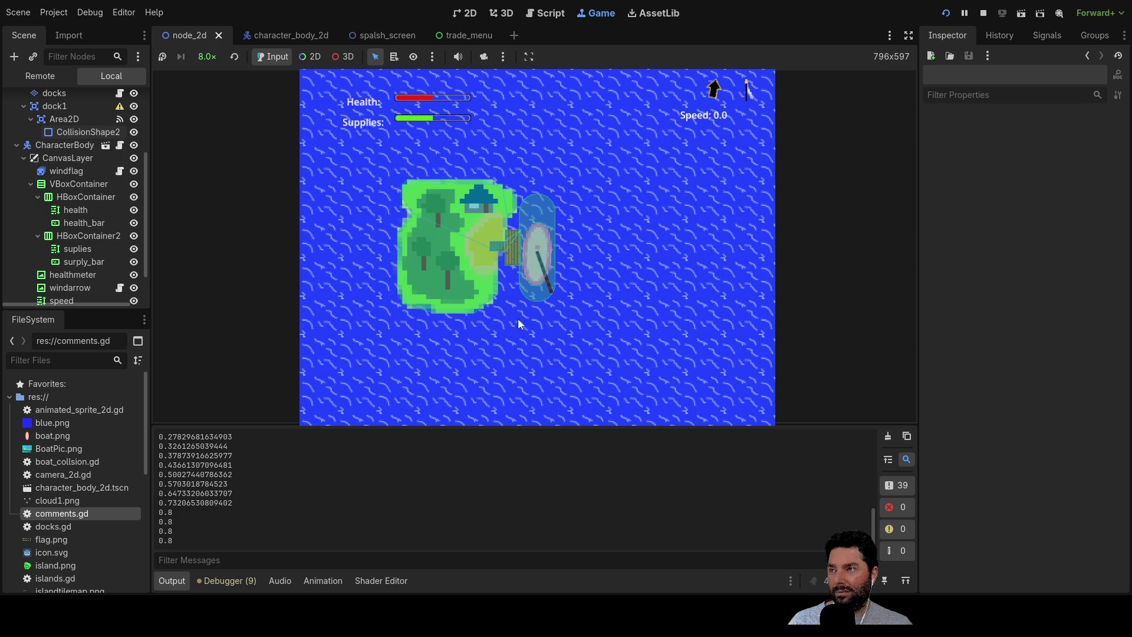
pyautogui.click(545, 263)
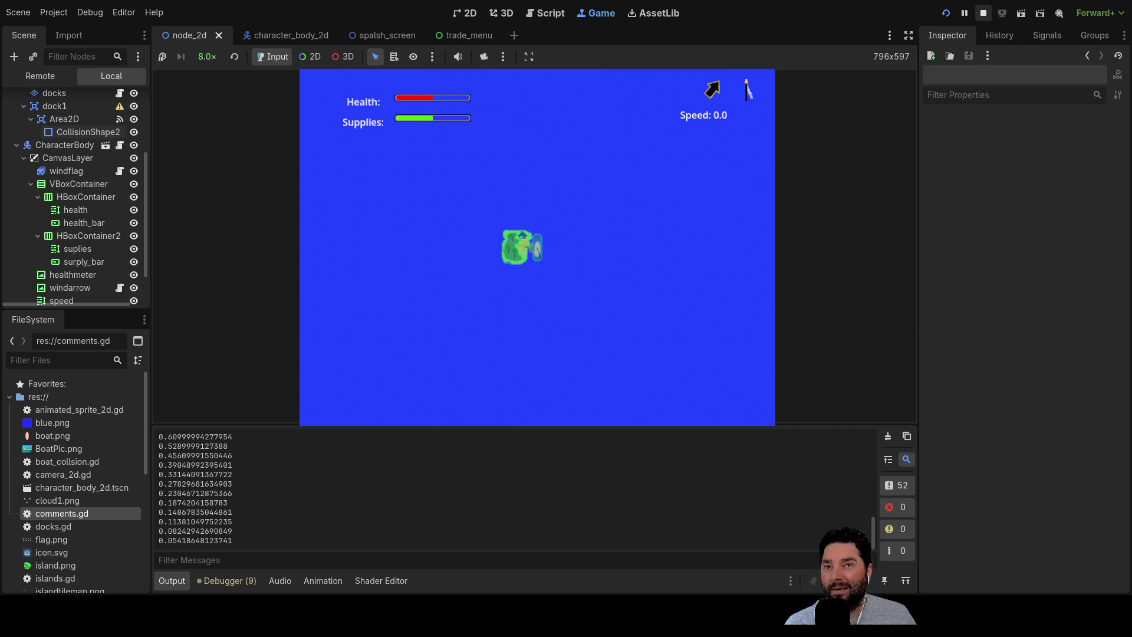
pyautogui.press('F8')
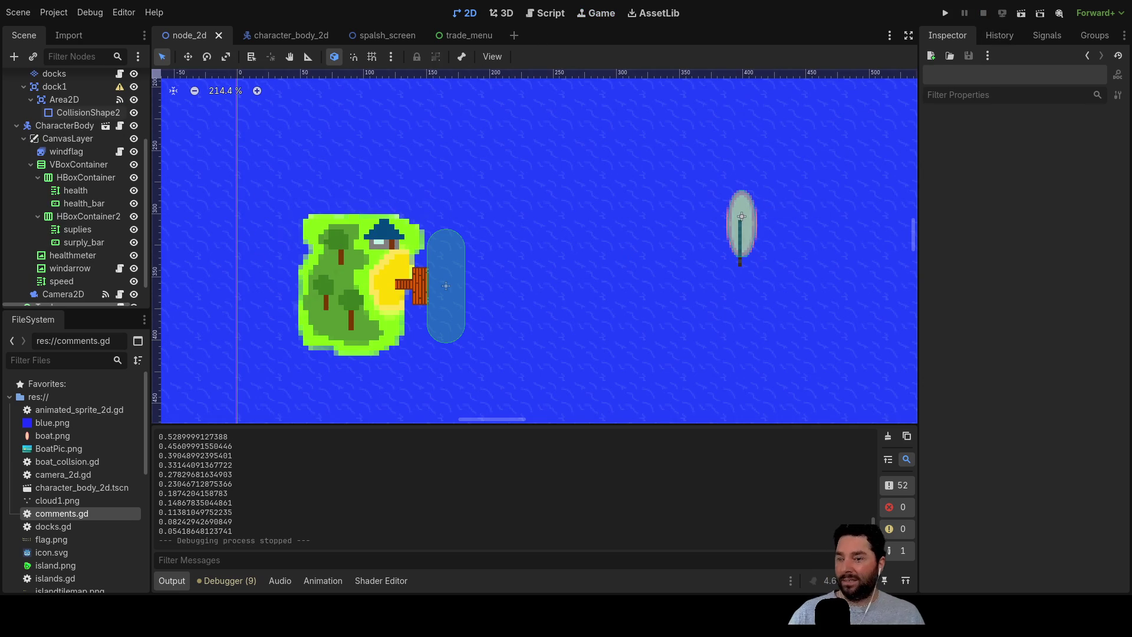
# Open the trade_menu scene and frame the selected VBoxContainer on the canvas.
pyautogui.click(391, 35)
pyautogui.click(475, 36)
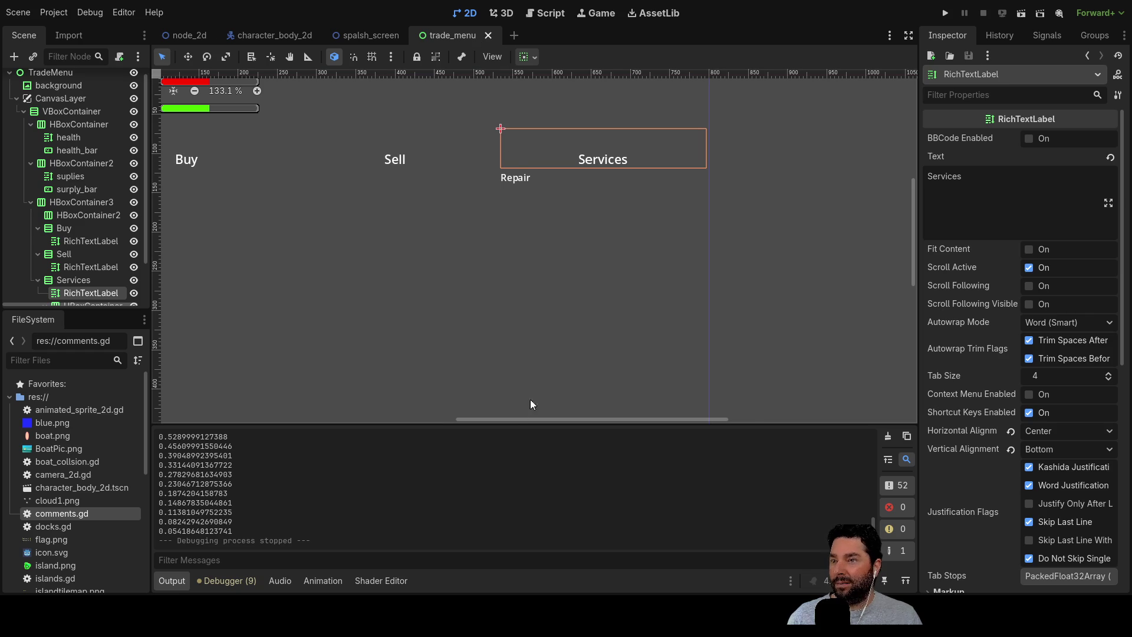
pyautogui.scroll(-1, 558, 330)
pyautogui.scroll(-1, 120, 213)
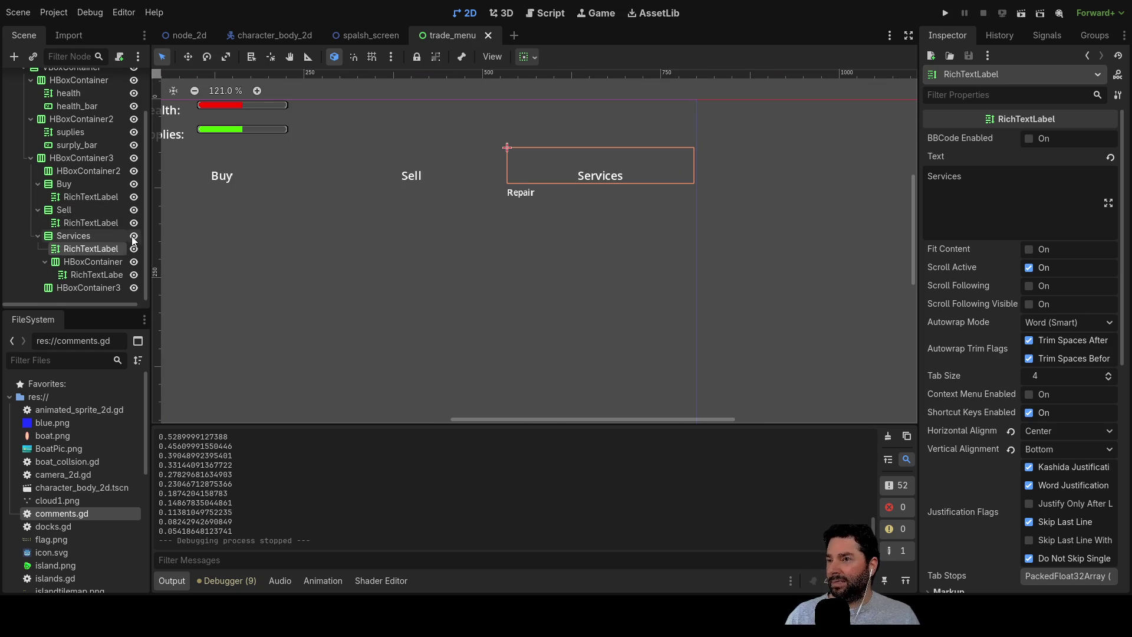
pyautogui.scroll(4, 100, 207)
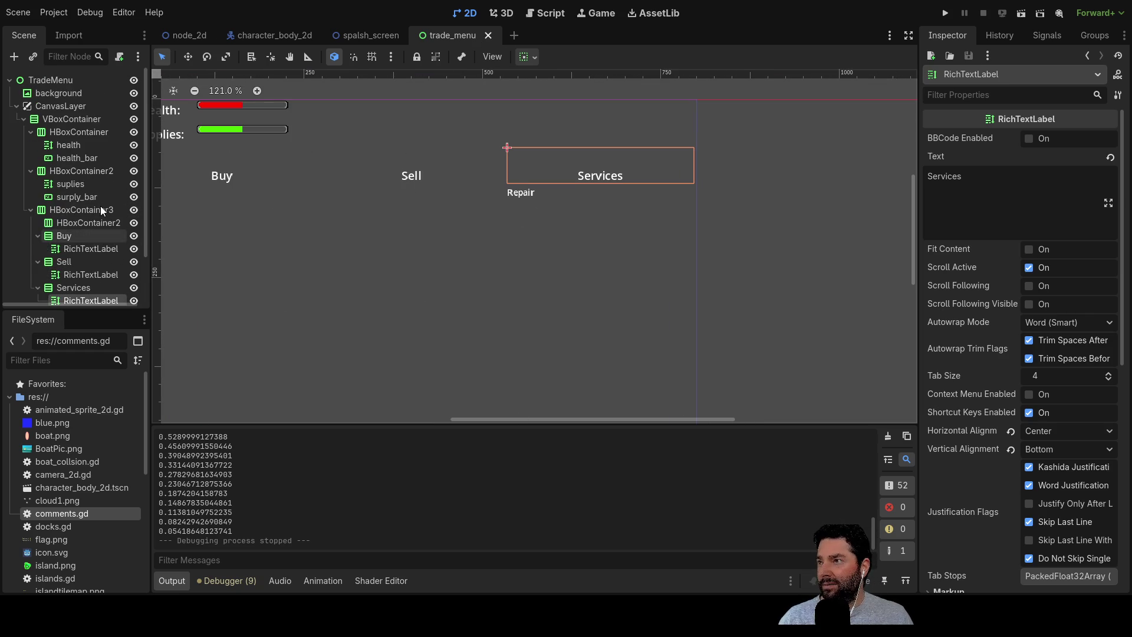
pyautogui.click(68, 117)
pyautogui.scroll(-2, 454, 297)
pyautogui.moveTo(439, 302); pyautogui.dragTo(567, 232)
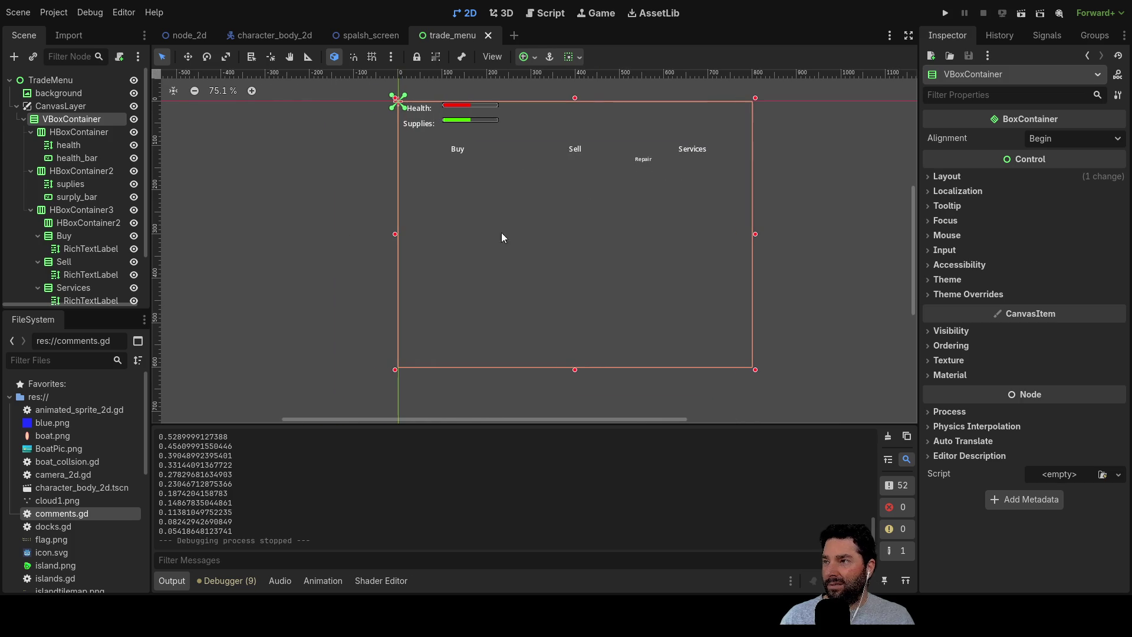
# Collapse the HBoxContainer, HBoxContainer2 and HBoxContainer3 rows in the Scene dock.
pyautogui.click(24, 119)
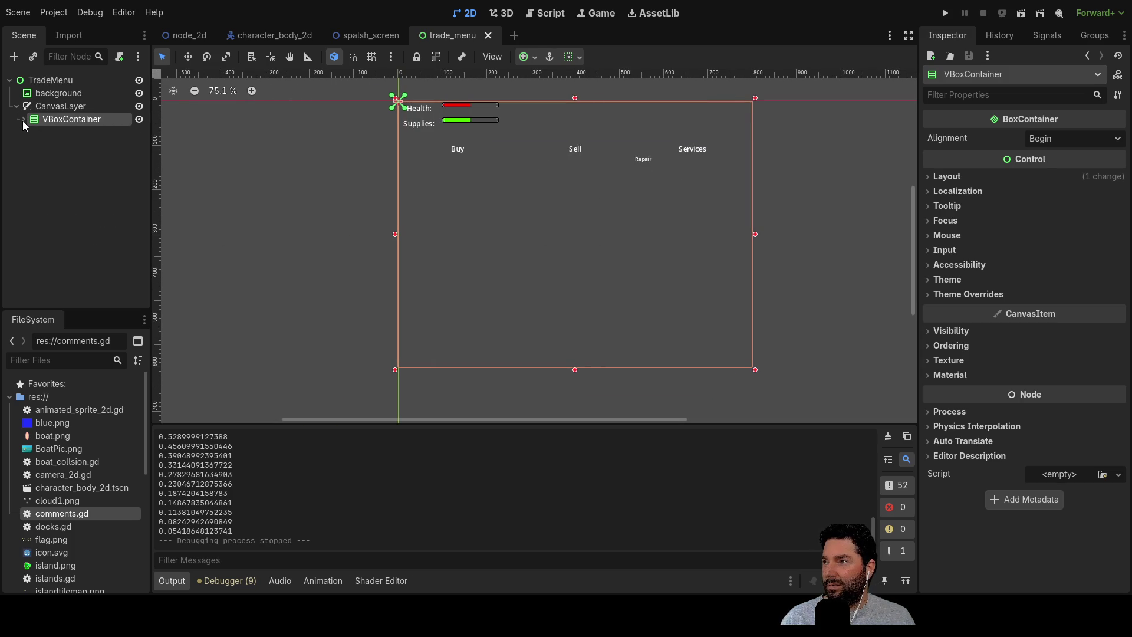
pyautogui.click(24, 119)
pyautogui.click(30, 132)
pyautogui.click(31, 145)
pyautogui.click(31, 158)
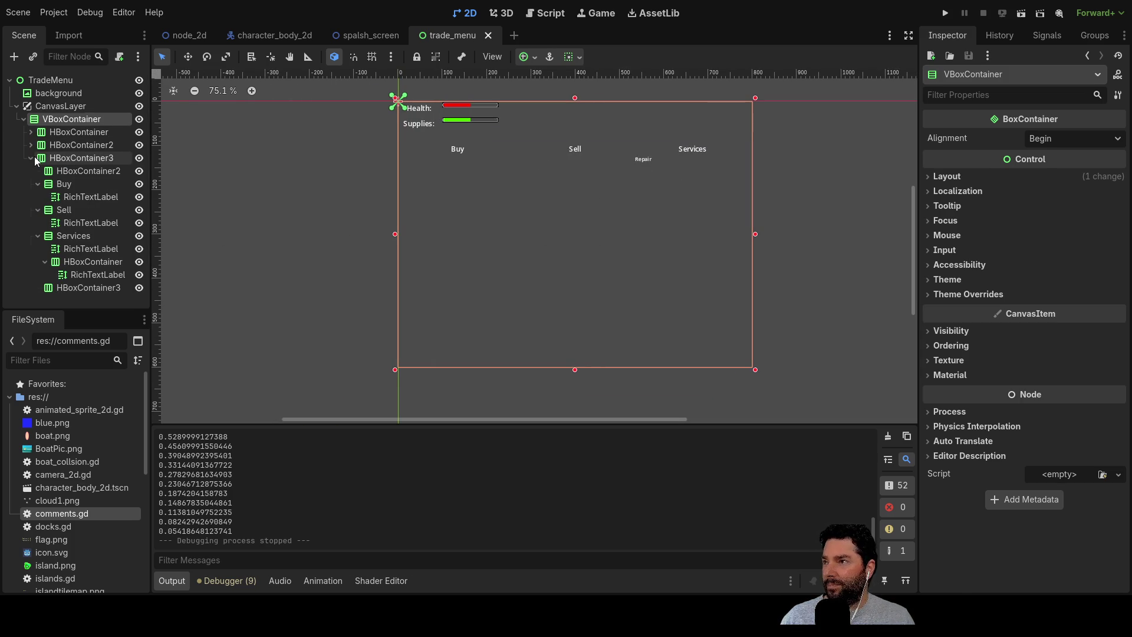
pyautogui.click(33, 158)
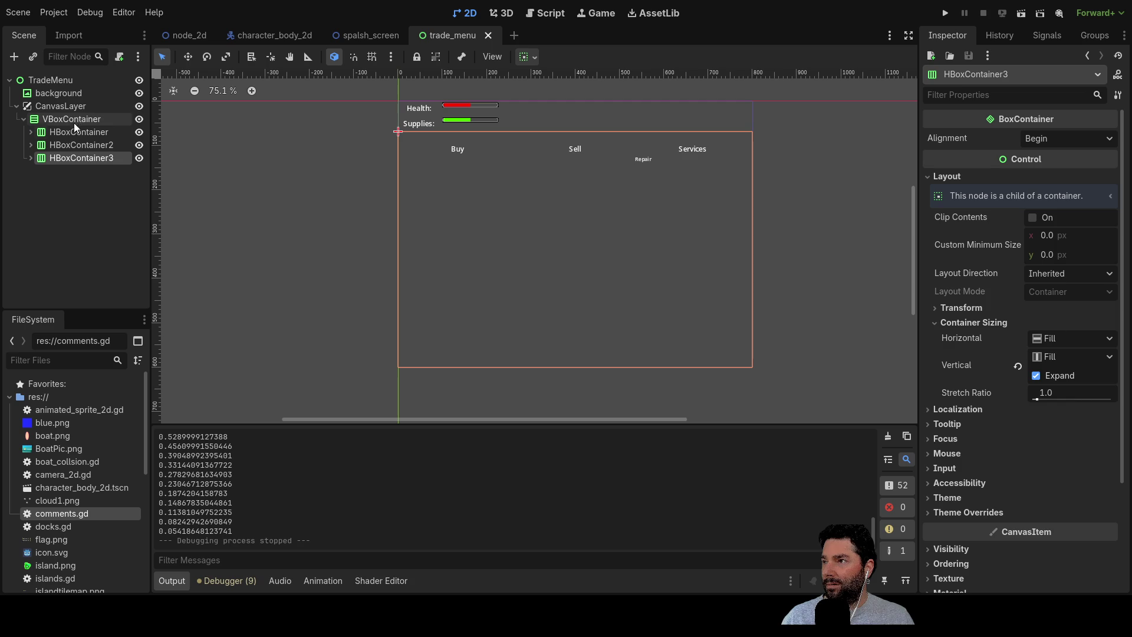
# Add a new HBoxContainer4 child row under the VBoxContainer.
pyautogui.click(61, 120)
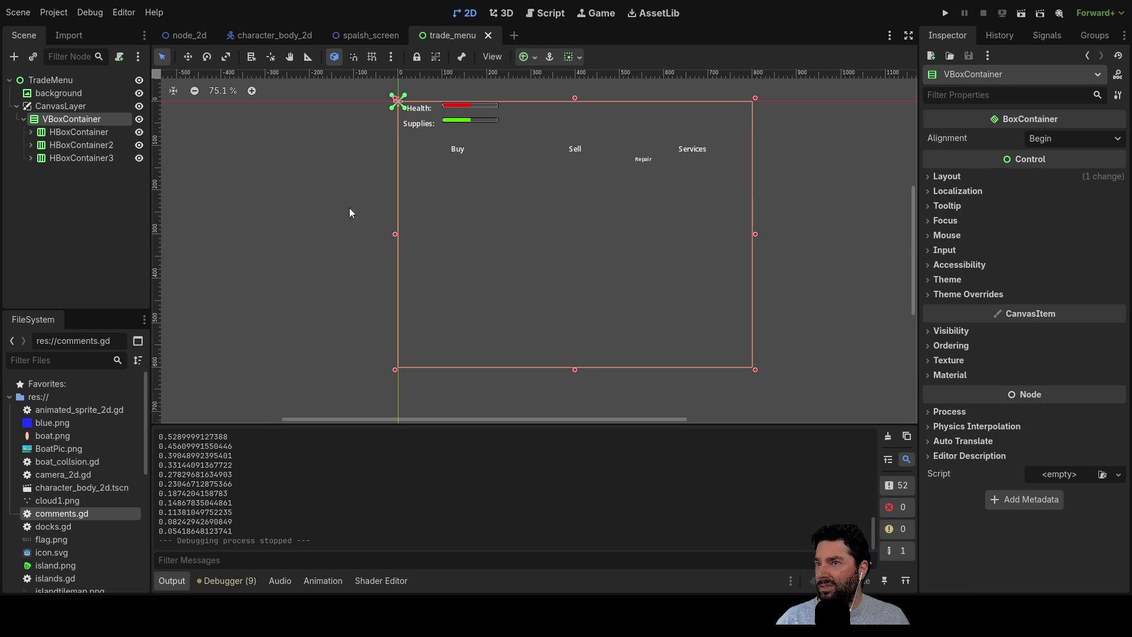
pyautogui.click(57, 134)
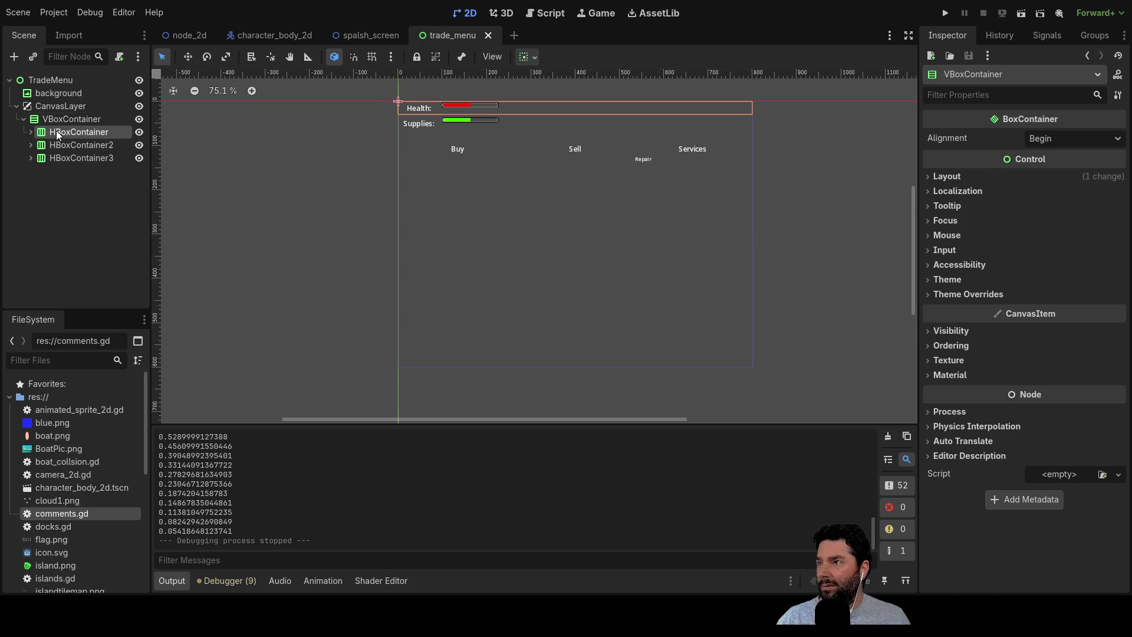
pyautogui.click(57, 120)
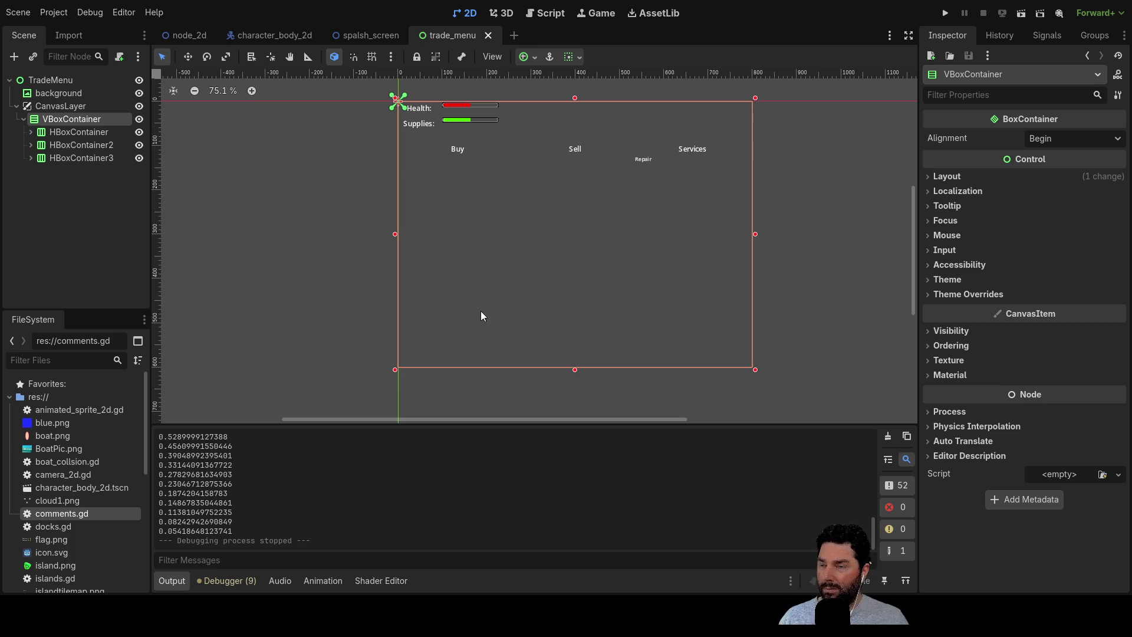
pyautogui.hotkey('ctrl', 'a')
pyautogui.press('Return')
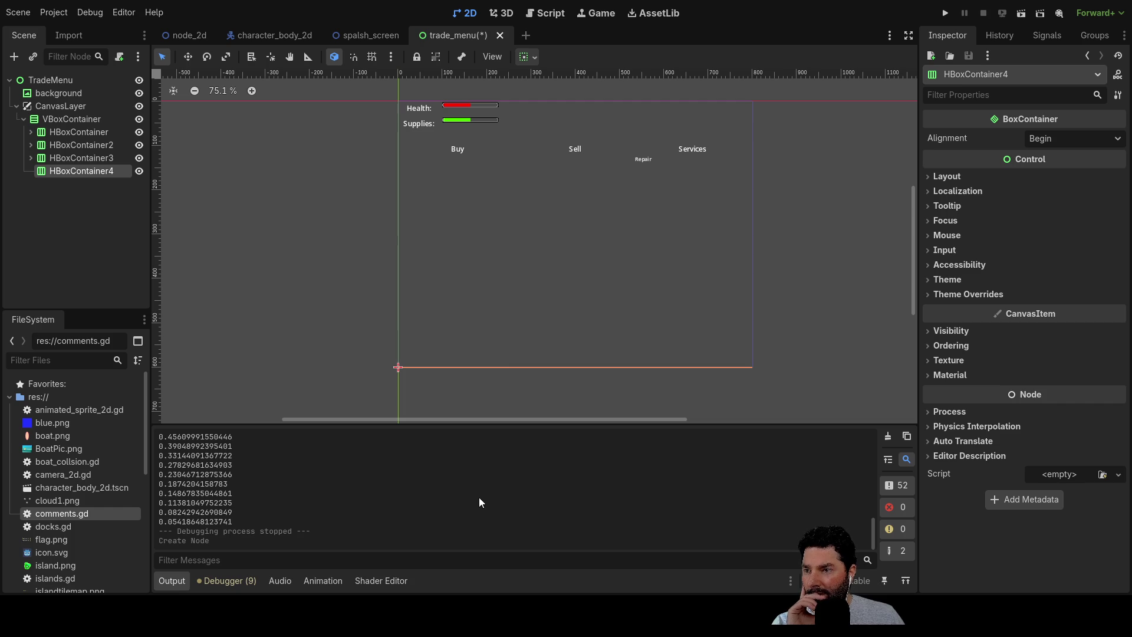
# Add a Button inside HBoxContainer4 and set its text to Exit.
pyautogui.hotkey('shift', 'f')
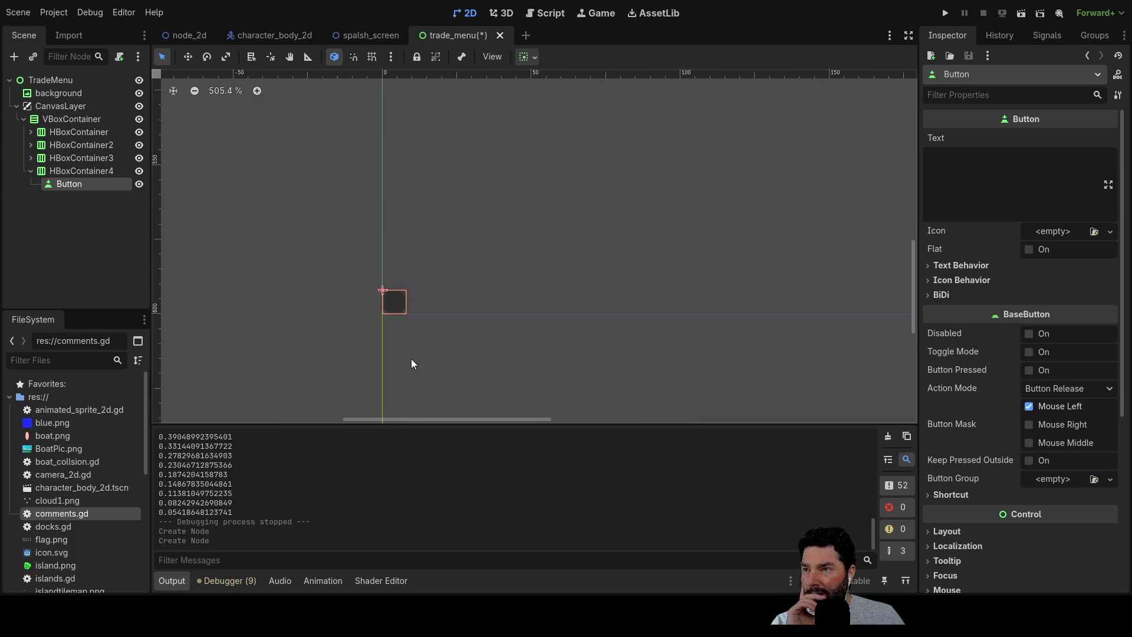
pyautogui.scroll(5, 416, 290)
pyautogui.scroll(1, 436, 283)
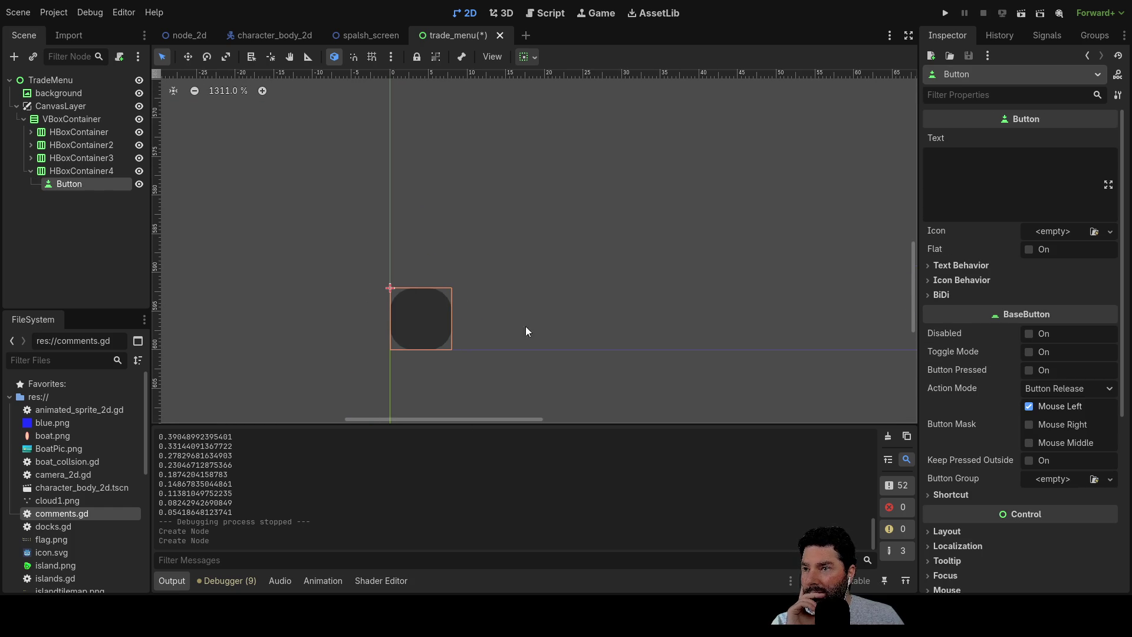
pyautogui.click(946, 171)
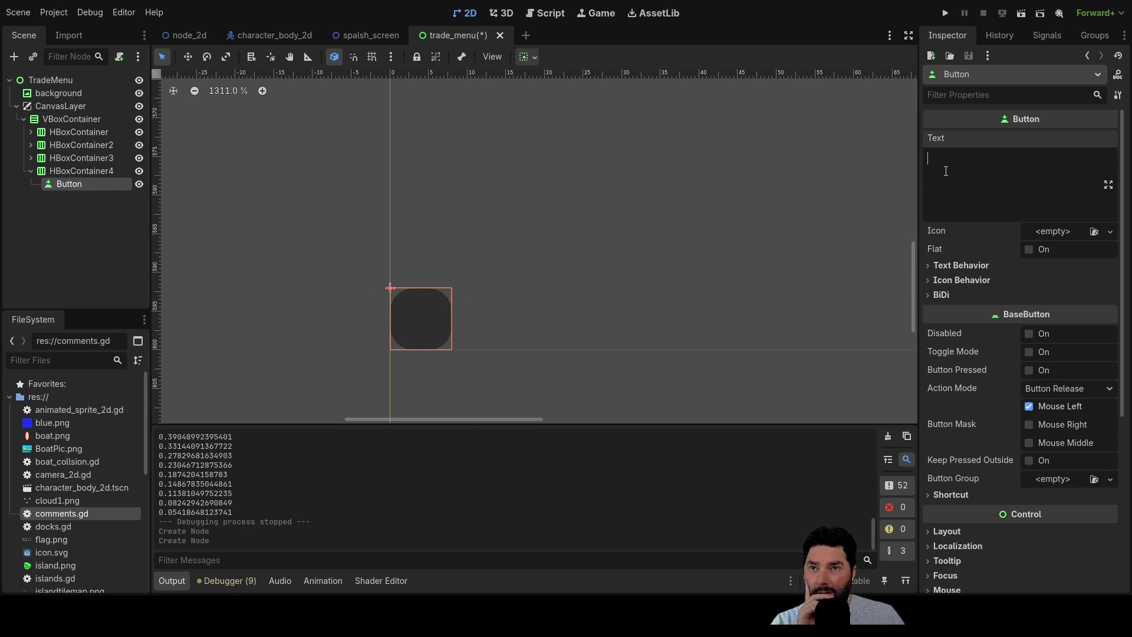
pyautogui.write('Exit')
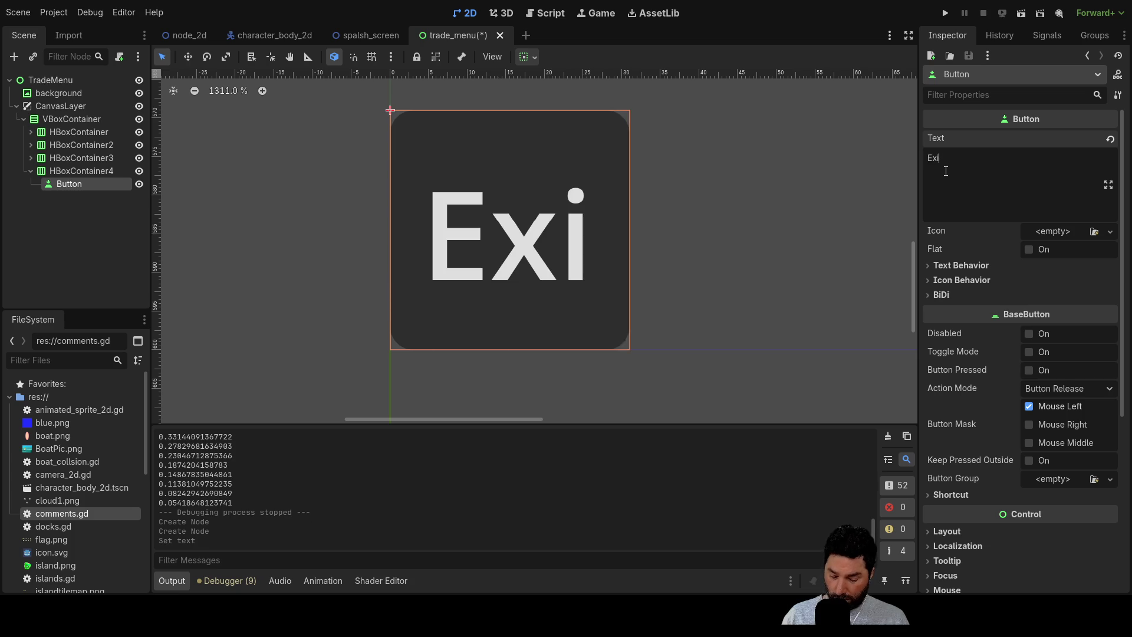
pyautogui.scroll(-15, 641, 299)
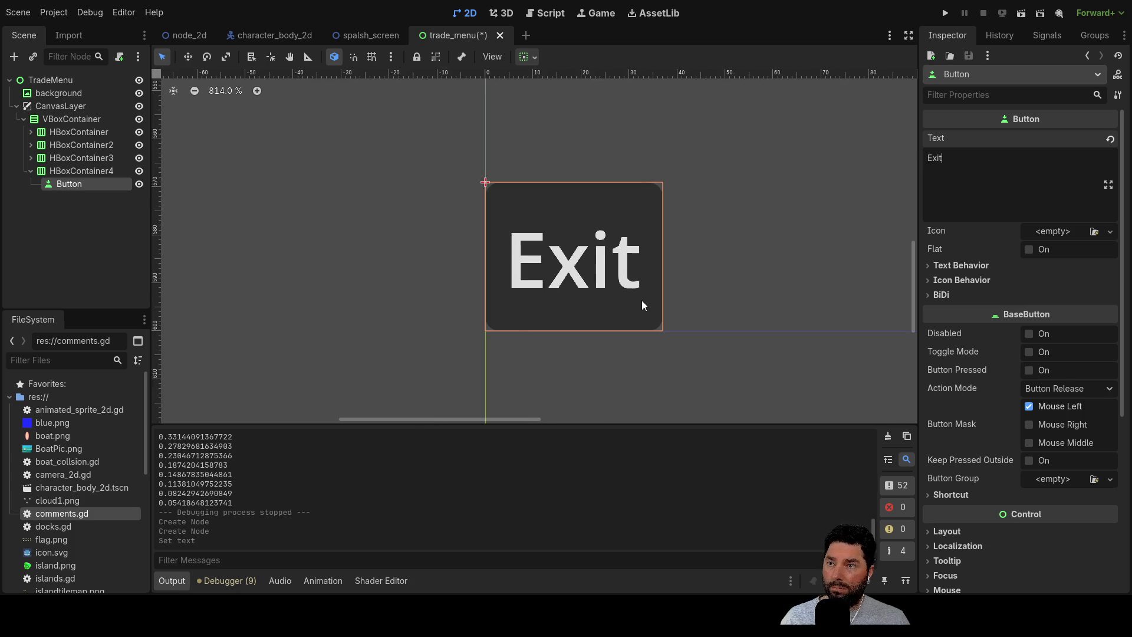
pyautogui.moveTo(492, 274); pyautogui.dragTo(351, 277)
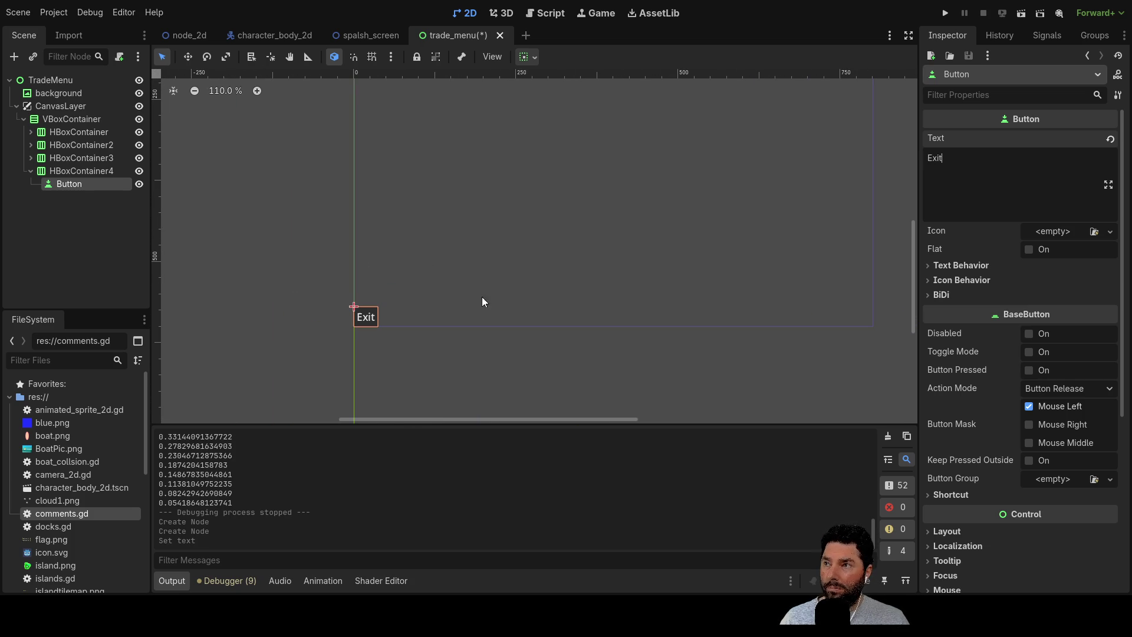
# Add an empty Container to HBoxContainer4 and place it ahead of the Exit button.
pyautogui.click(72, 171)
pyautogui.click(68, 184)
pyautogui.click(72, 171)
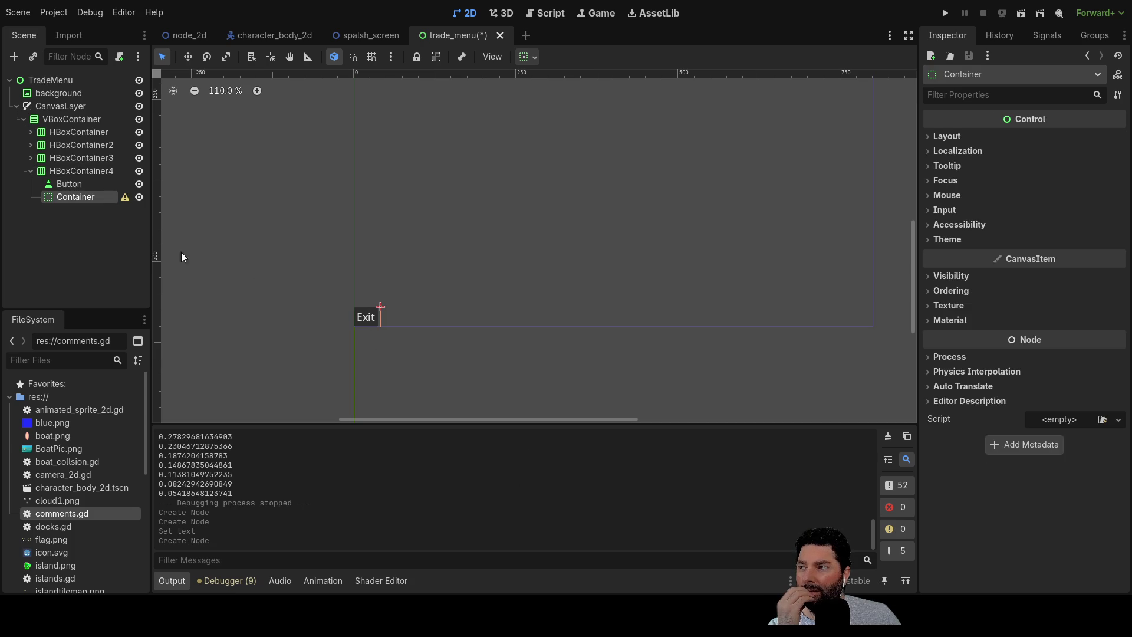
pyautogui.moveTo(80, 195)
pyautogui.mouseDown()
pyautogui.moveTo(73, 181)
pyautogui.moveTo(72, 199)
pyautogui.moveTo(71, 181)
pyautogui.mouseUp()
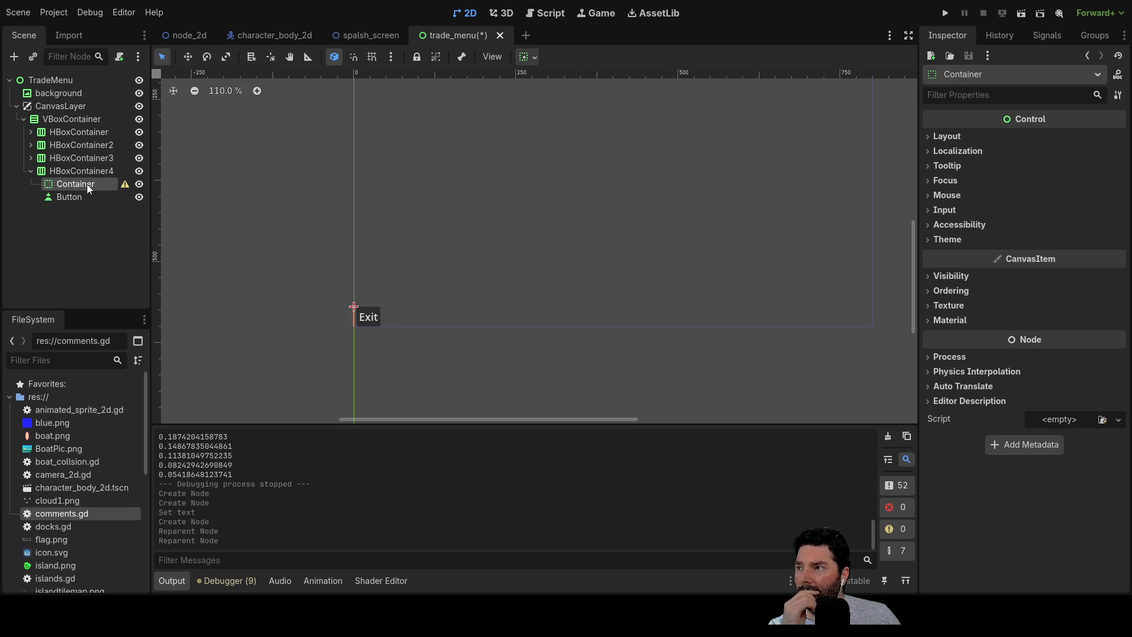
# Tick Horizontal Expand under the Container's Container Sizing so Exit moves to the right.
pyautogui.click(71, 172)
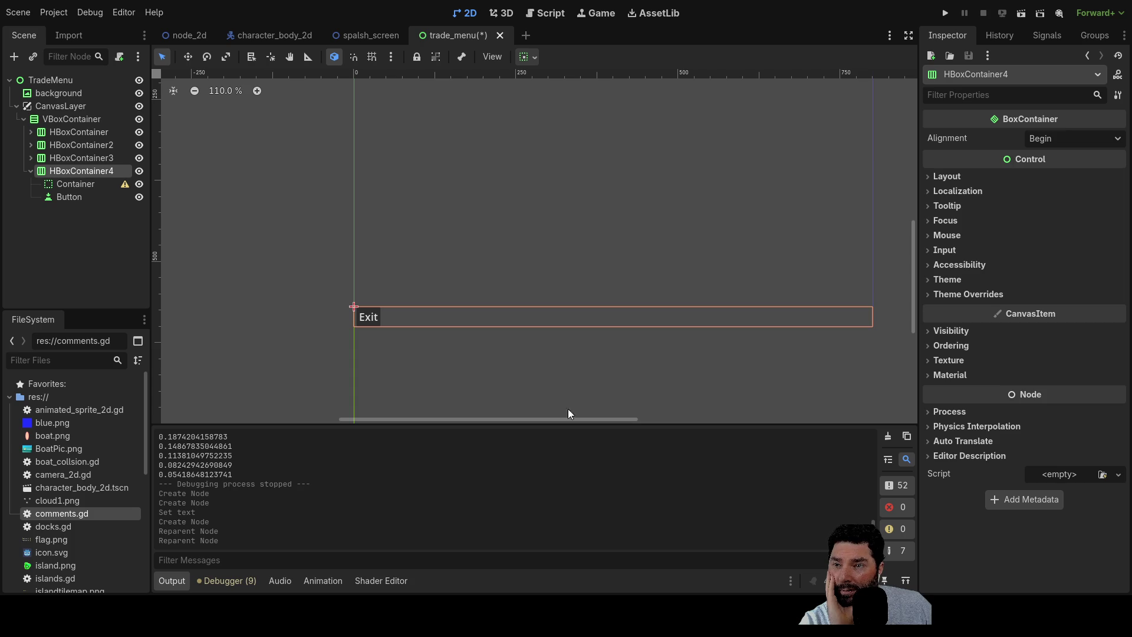
pyautogui.click(92, 184)
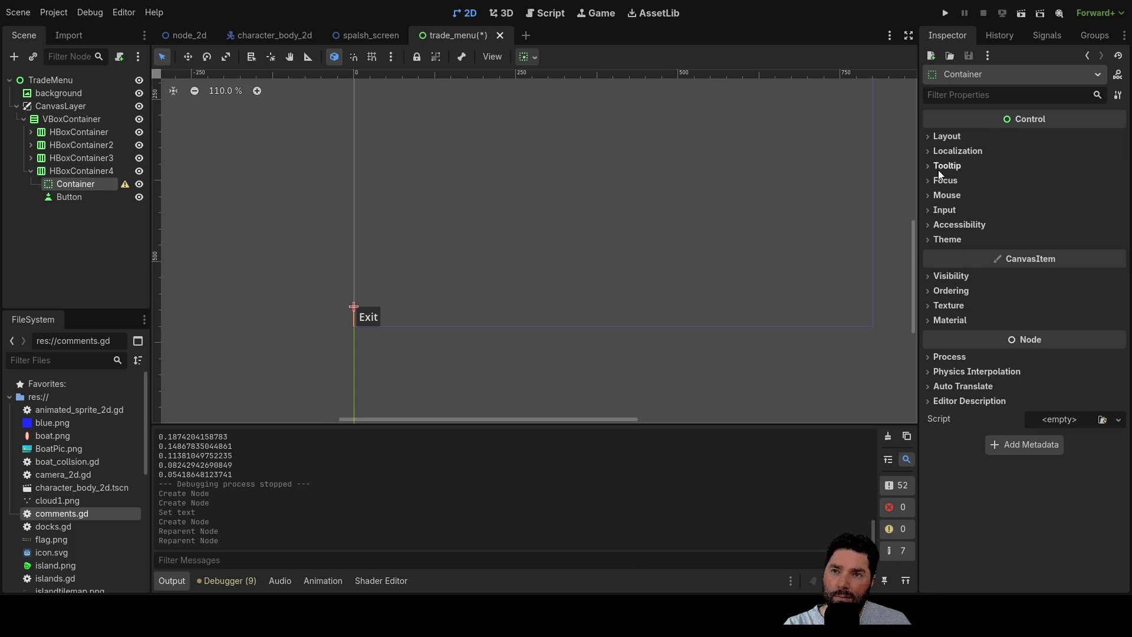
pyautogui.click(929, 136)
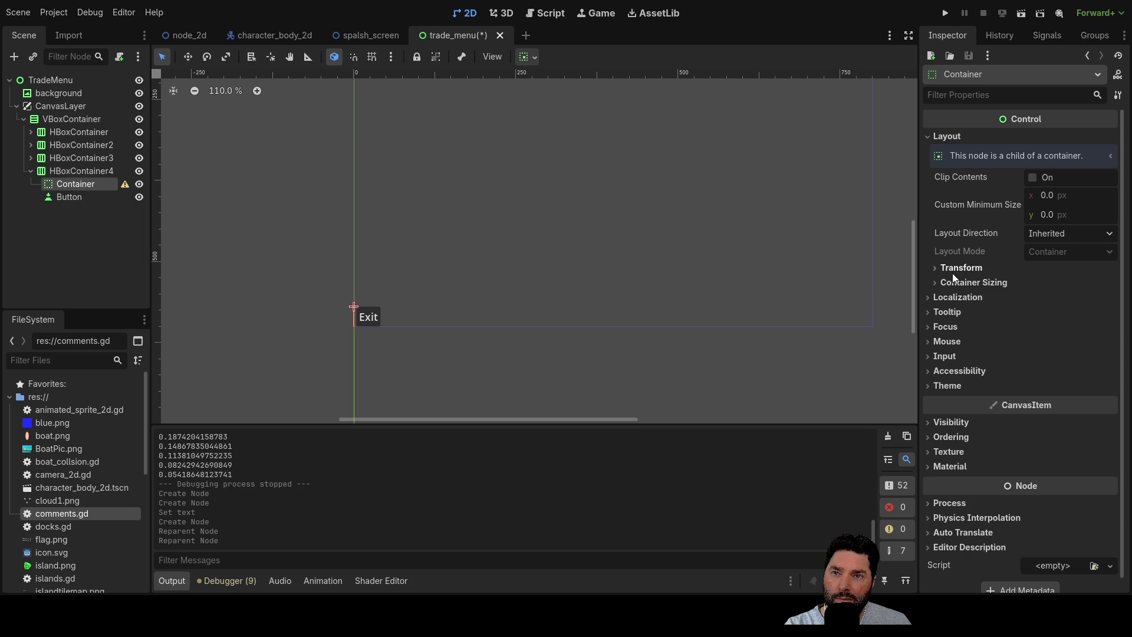
pyautogui.click(937, 283)
pyautogui.click(1039, 314)
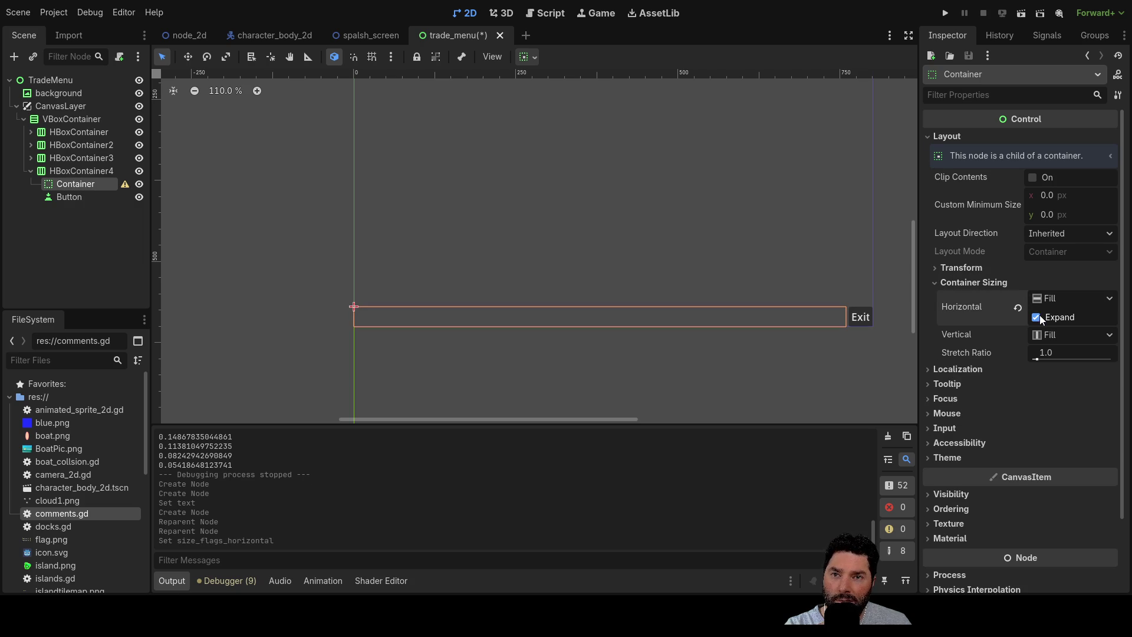
pyautogui.hscroll(5, 728, 366)
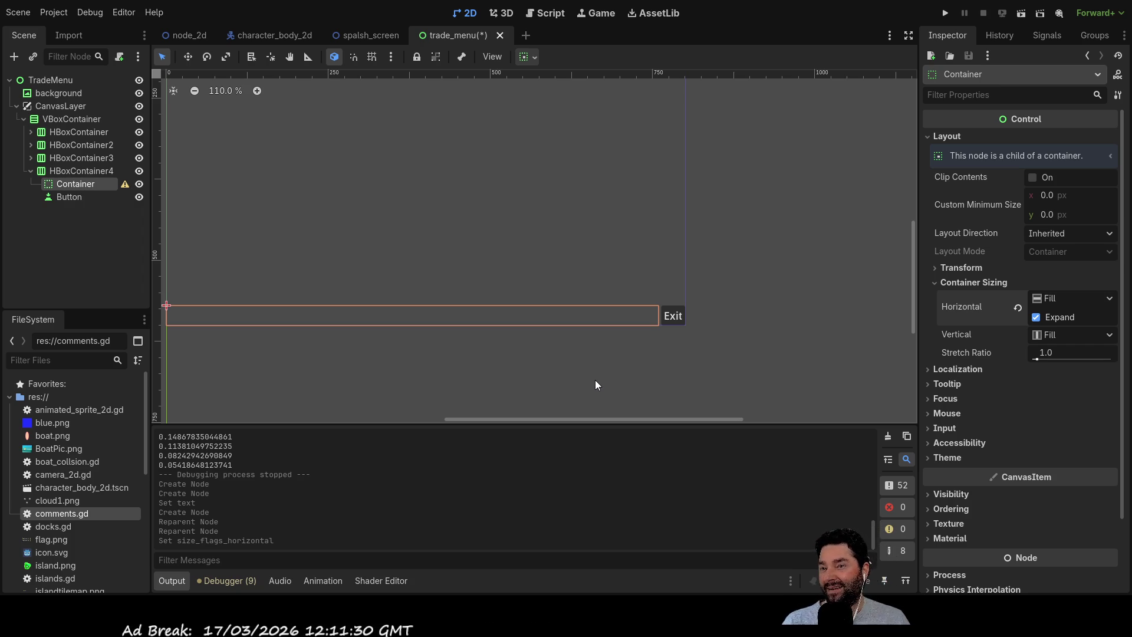
# Check the Exit button's available signals, then switch to the splash_screen scene.
pyautogui.moveTo(385, 275)
pyautogui.mouseDown()
pyautogui.moveTo(584, 269)
pyautogui.moveTo(515, 260)
pyautogui.mouseUp()
pyautogui.scroll(-3, 618, 272)
pyautogui.scroll(7, 606, 346)
pyautogui.scroll(1, 608, 366)
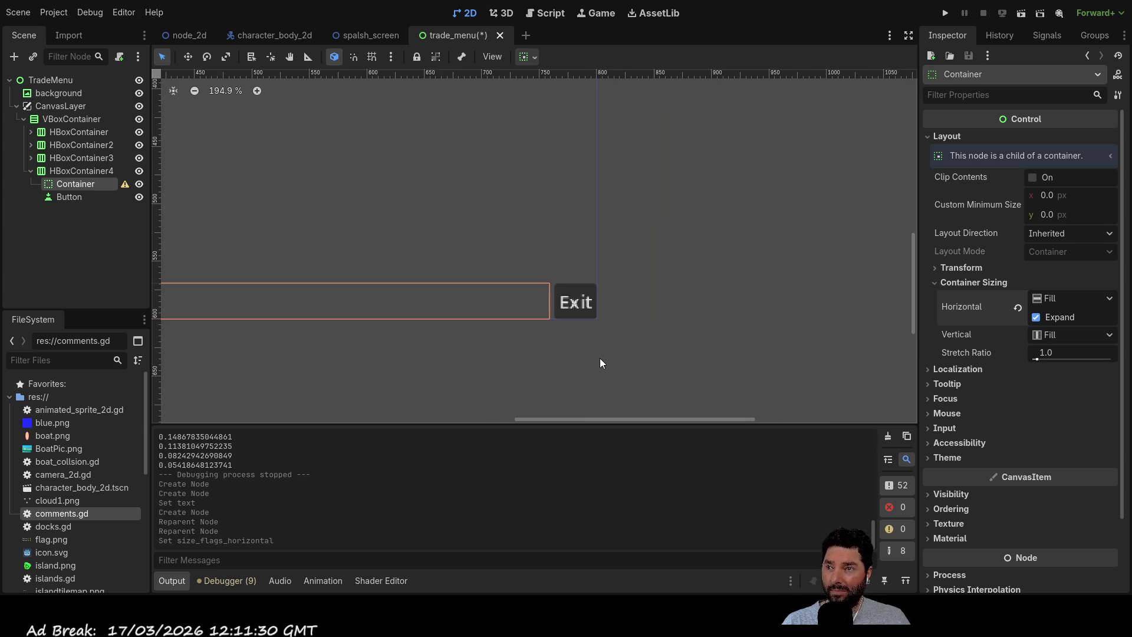
pyautogui.click(597, 356)
pyautogui.click(80, 196)
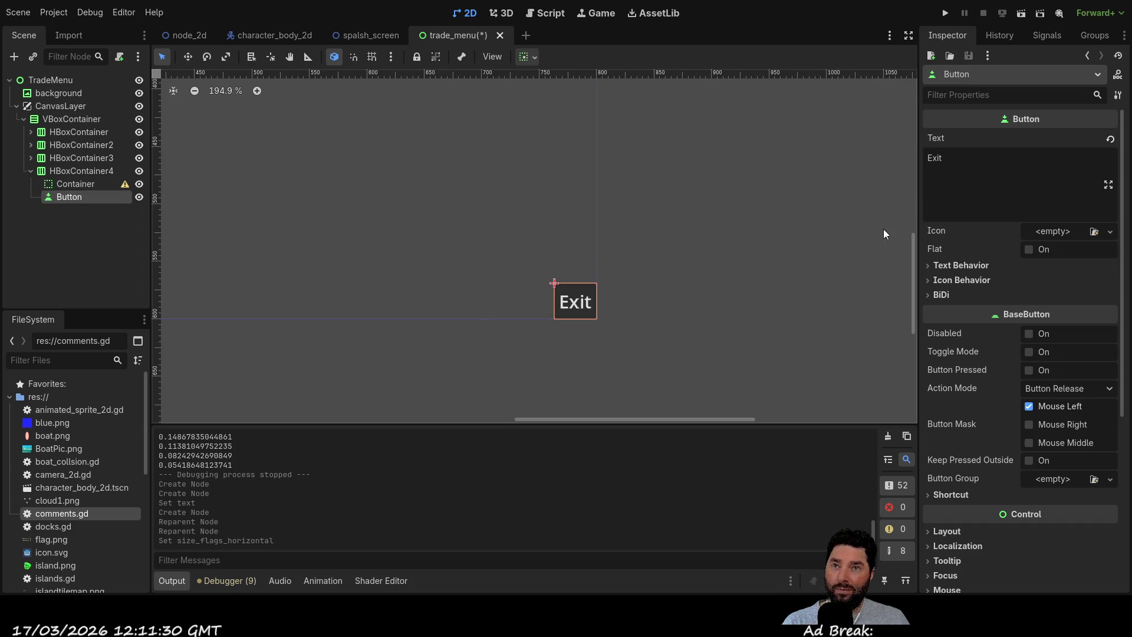
pyautogui.click(1046, 35)
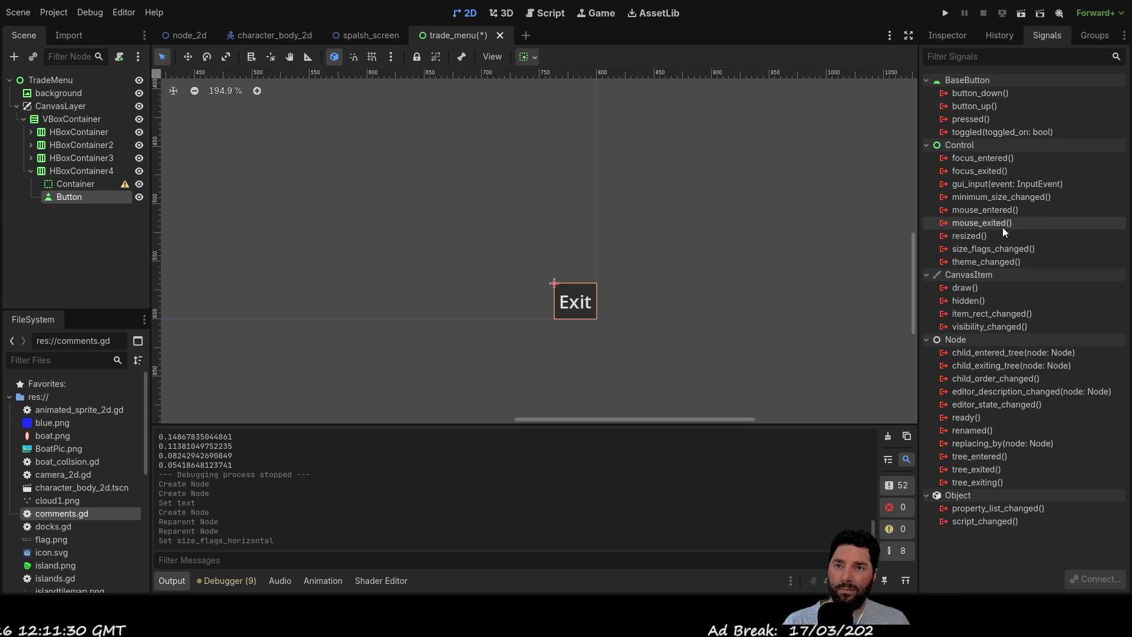
pyautogui.click(384, 34)
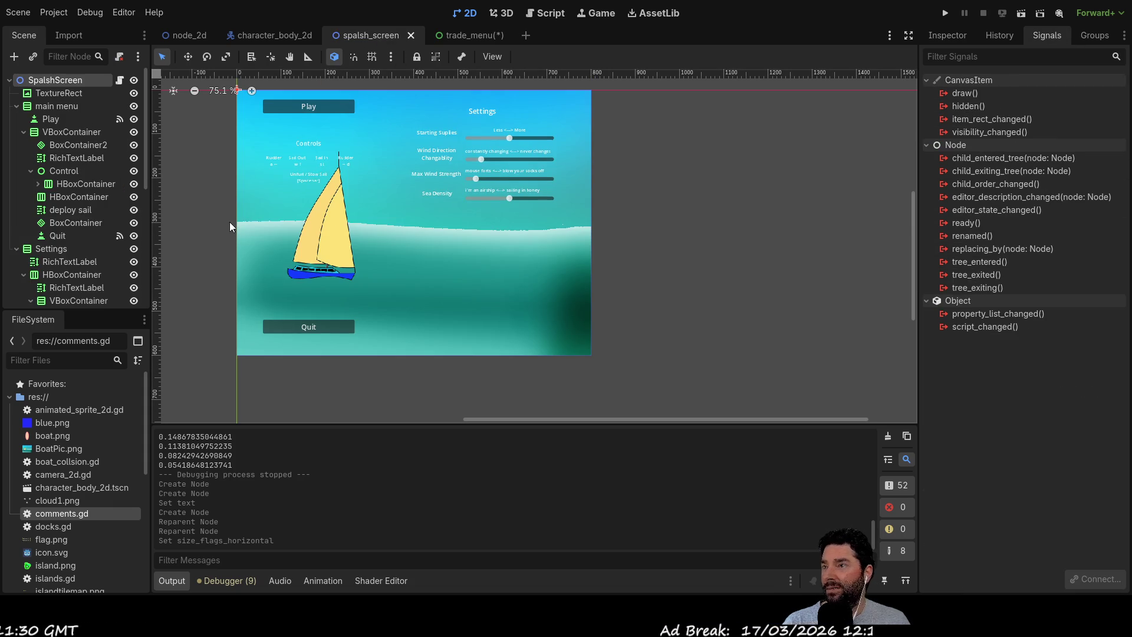
# Open the Play button's pressed() handler in splash_screen.gd and select its scene-change line.
pyautogui.click(316, 326)
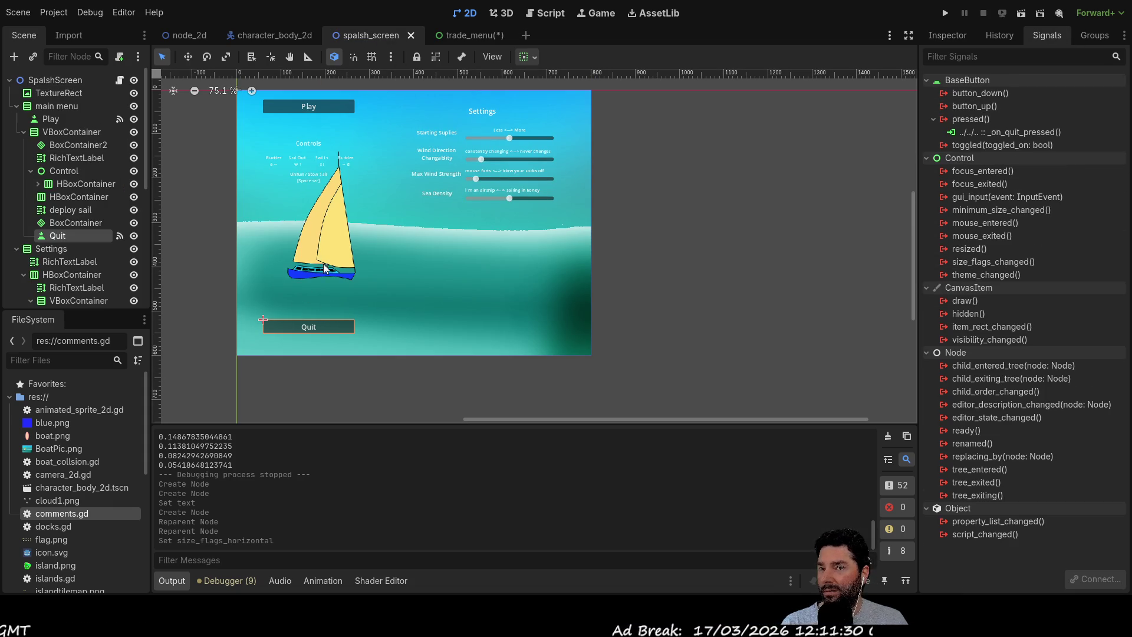
pyautogui.click(316, 108)
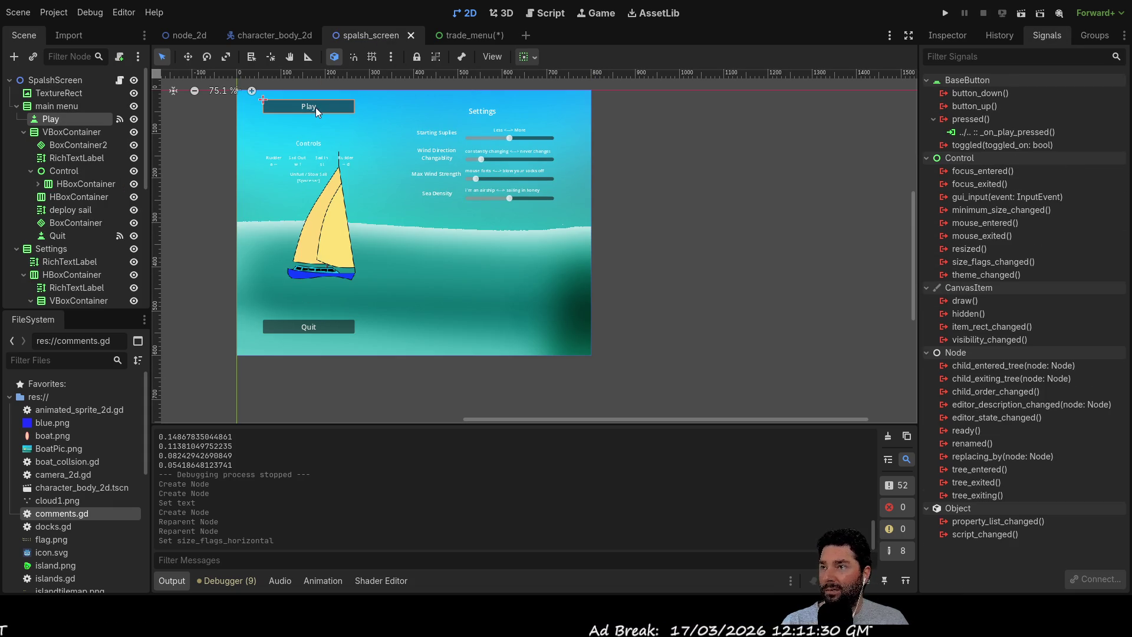
pyautogui.doubleClick(978, 133)
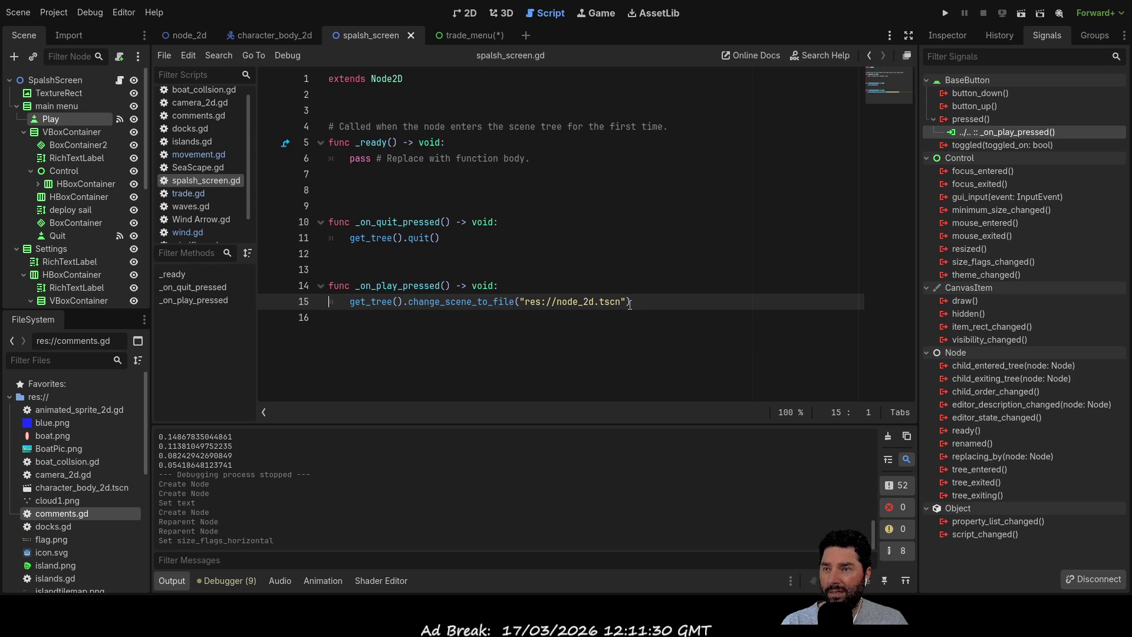
pyautogui.moveTo(632, 302)
pyautogui.mouseDown()
pyautogui.moveTo(333, 300)
pyautogui.moveTo(330, 286)
pyautogui.moveTo(341, 308)
pyautogui.mouseUp()
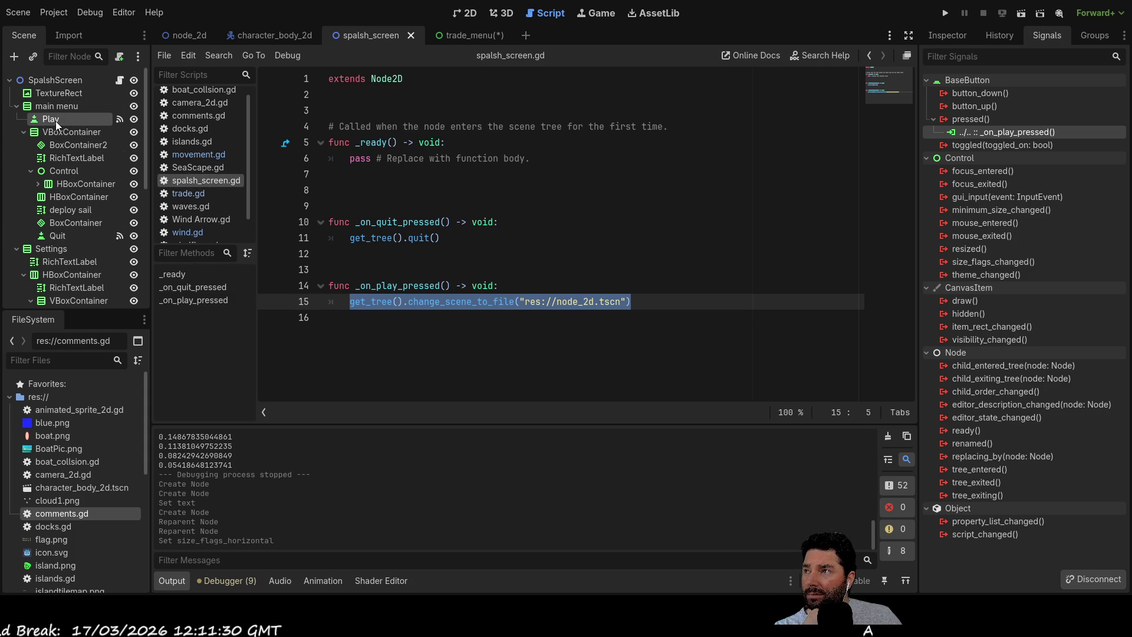
# Inspect the SplashScreen root's properties, then select TradeMenu in the trade_menu scene.
pyautogui.click(58, 79)
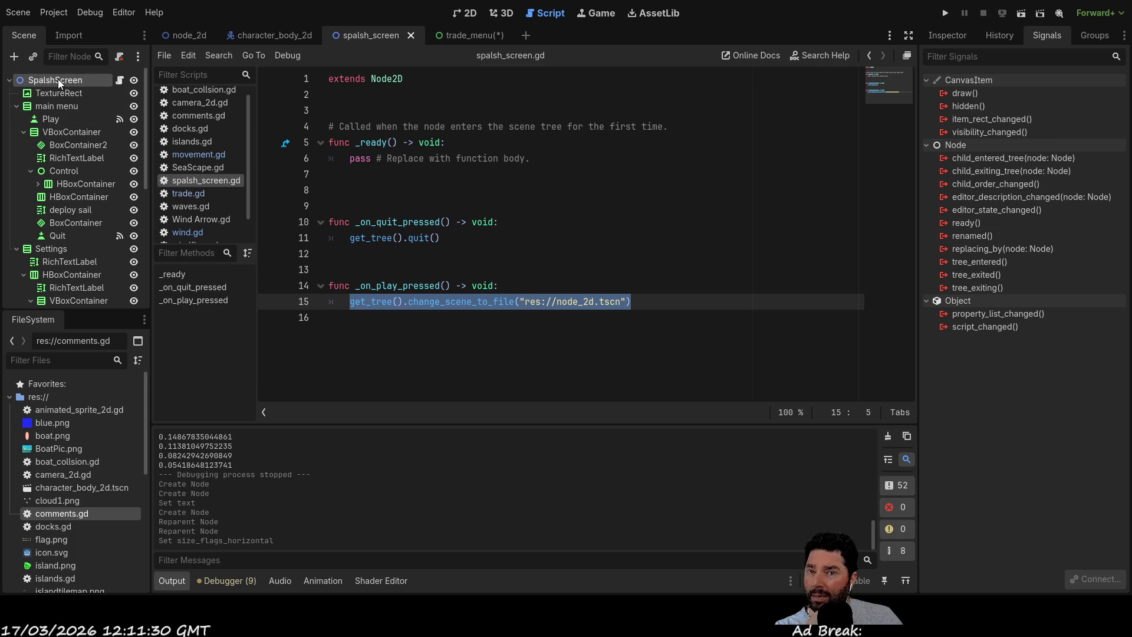
pyautogui.click(940, 34)
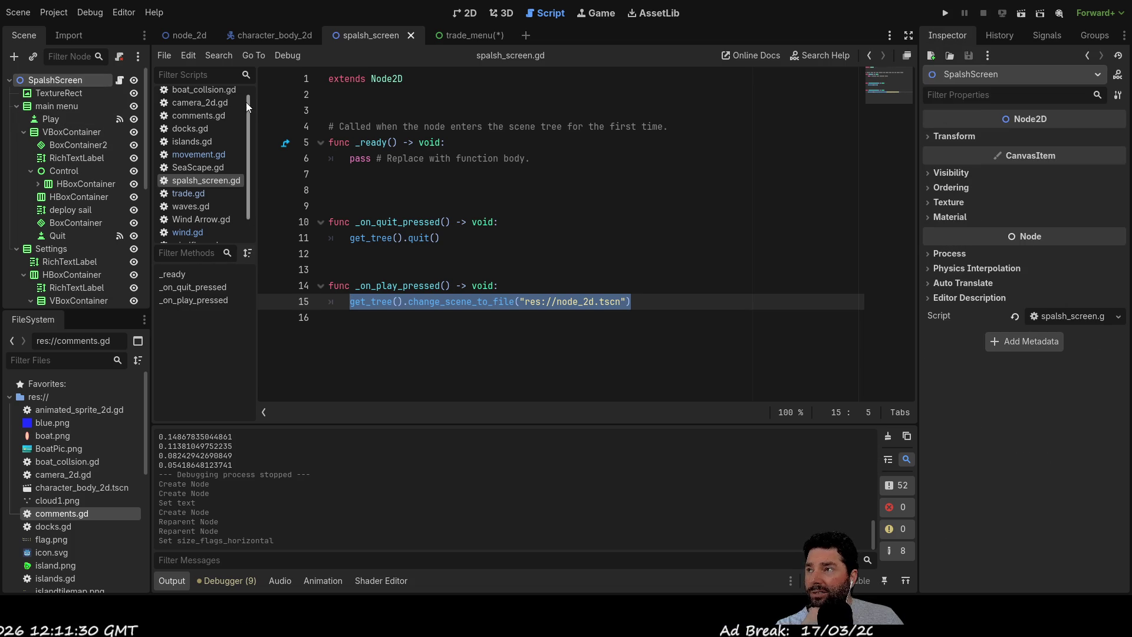
pyautogui.click(463, 33)
pyautogui.click(50, 80)
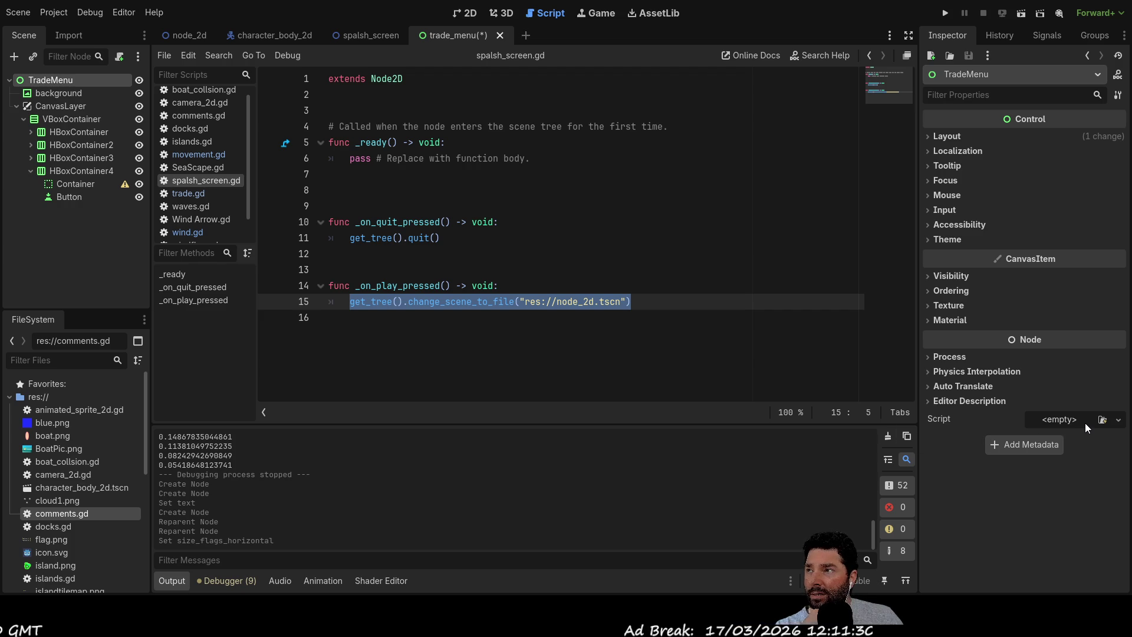
# Open trade.gd and check the Trade node's script in the node_2d scene.
pyautogui.click(188, 194)
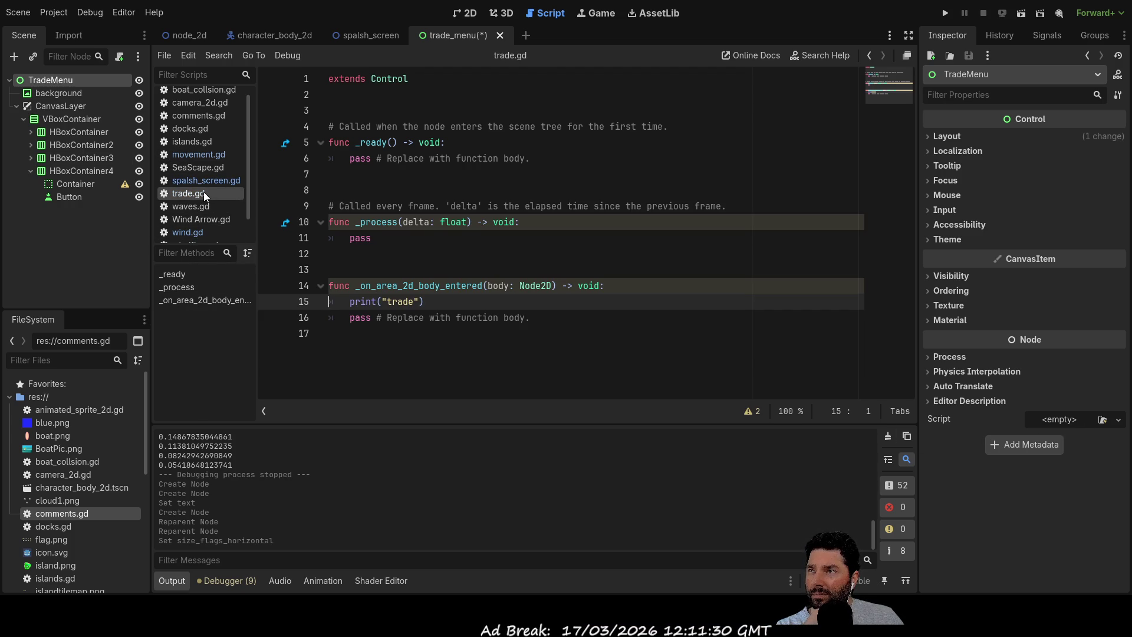
pyautogui.click(194, 34)
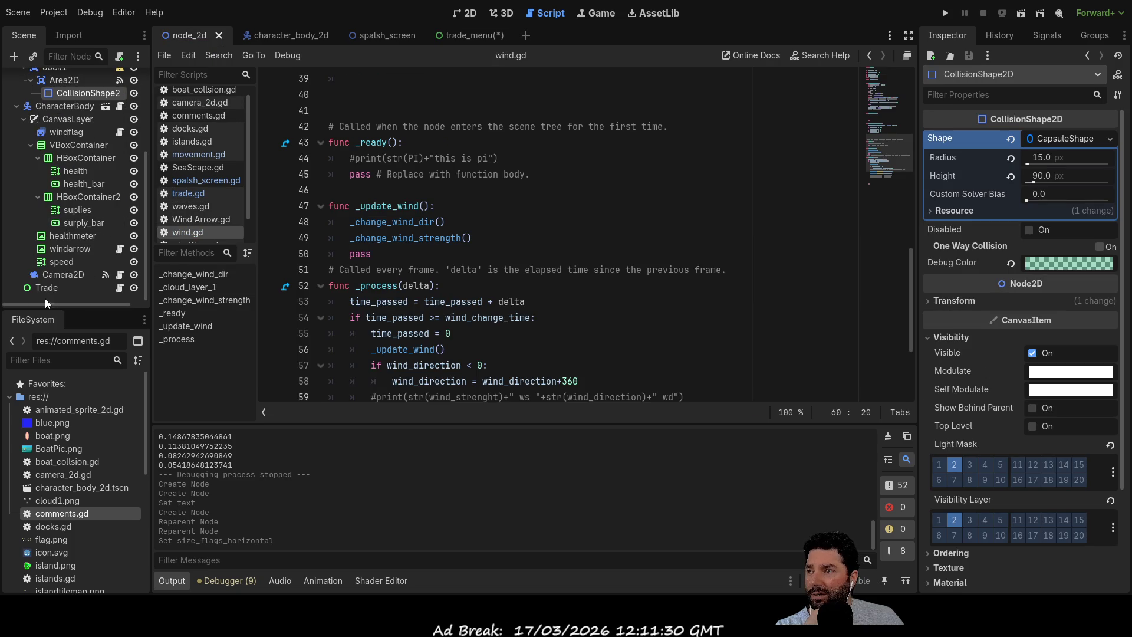
pyautogui.click(44, 287)
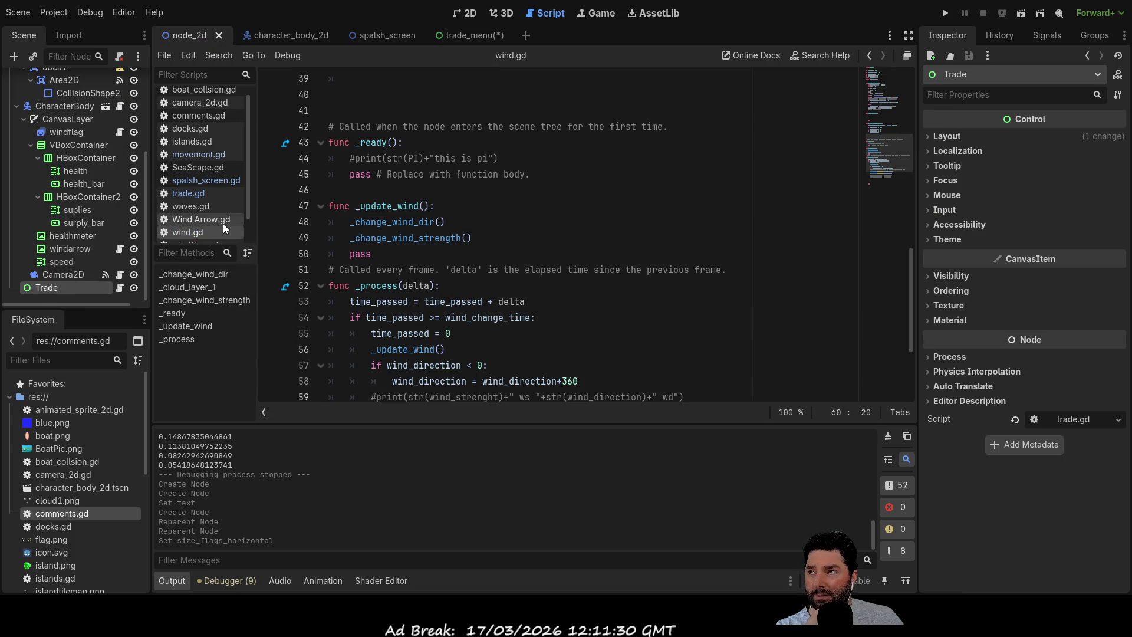
pyautogui.scroll(3, 95, 124)
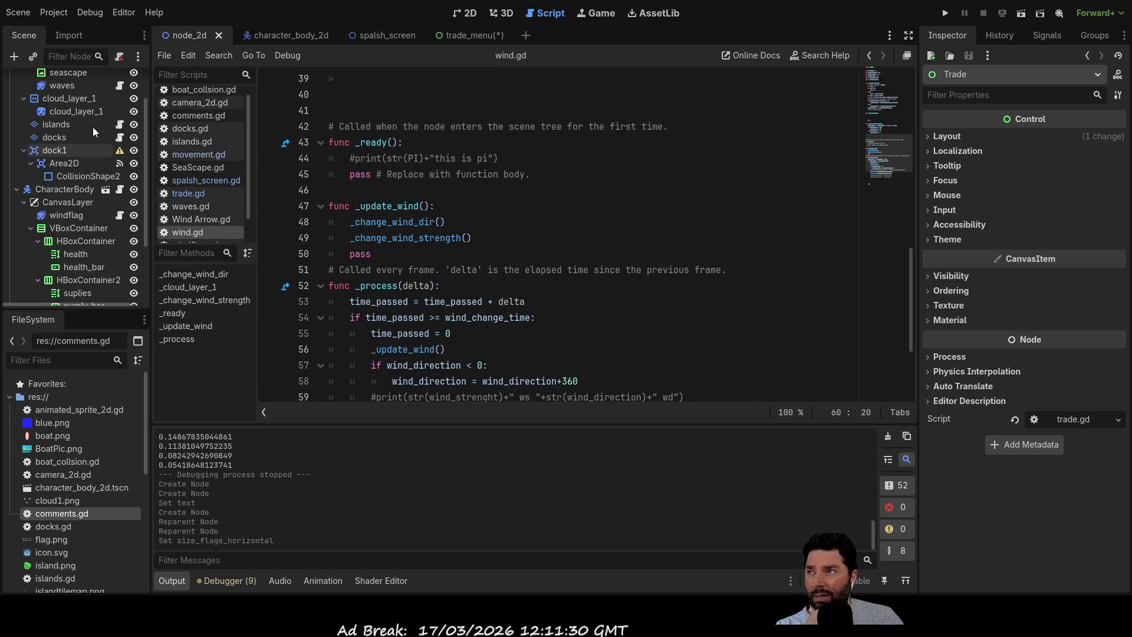
pyautogui.click(483, 33)
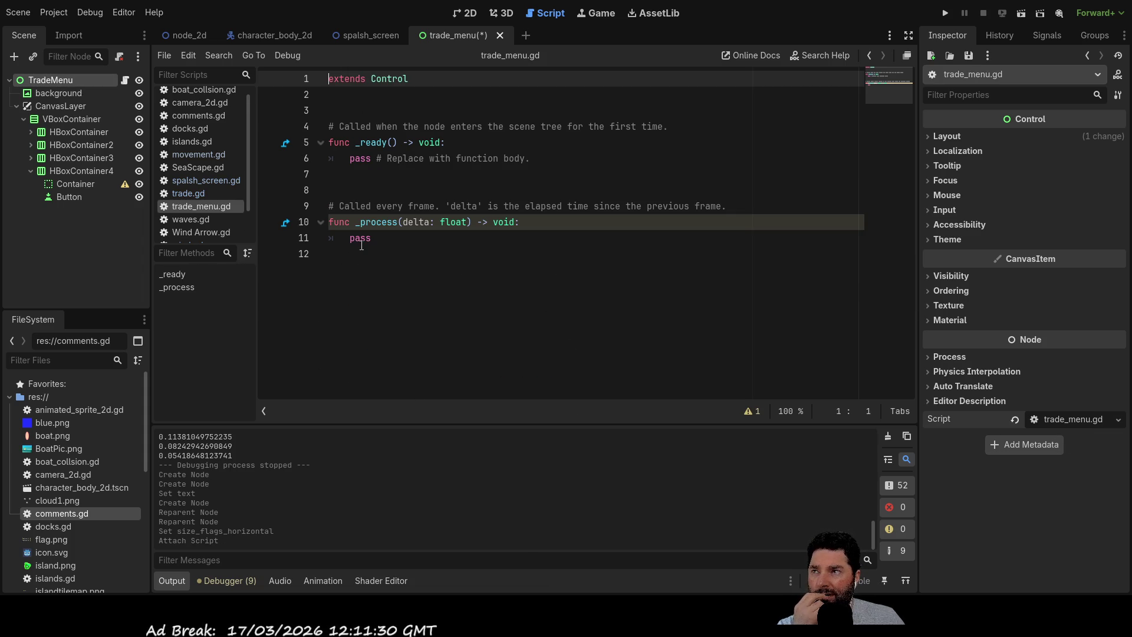
# Pick the Exit button's pressed() signal for connecting.
pyautogui.click(66, 196)
pyautogui.click(1045, 36)
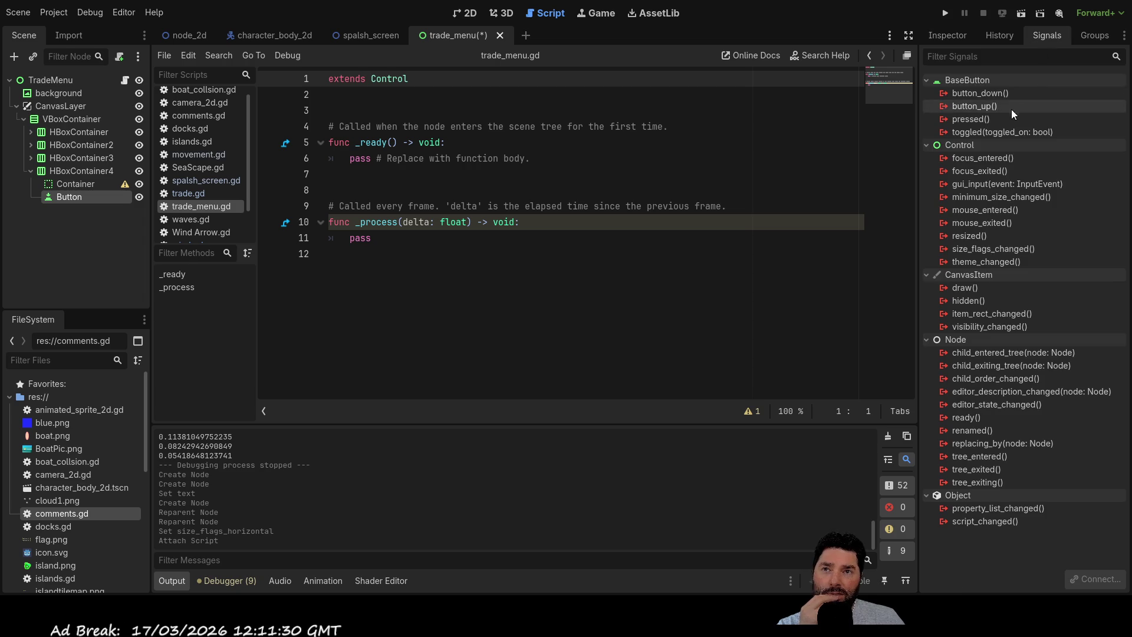
pyautogui.click(987, 120)
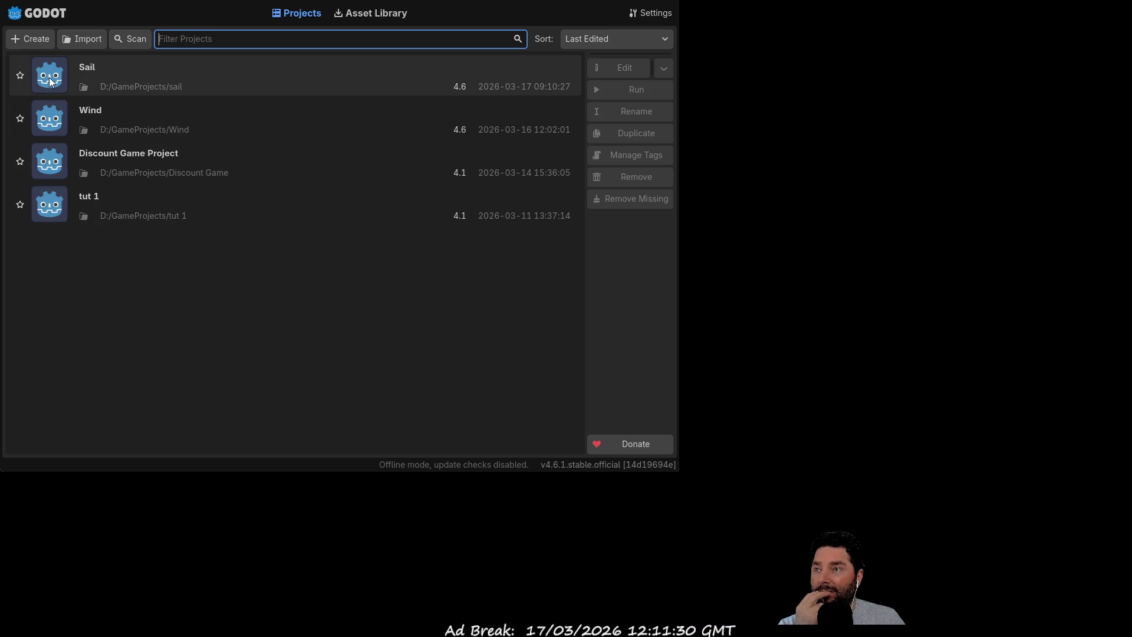
# Open the Sail project from the Project Manager to return to trade_menu and trade_menu.gd.
pyautogui.doubleClick(51, 82)
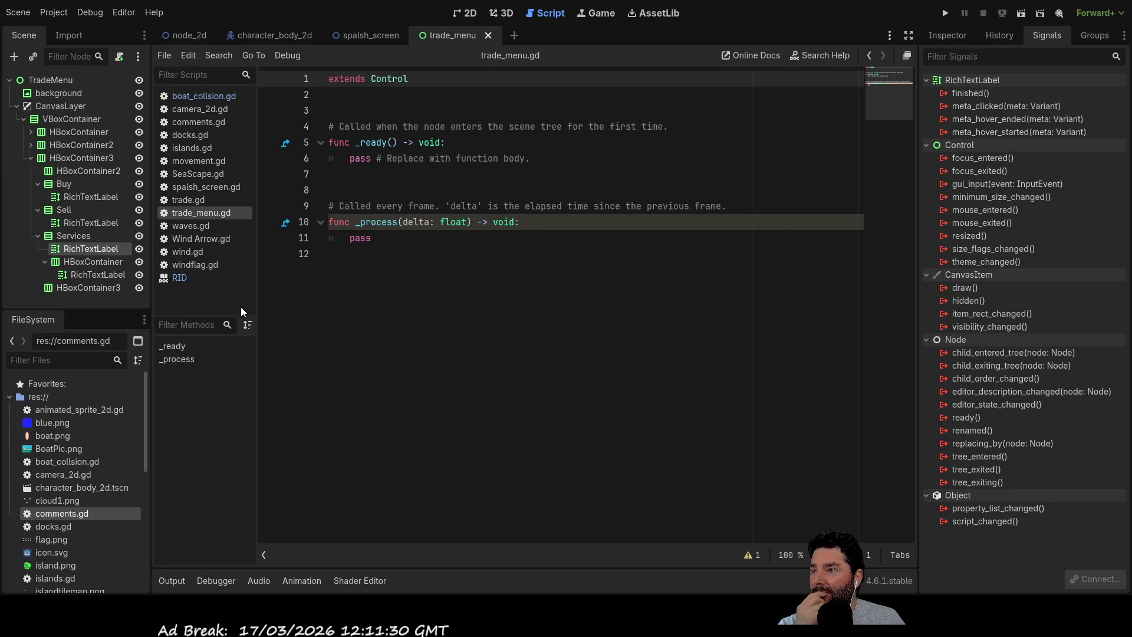
# Select HBoxContainer3 and return to the 2D layout showing the Buy, Sell and Services columns.
pyautogui.click(178, 278)
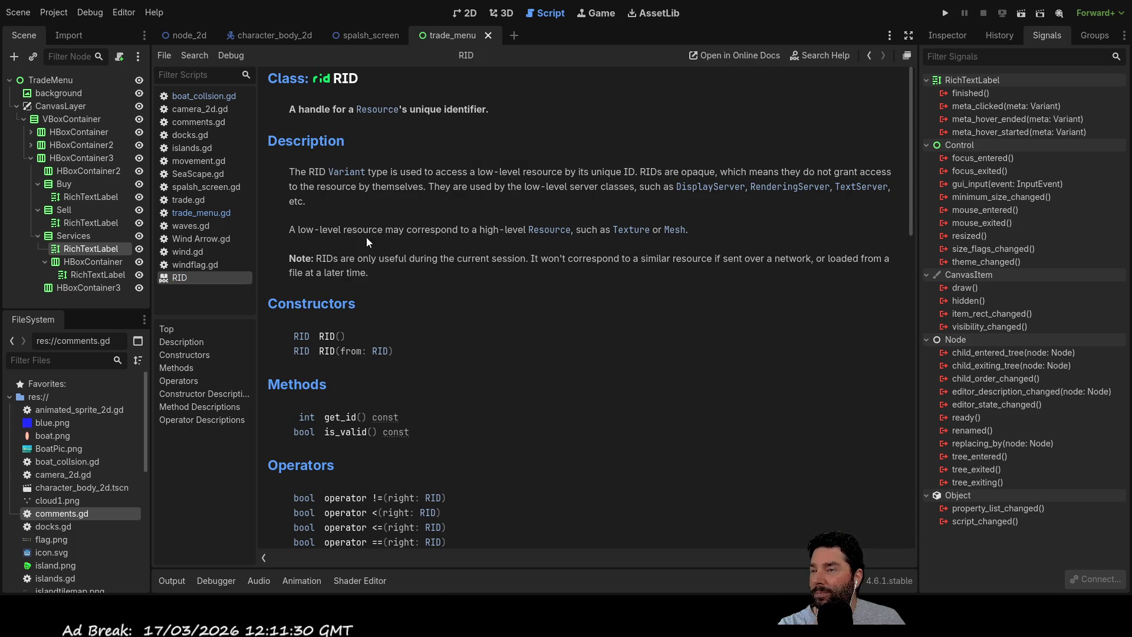
pyautogui.click(76, 286)
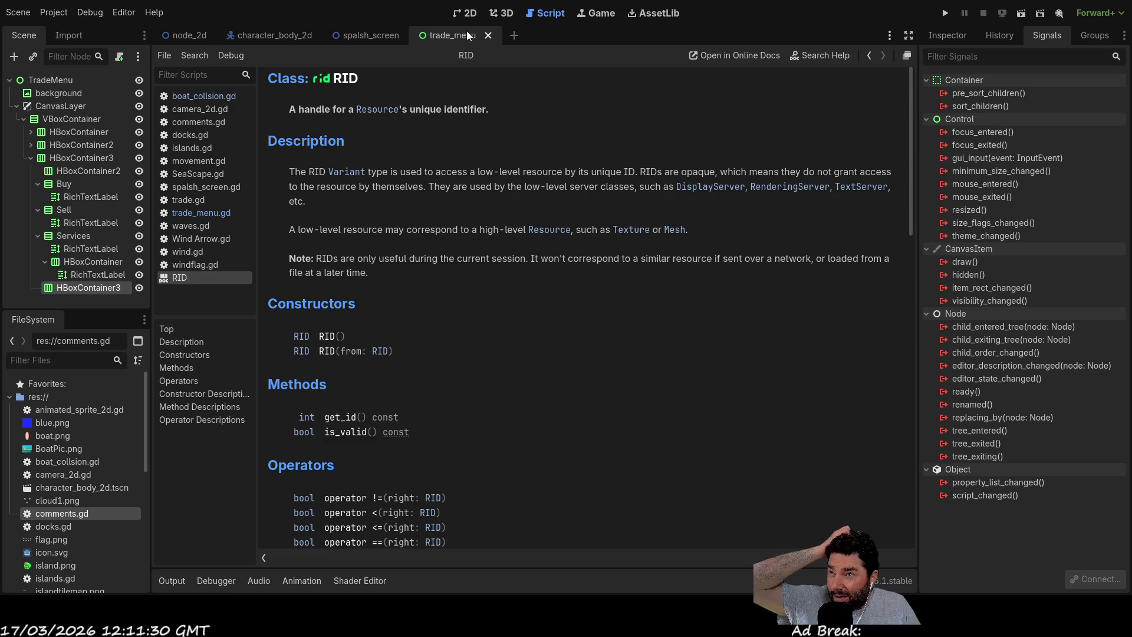
pyautogui.click(471, 13)
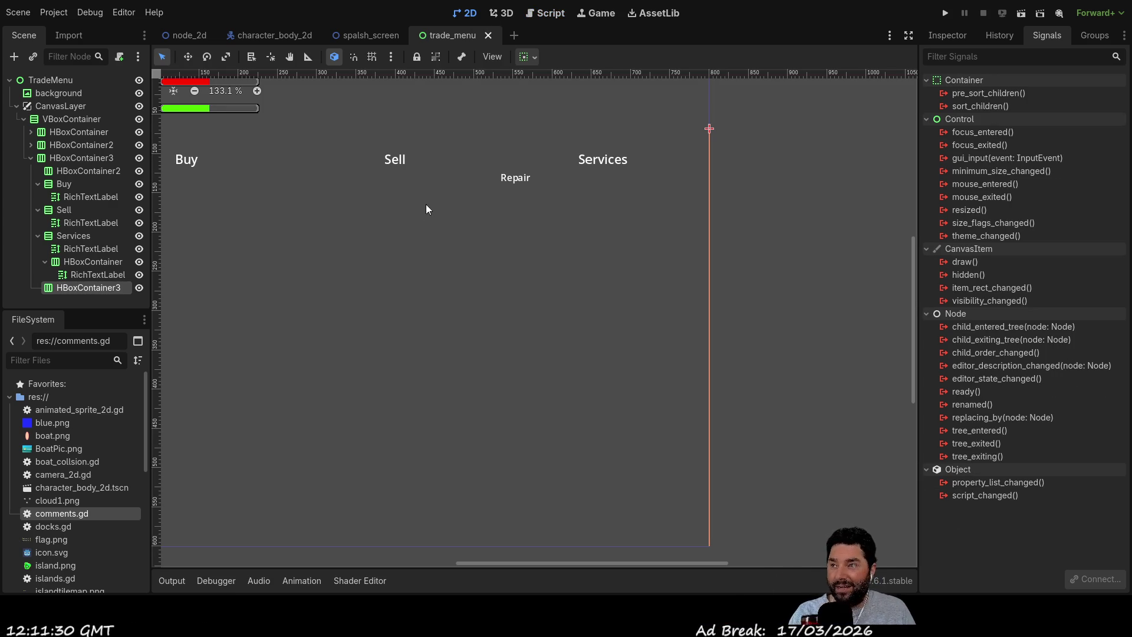
pyautogui.scroll(-5, 474, 321)
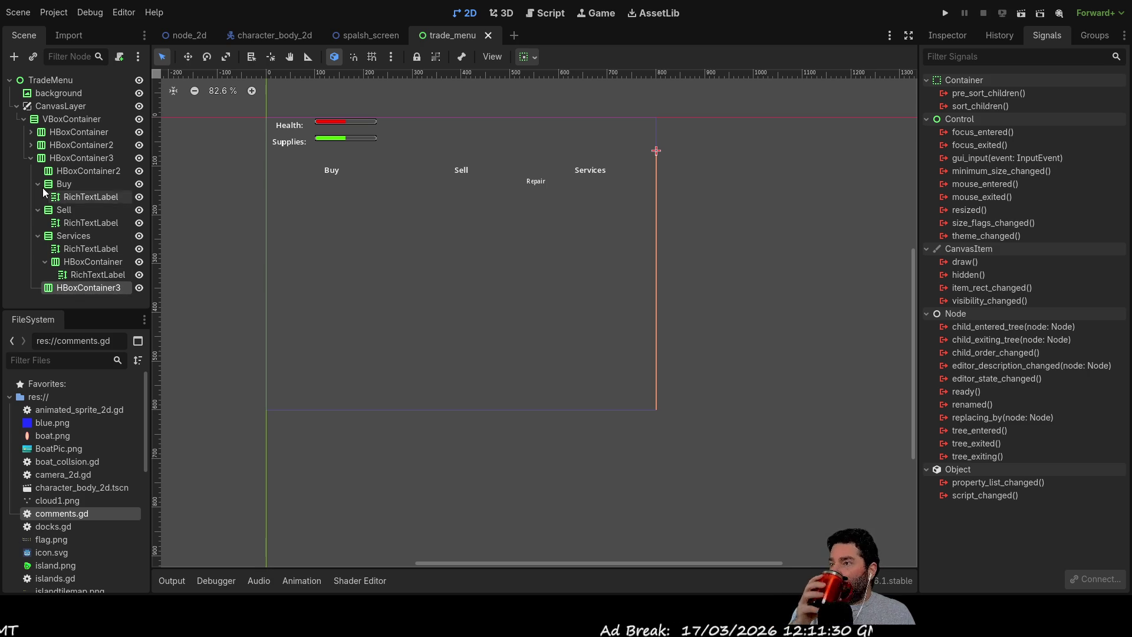
# Collapse HBoxContainer3 and add a new HBoxContainer4 as a child of VBoxContainer.
pyautogui.click(31, 158)
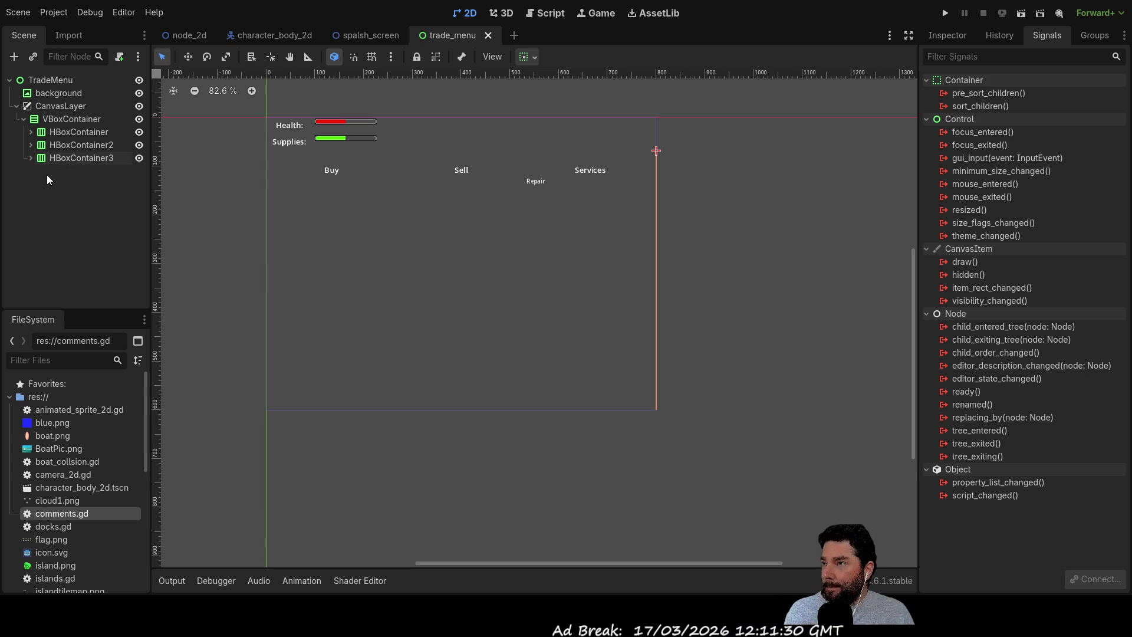
pyautogui.click(70, 122)
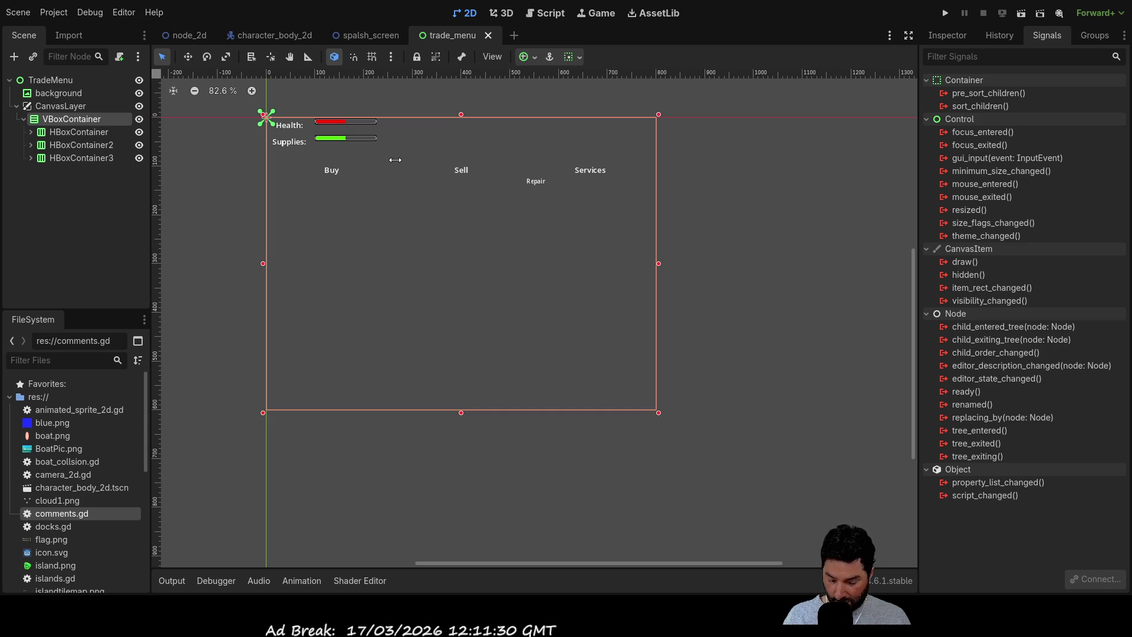
pyautogui.hotkey('ctrl', 'v')
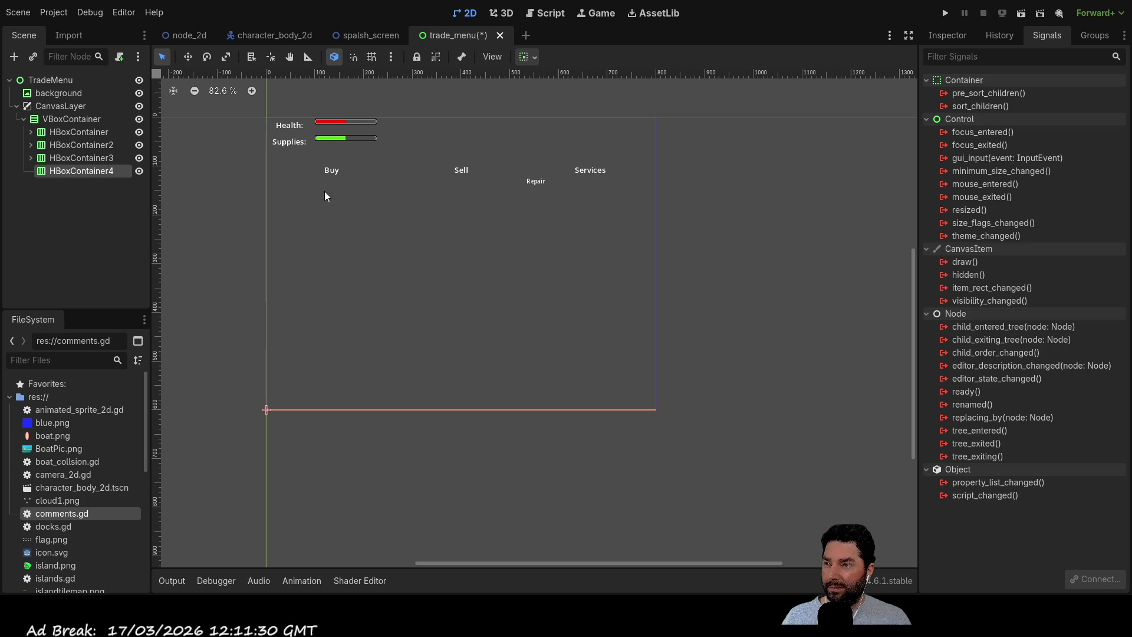
# Add a Button and a Container to HBoxContainer4, with the horizontally expanding Container before the Button.
pyautogui.hotkey('ctrl', 'v')
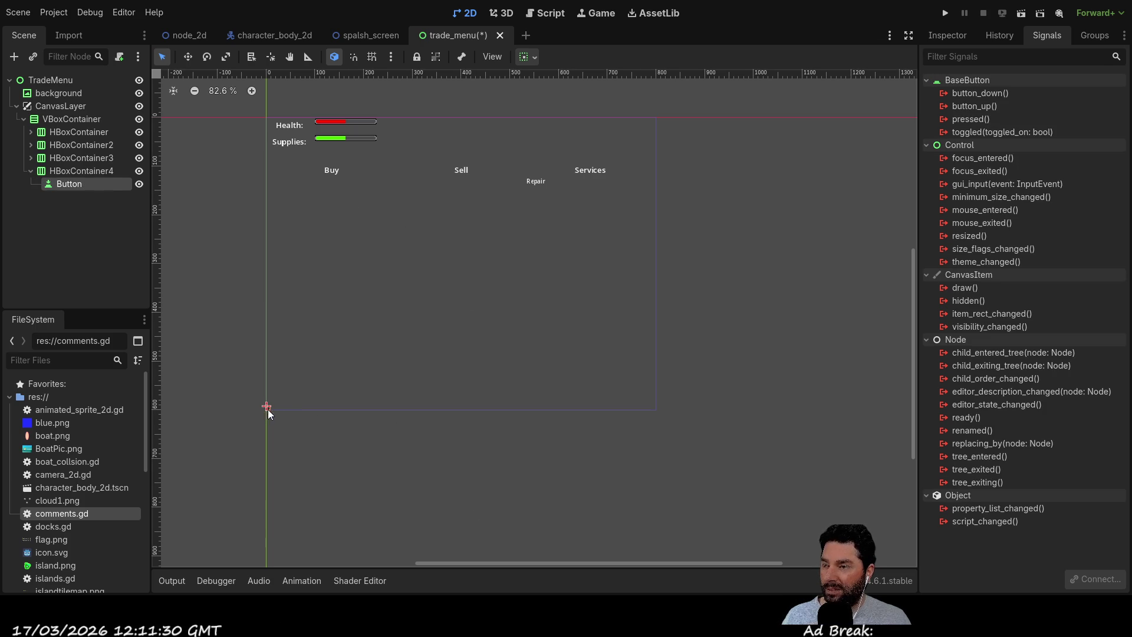
pyautogui.click(66, 175)
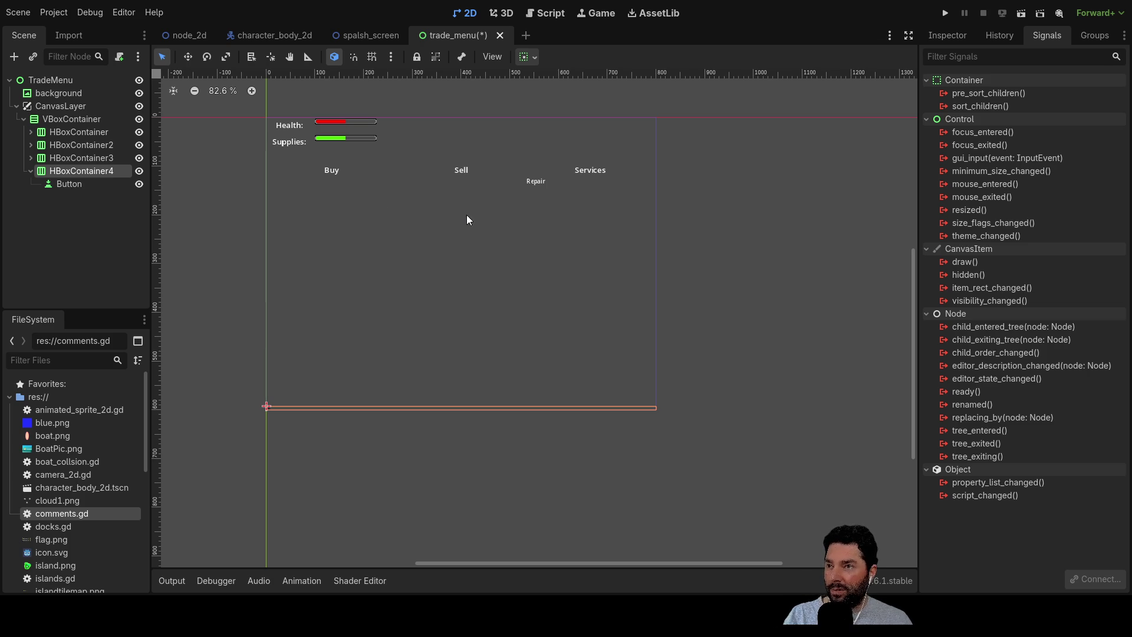
pyautogui.moveTo(79, 195)
pyautogui.mouseDown()
pyautogui.moveTo(79, 183)
pyautogui.moveTo(61, 186)
pyautogui.mouseUp()
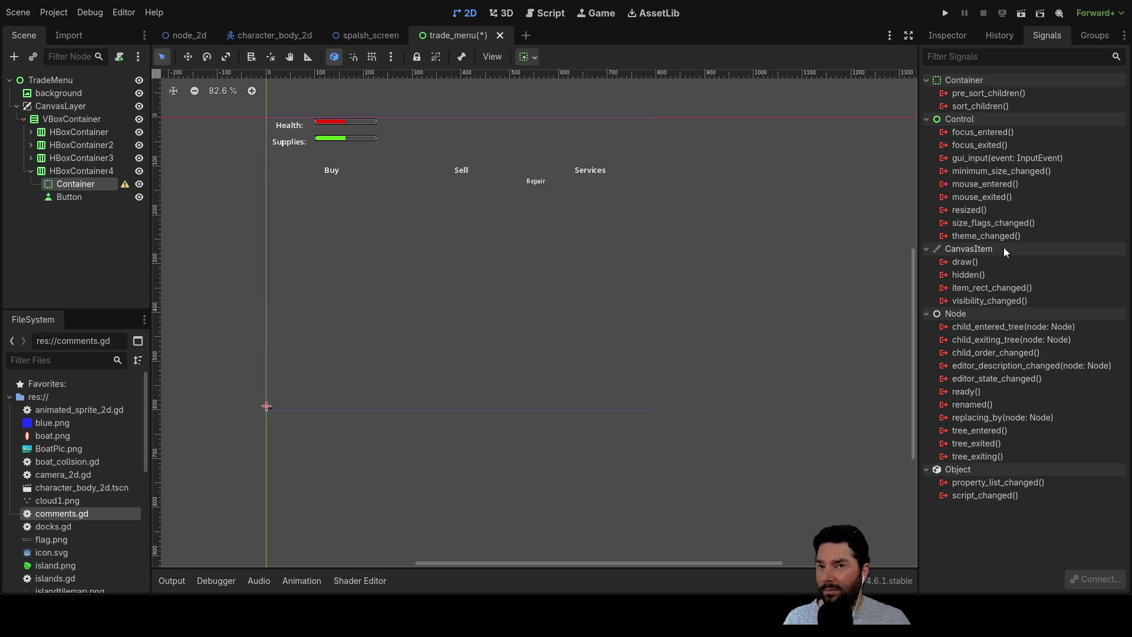
pyautogui.click(948, 35)
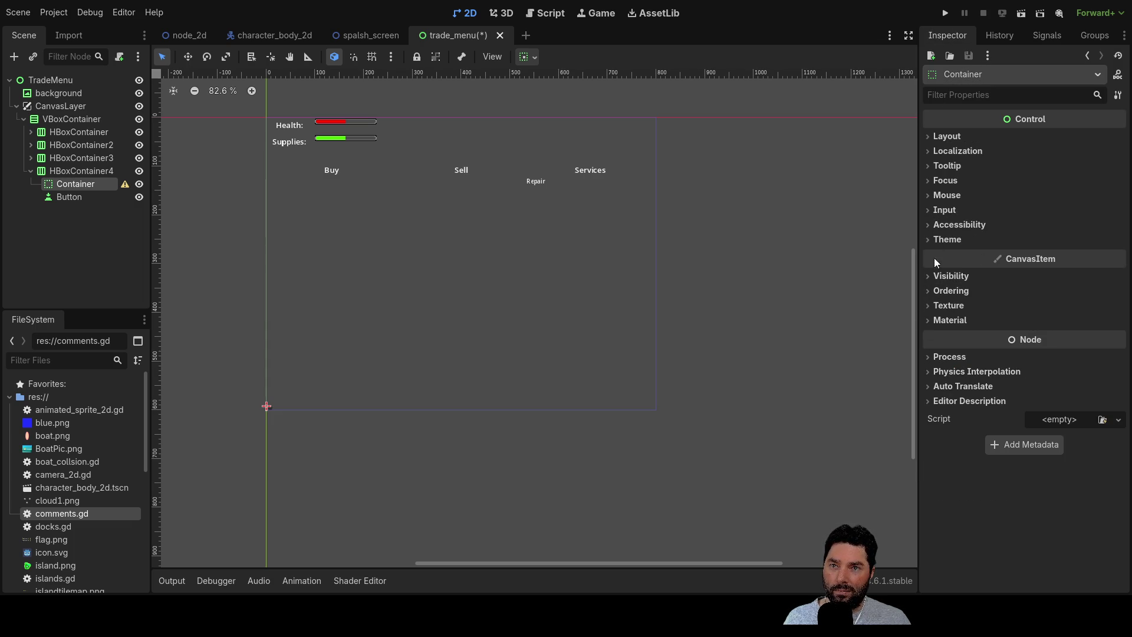
pyautogui.click(930, 153)
pyautogui.click(927, 152)
pyautogui.click(929, 135)
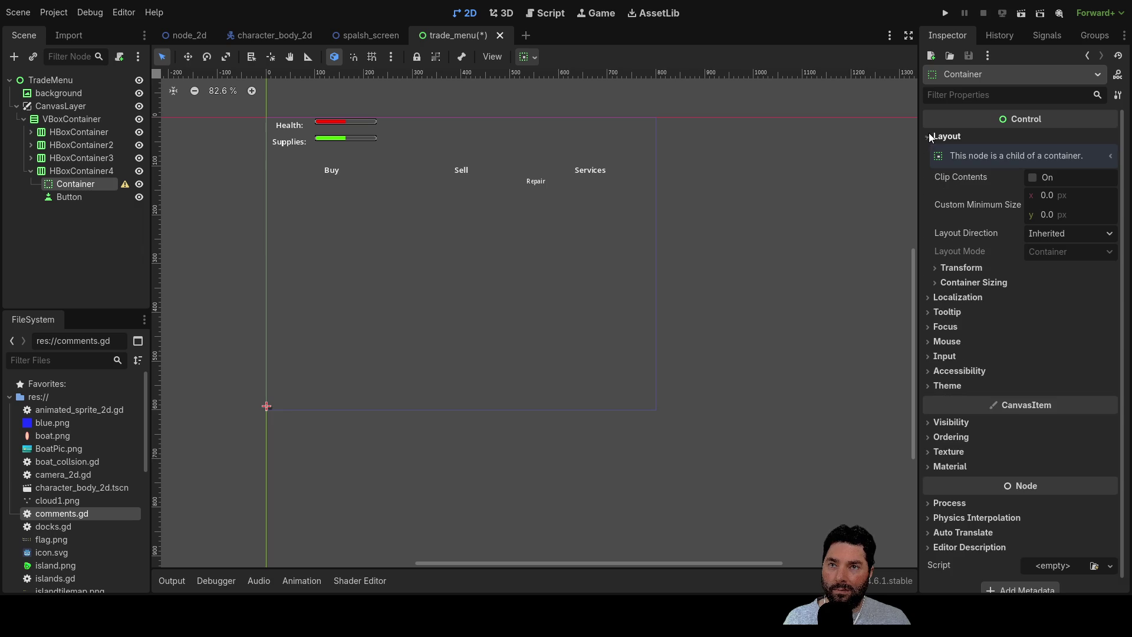
pyautogui.click(934, 283)
pyautogui.click(1043, 317)
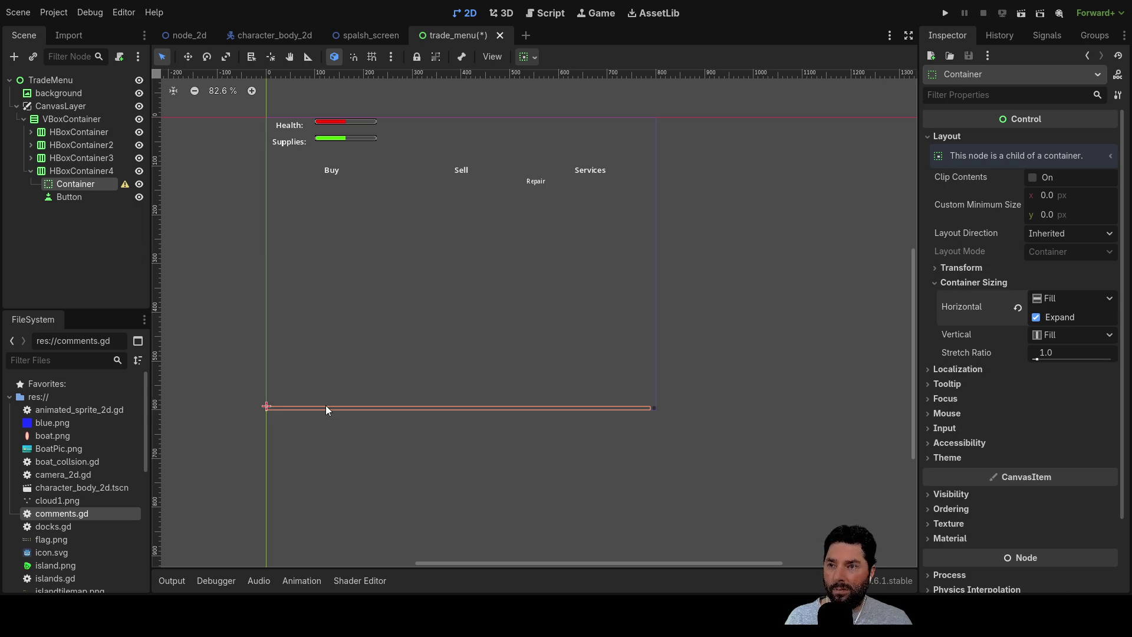
# Set the Button's text to Exit, then collapse HBoxContainer4 in the Scene tree.
pyautogui.click(69, 198)
pyautogui.click(976, 188)
pyautogui.write('Exit')
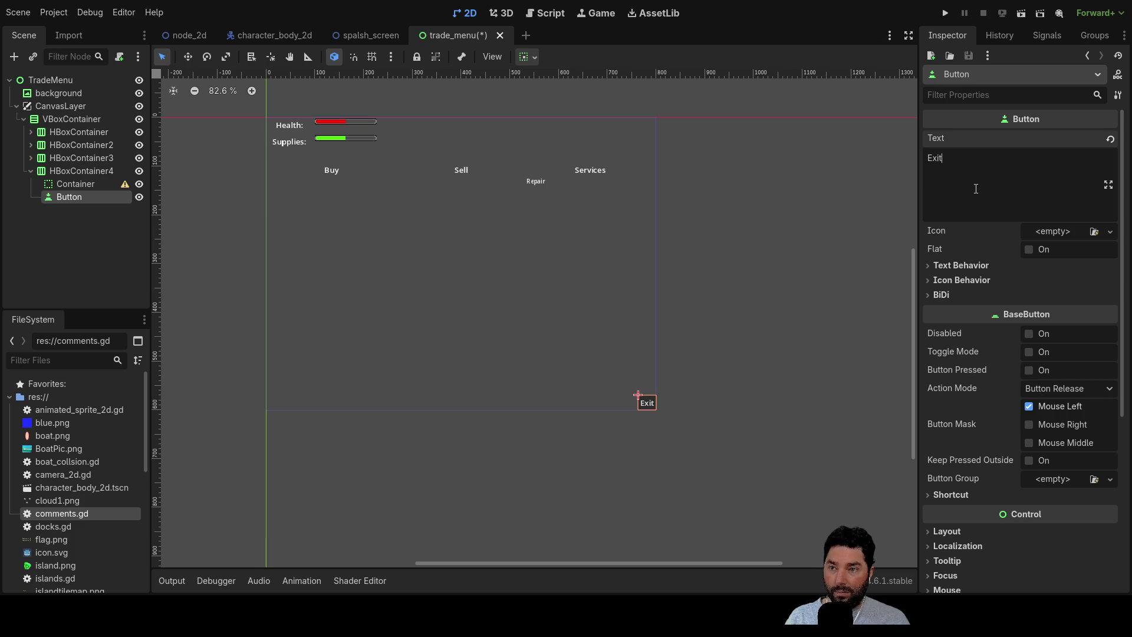
pyautogui.click(799, 349)
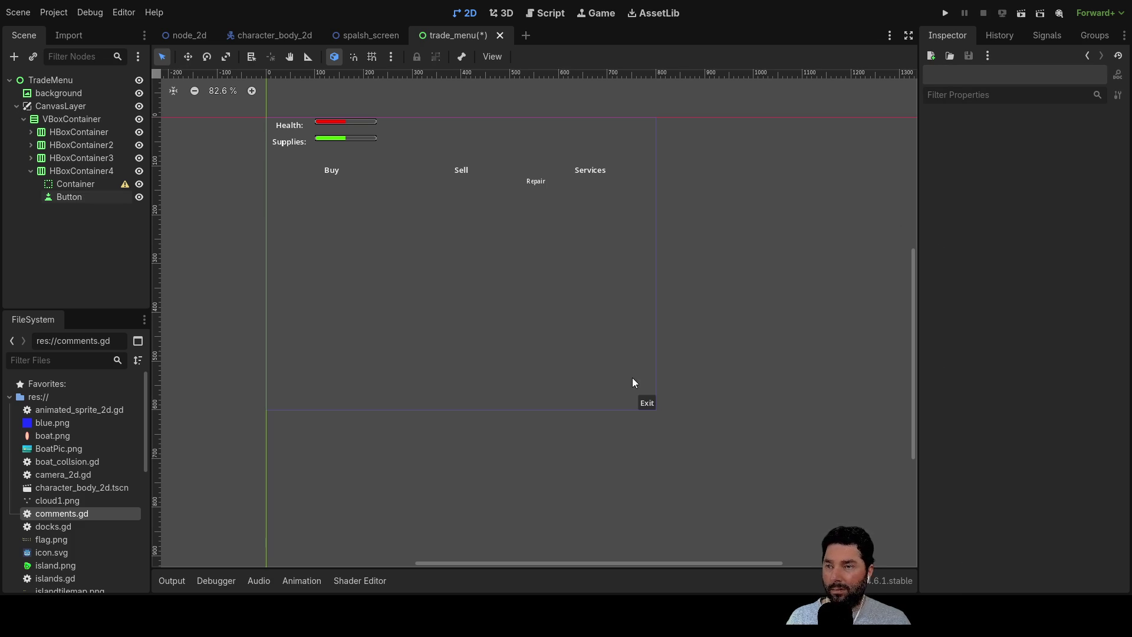
pyautogui.click(31, 172)
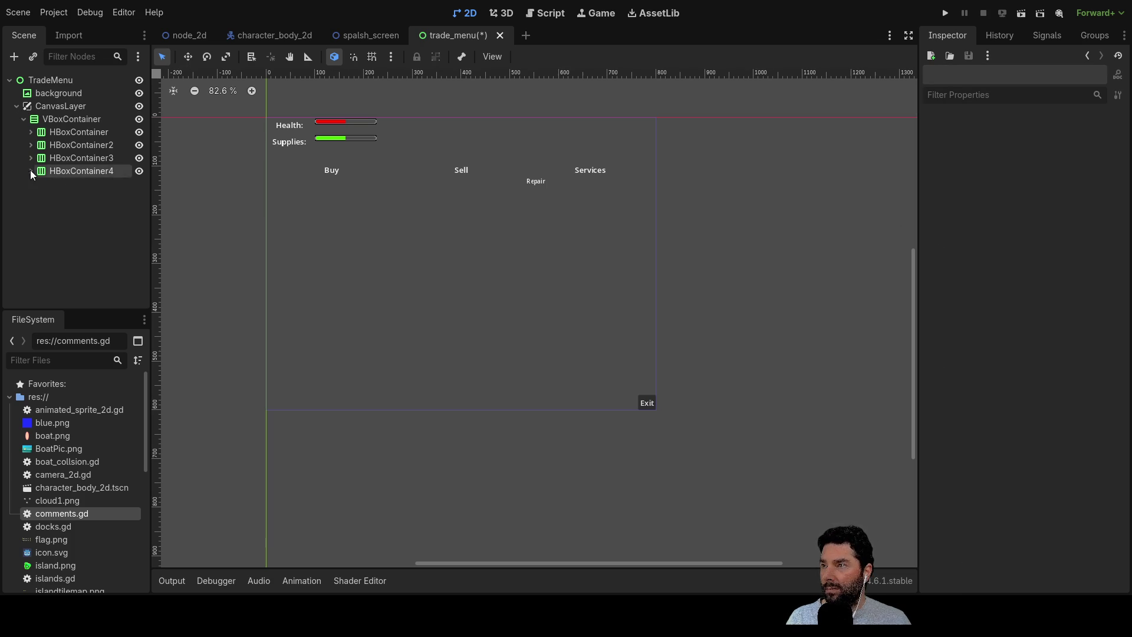
# Save the trade_menu scene and look at the Exit button's pressed signal.
pyautogui.moveTo(728, 415); pyautogui.dragTo(702, 315)
pyautogui.hotkey('ctrl', 's')
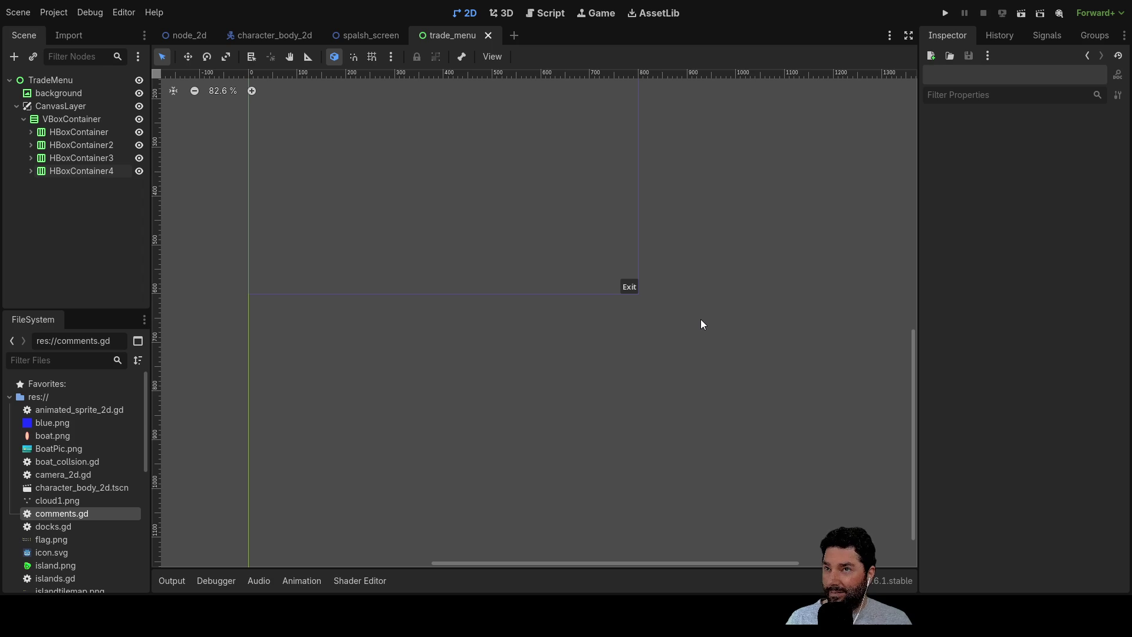
pyautogui.click(629, 288)
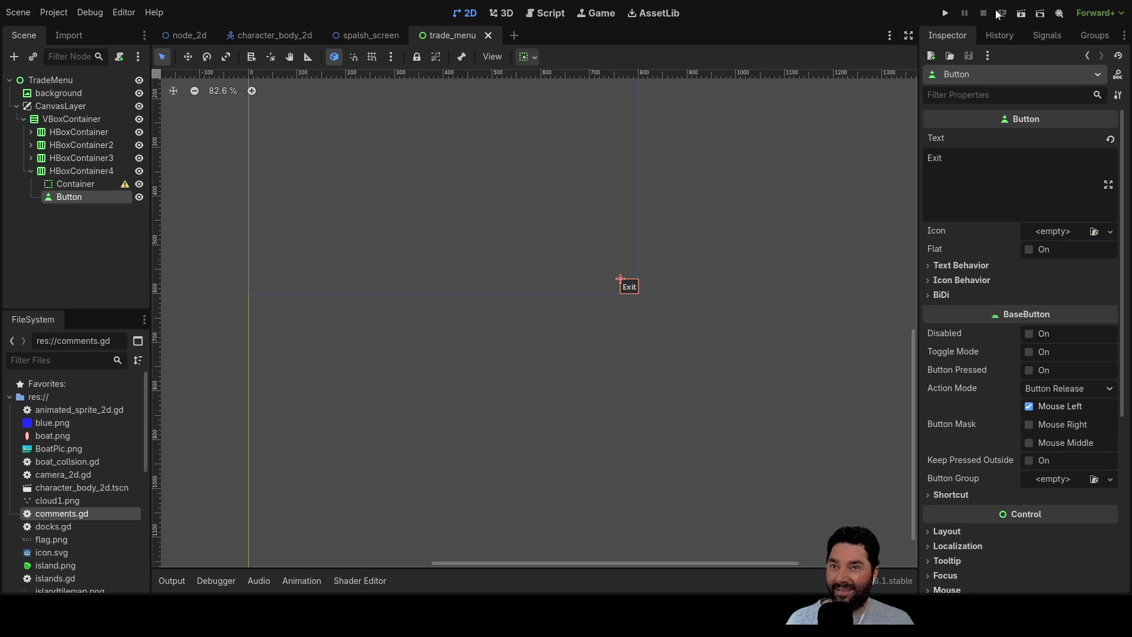
pyautogui.click(1026, 33)
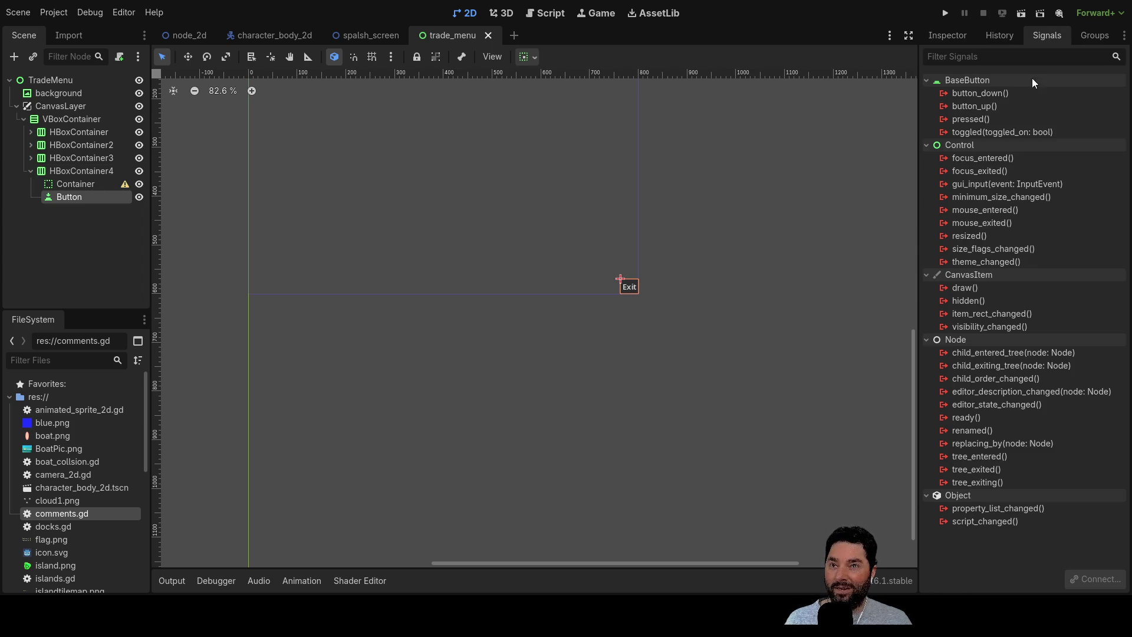
pyautogui.click(970, 121)
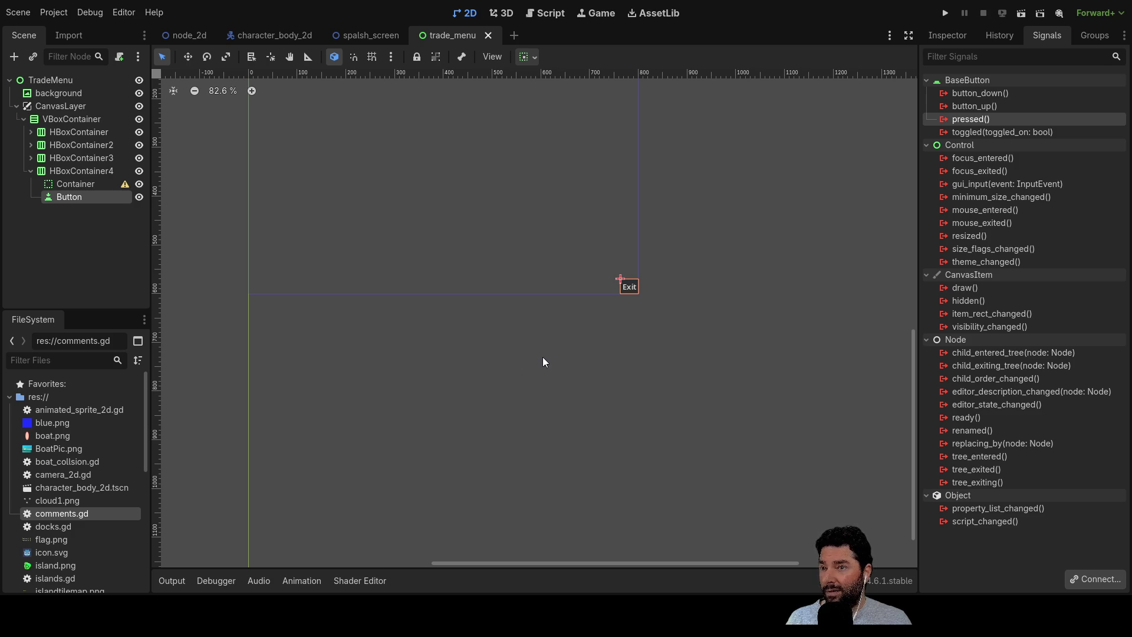
# Attach a new trade_menu.gd script to the TradeMenu root node.
pyautogui.click(53, 80)
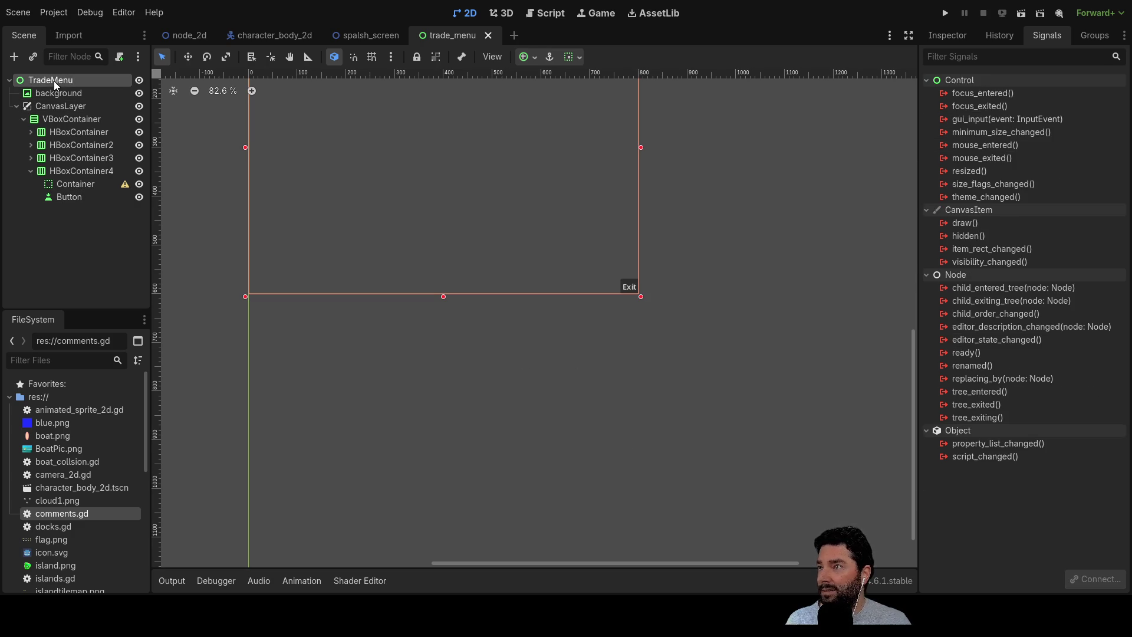
pyautogui.click(943, 37)
pyautogui.click(1114, 420)
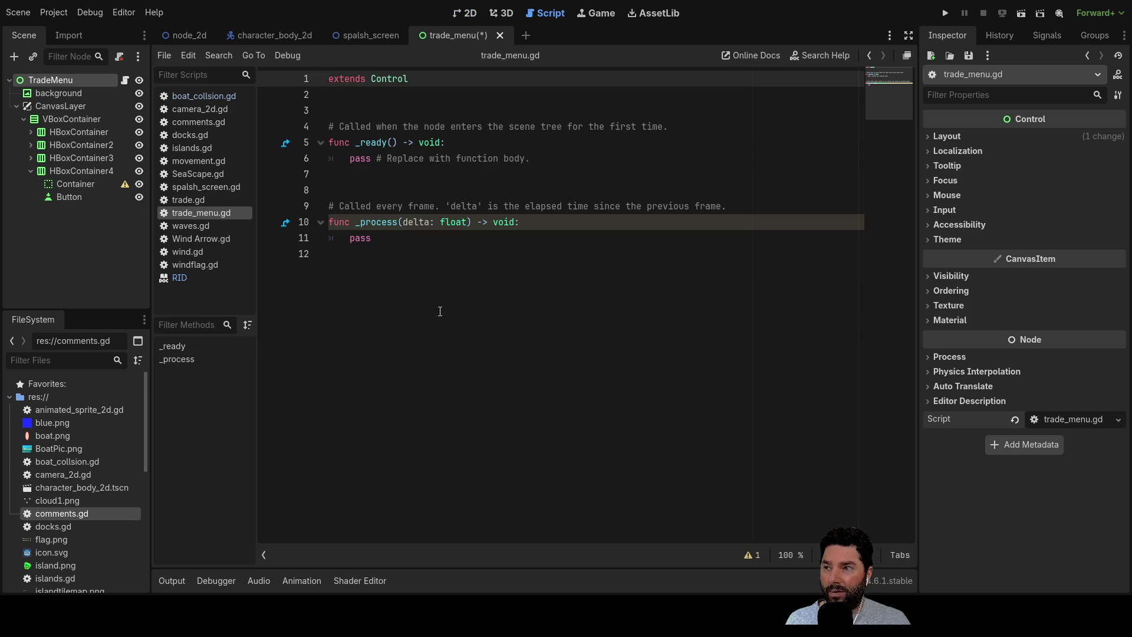
# Save trade_menu.gd and connect the Exit button's pressed signal to the script.
pyautogui.click(431, 292)
pyautogui.hotkey('ctrl', 's')
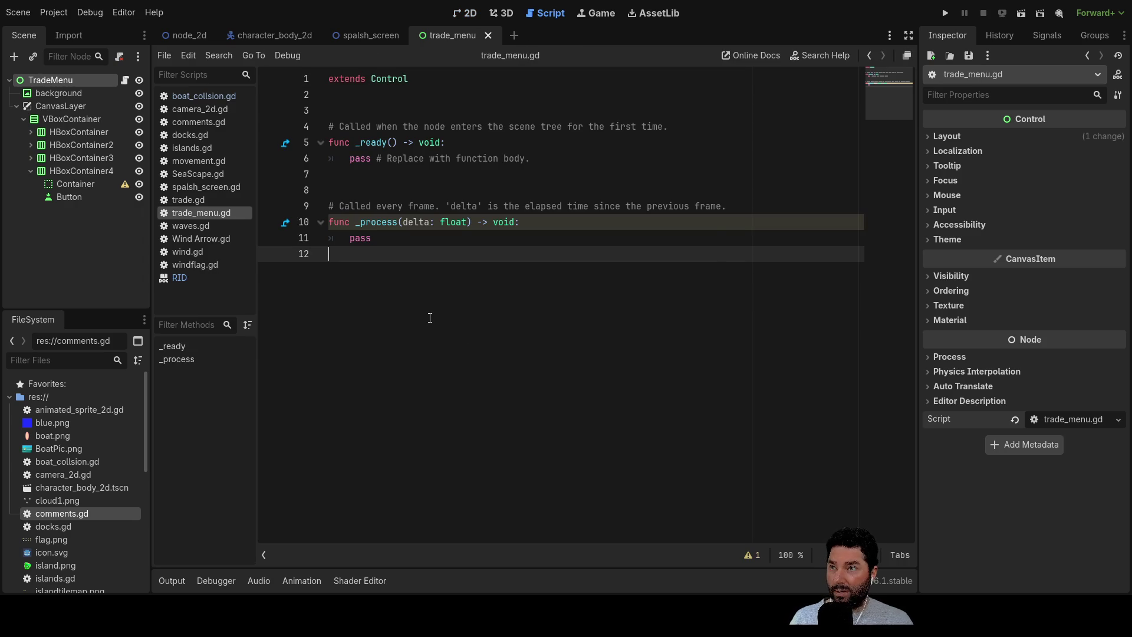
pyautogui.click(76, 196)
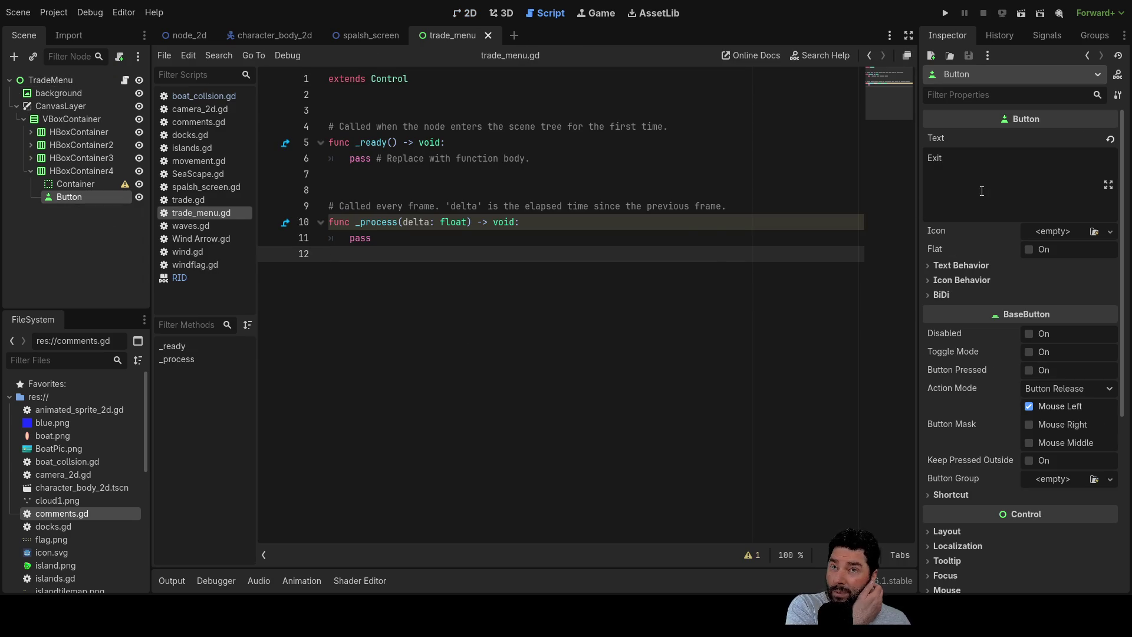
pyautogui.click(1037, 29)
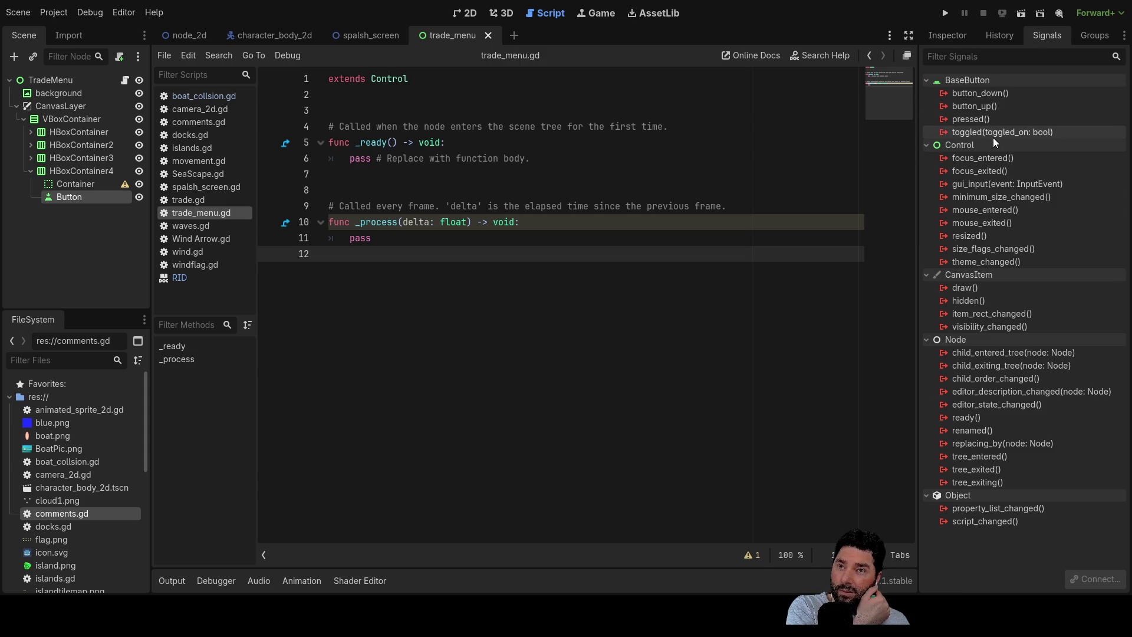
pyautogui.click(977, 118)
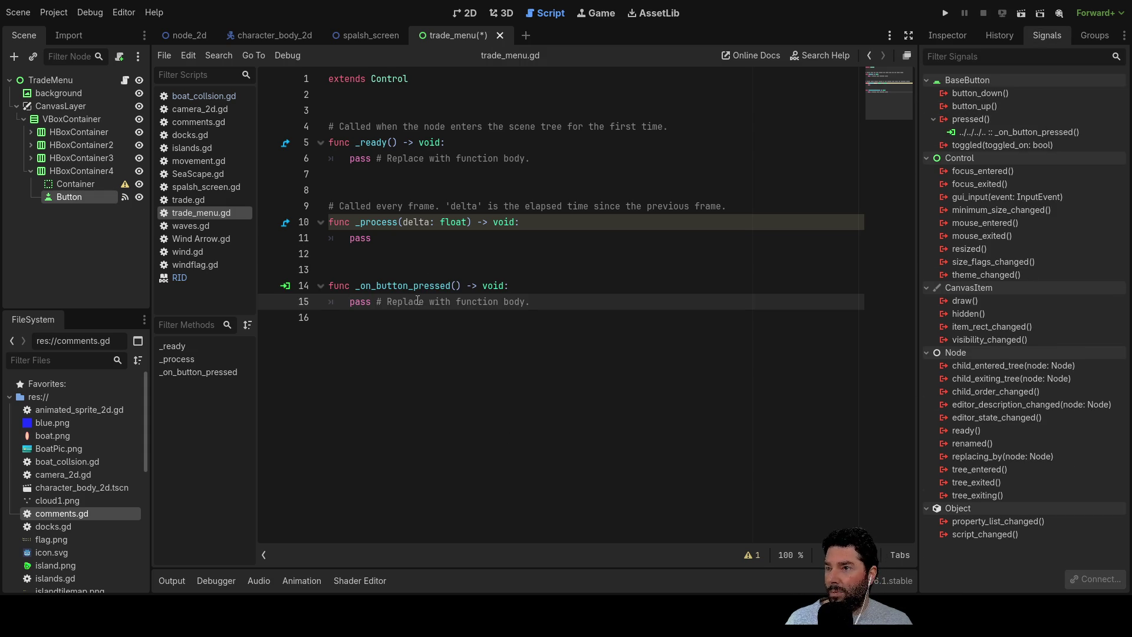
# In _on_button_pressed, add get_tree().change_scene_to_file("res://node_2d.tscn").
pyautogui.press('Return')
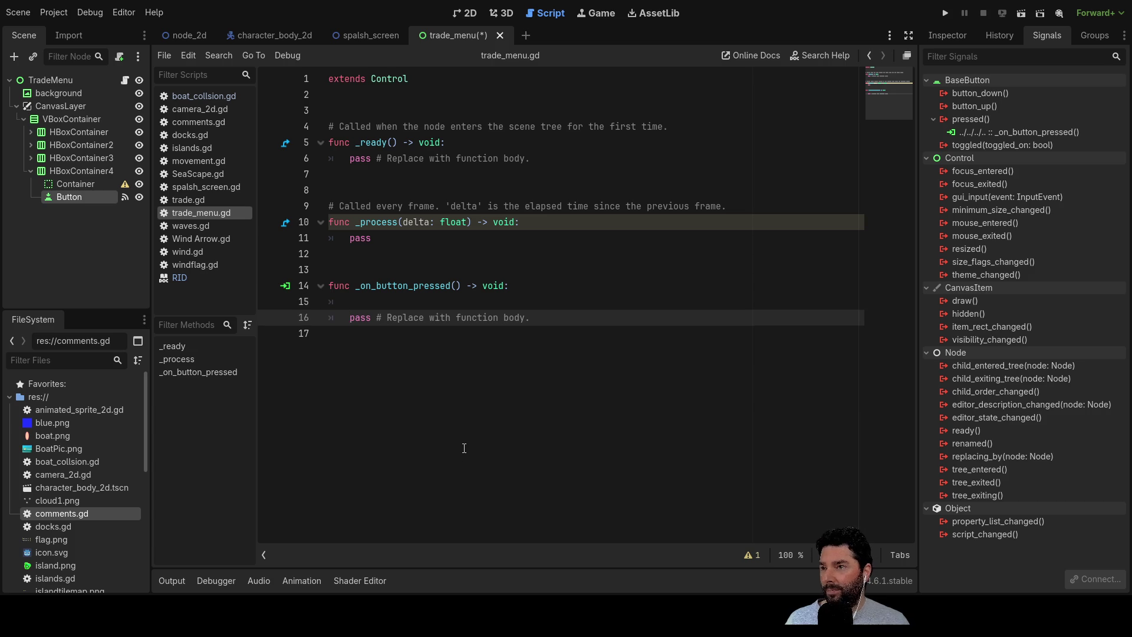
pyautogui.write('get_tree().change_scene_to_file("res://node_2d.tscn")')
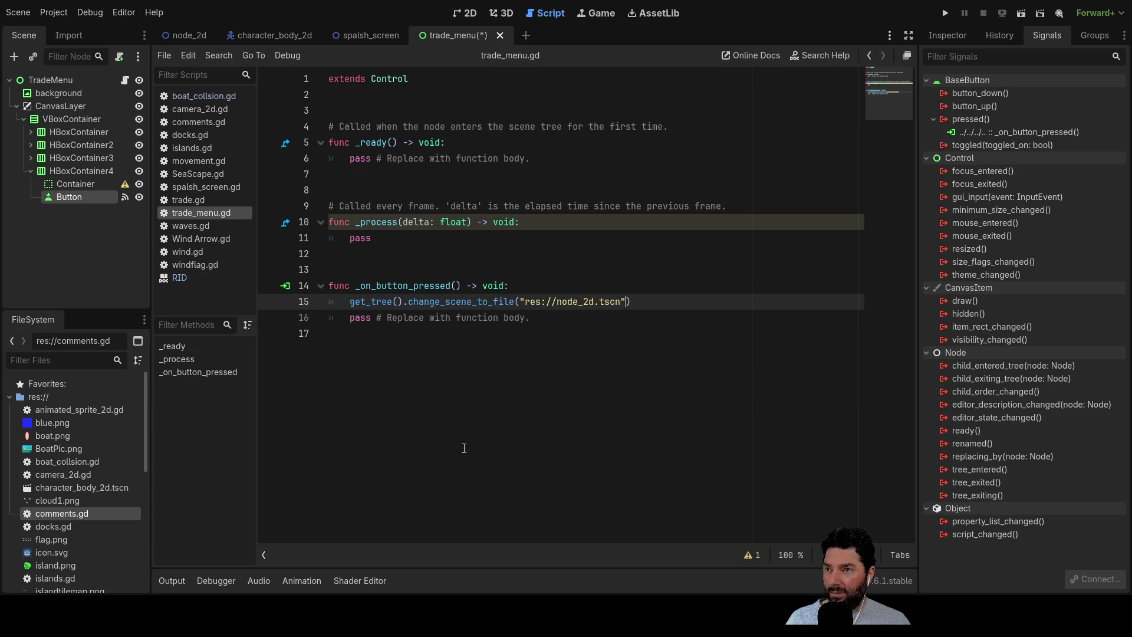
pyautogui.press('Left')
pyautogui.press('Left')
pyautogui.press('Left')
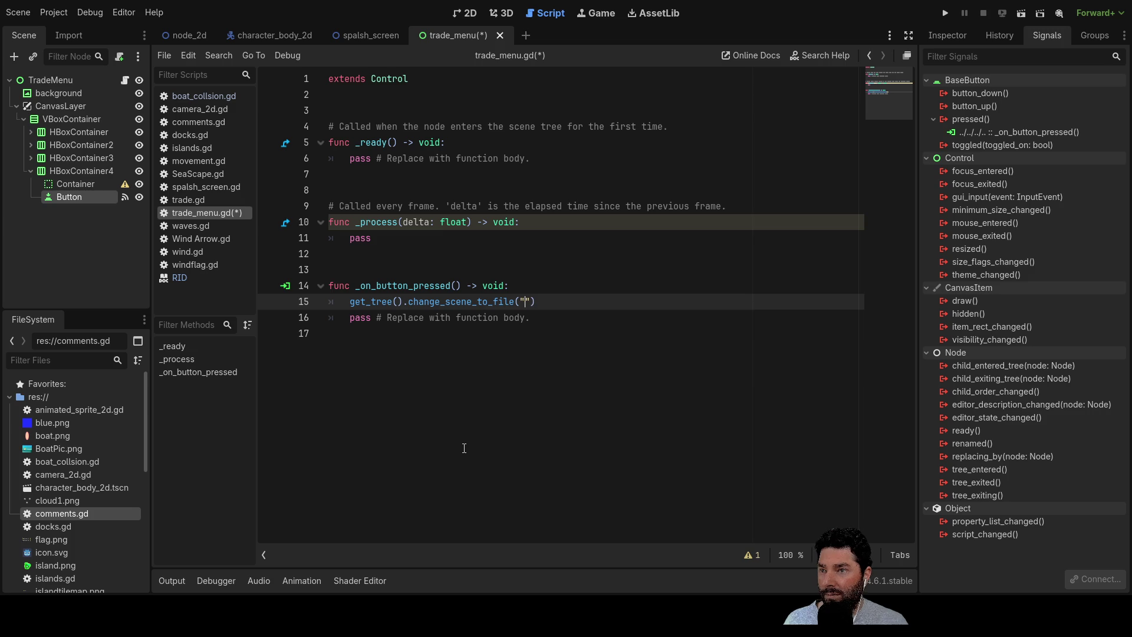
pyautogui.write('res')
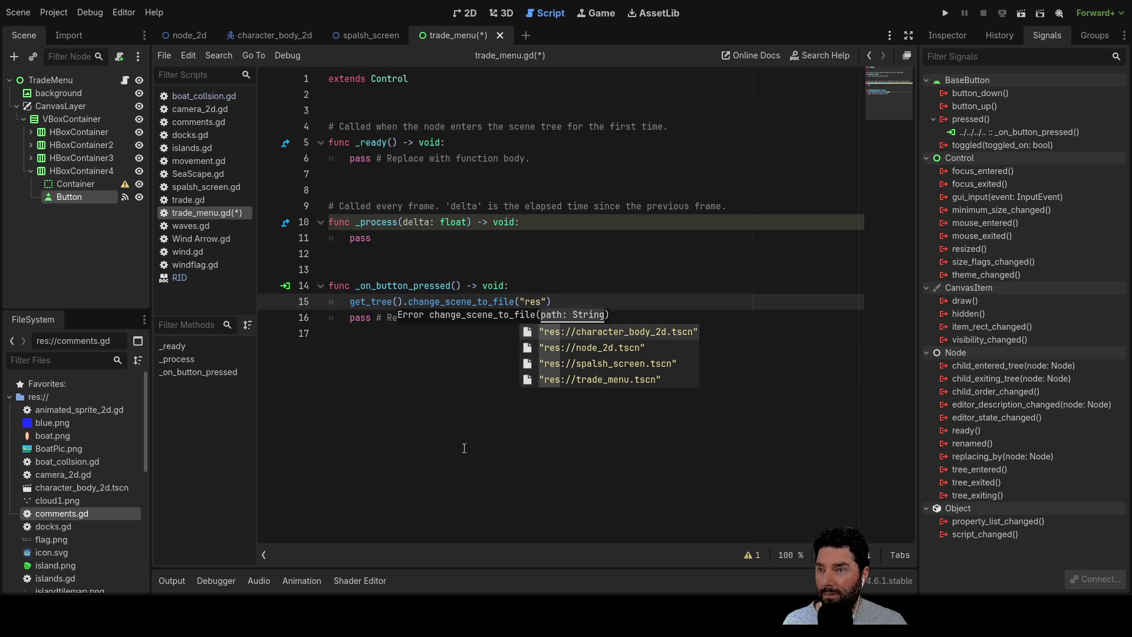
pyautogui.press('Down')
pyautogui.press('Down')
pyautogui.press('Down')
pyautogui.press('Up')
pyautogui.press('Up')
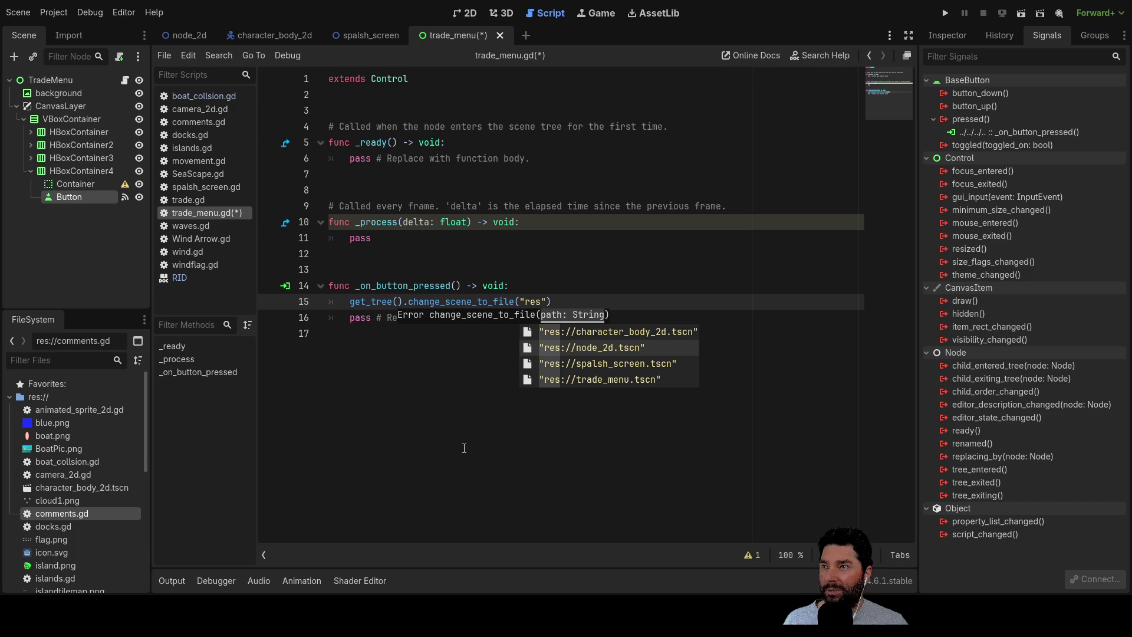
pyautogui.press('Return')
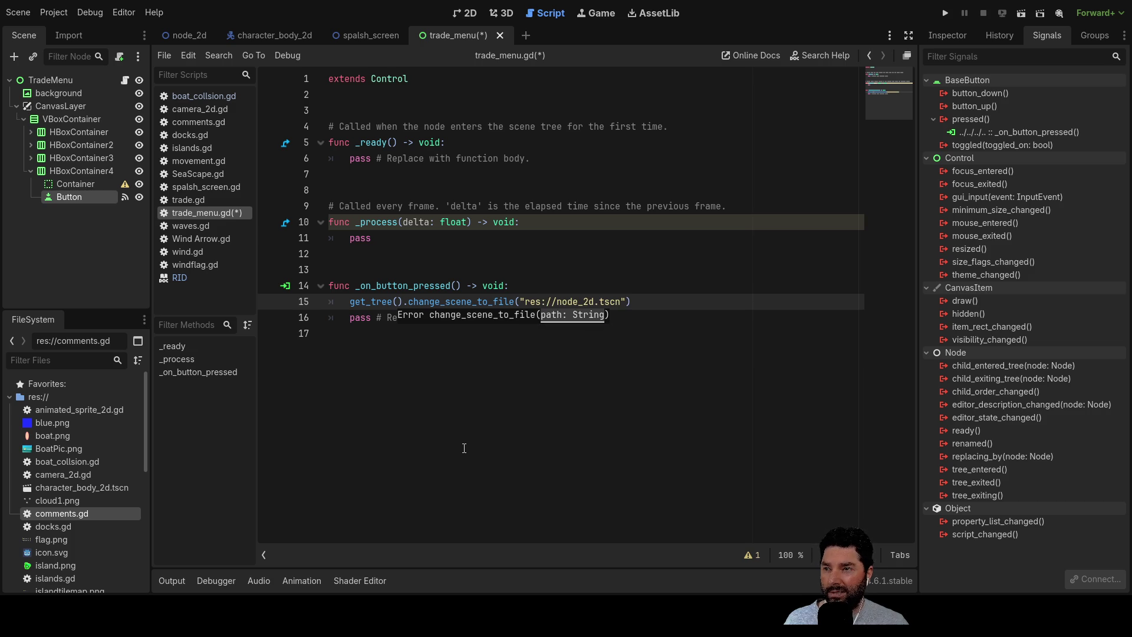
pyautogui.click(472, 384)
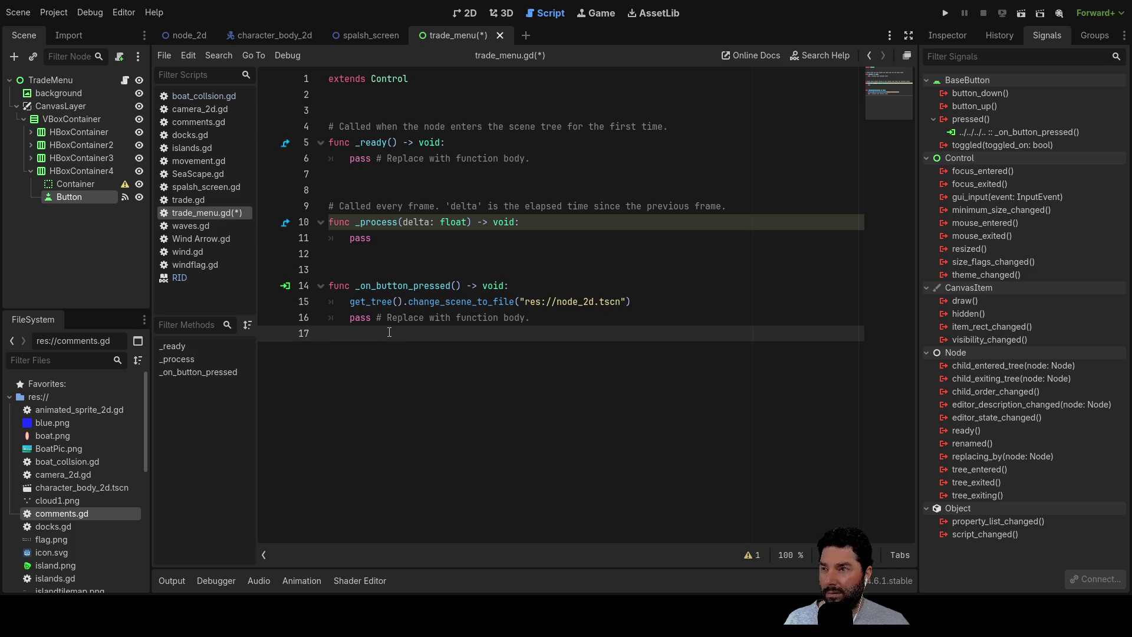
# Tidy the lines above pass in the handler, removing the extra empty line.
pyautogui.click(352, 318)
pyautogui.press('Return')
pyautogui.write('paus')
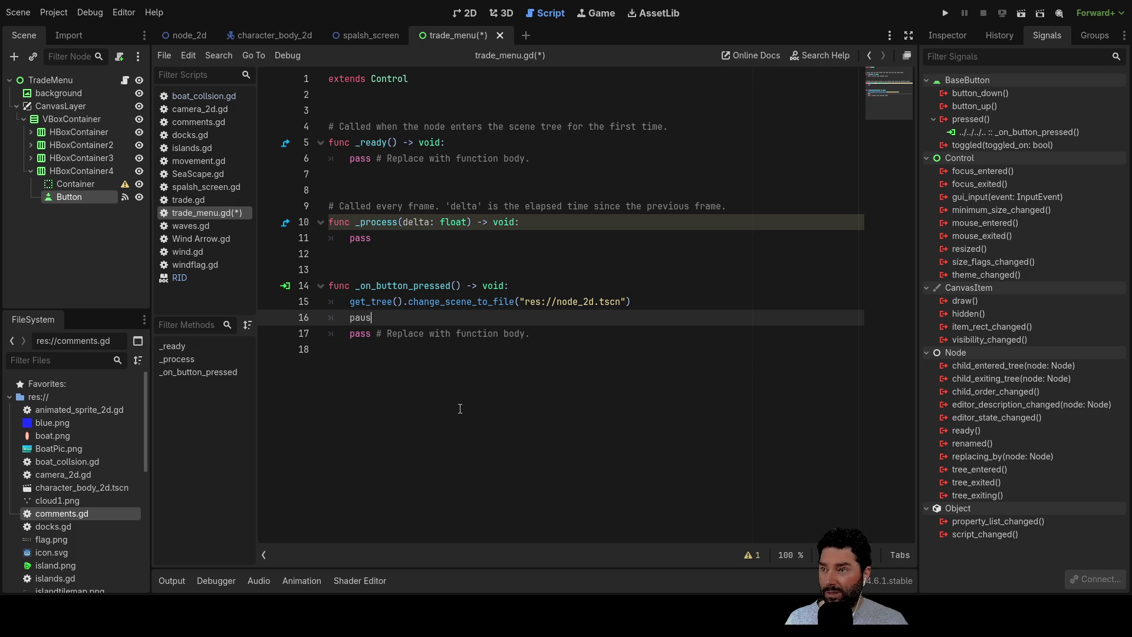
pyautogui.write('e')
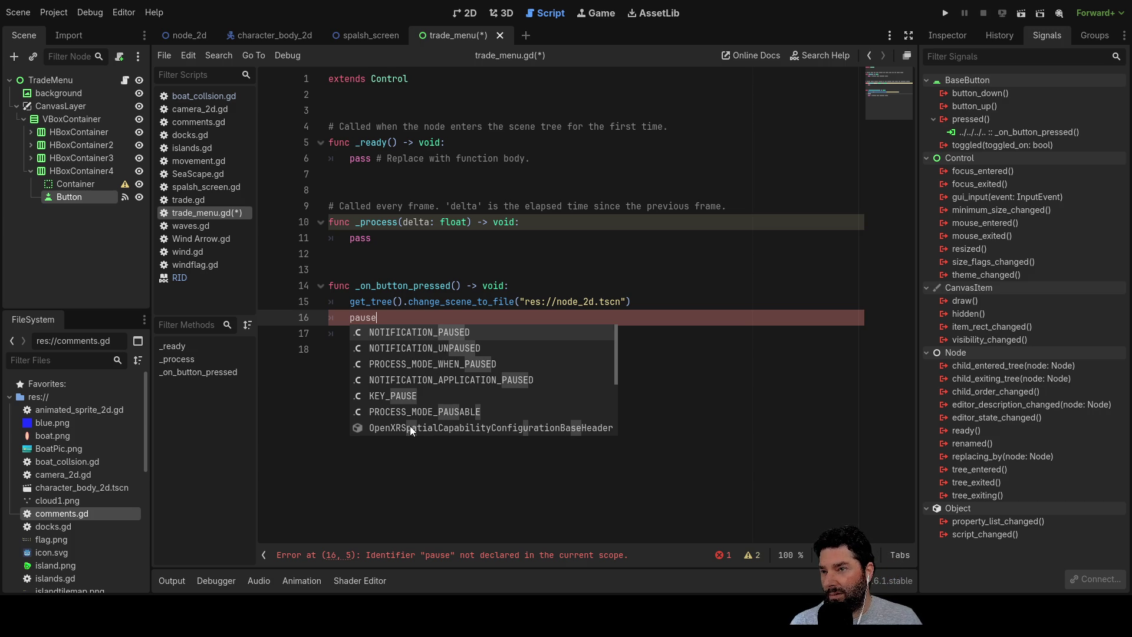
pyautogui.click(572, 485)
pyautogui.click(395, 315)
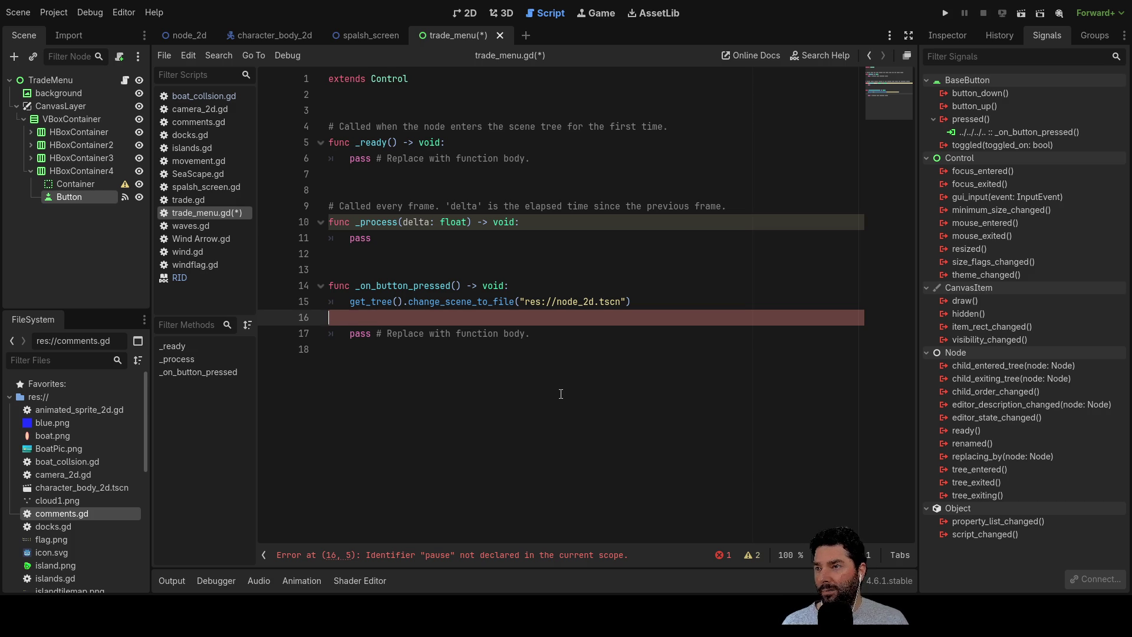
pyautogui.press('BackSpace')
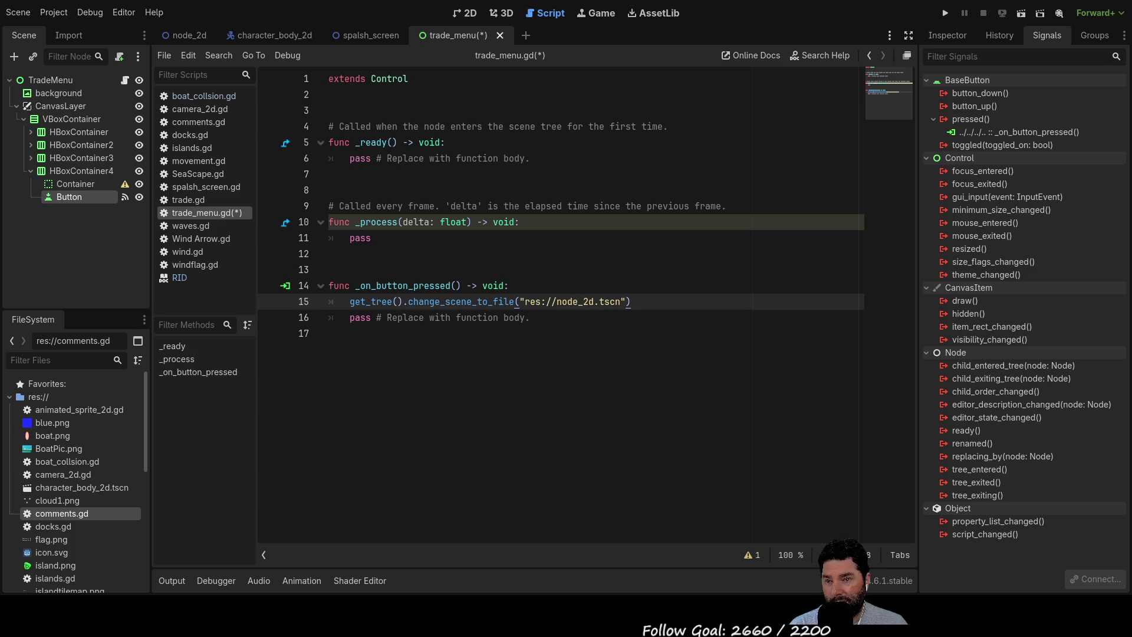
# Return to the 2D trade menu view, save trade_menu, and open the node_2d scene.
pyautogui.click(470, 13)
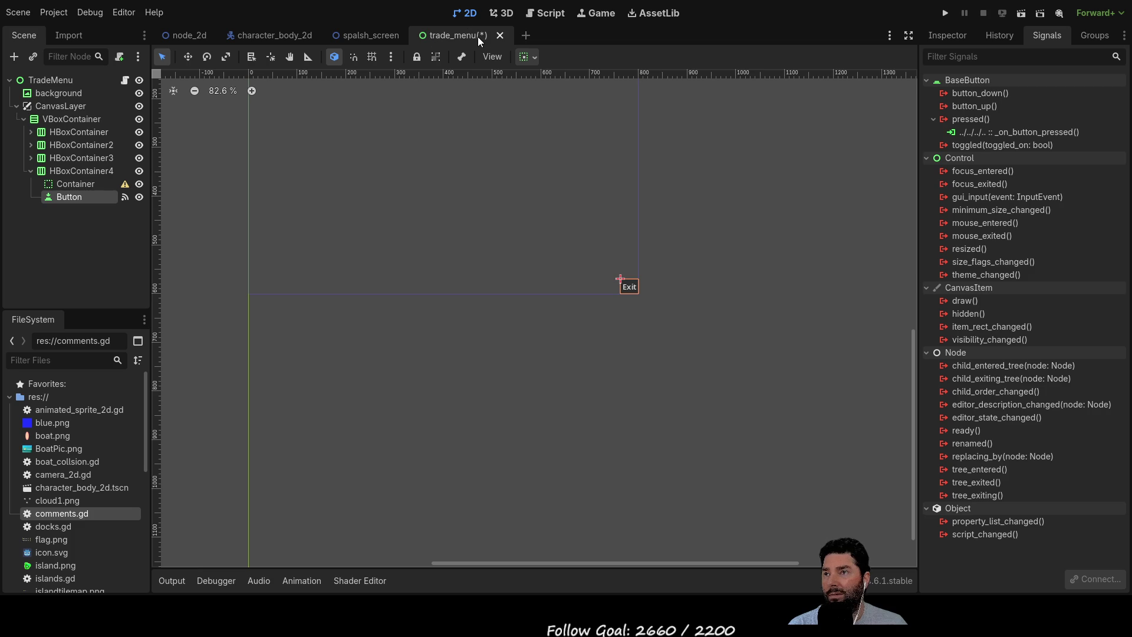
pyautogui.moveTo(359, 193); pyautogui.dragTo(462, 336)
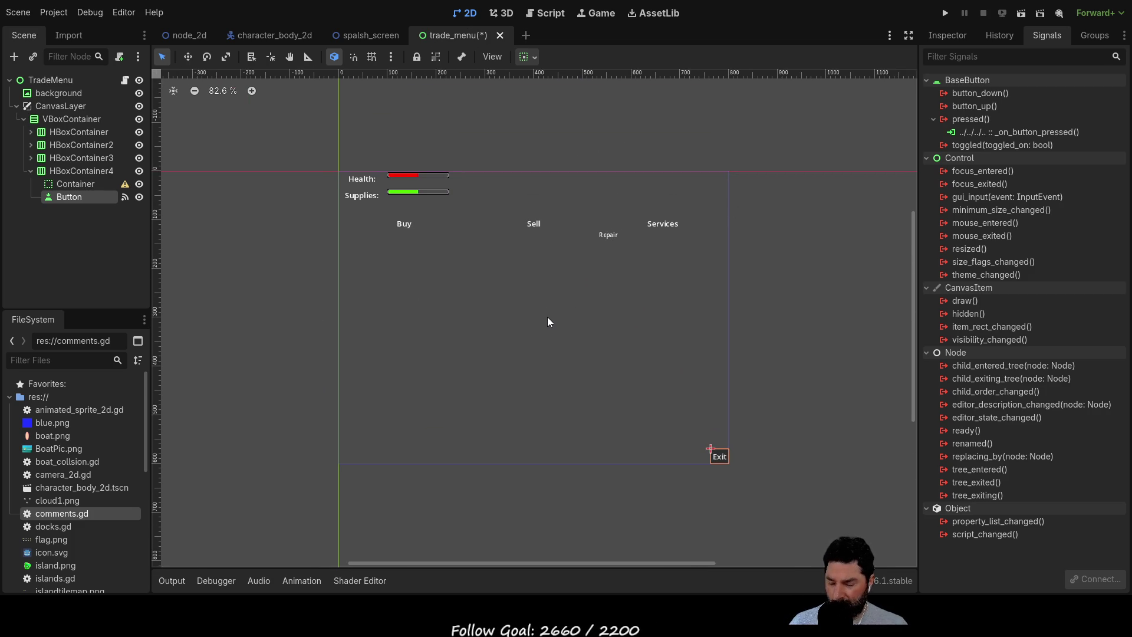
pyautogui.hotkey('ctrl', 's')
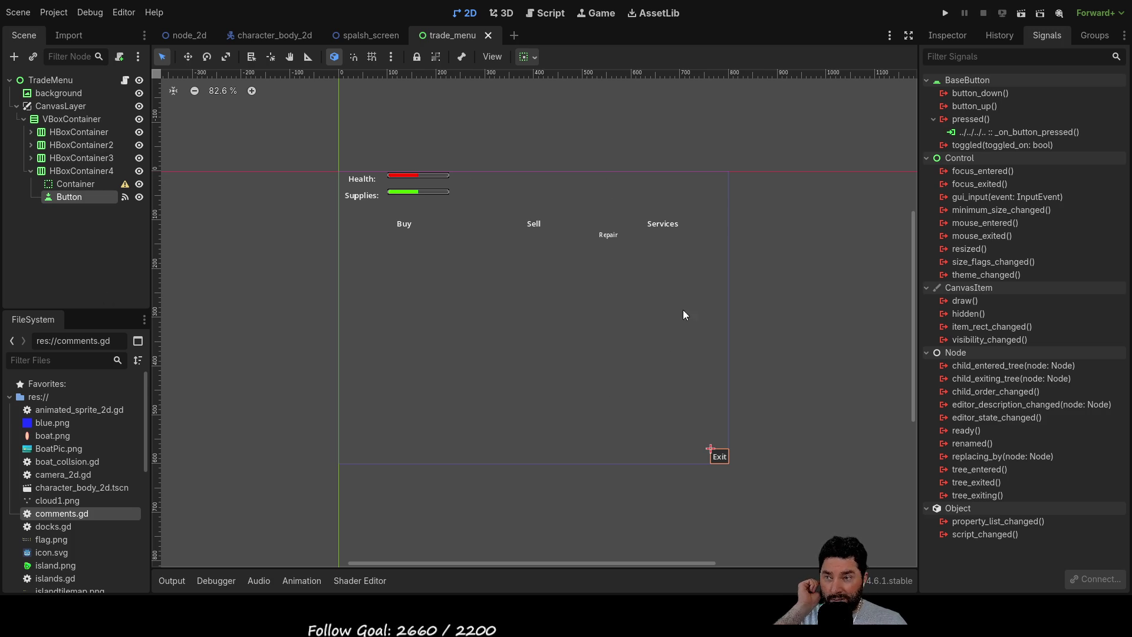
pyautogui.click(197, 36)
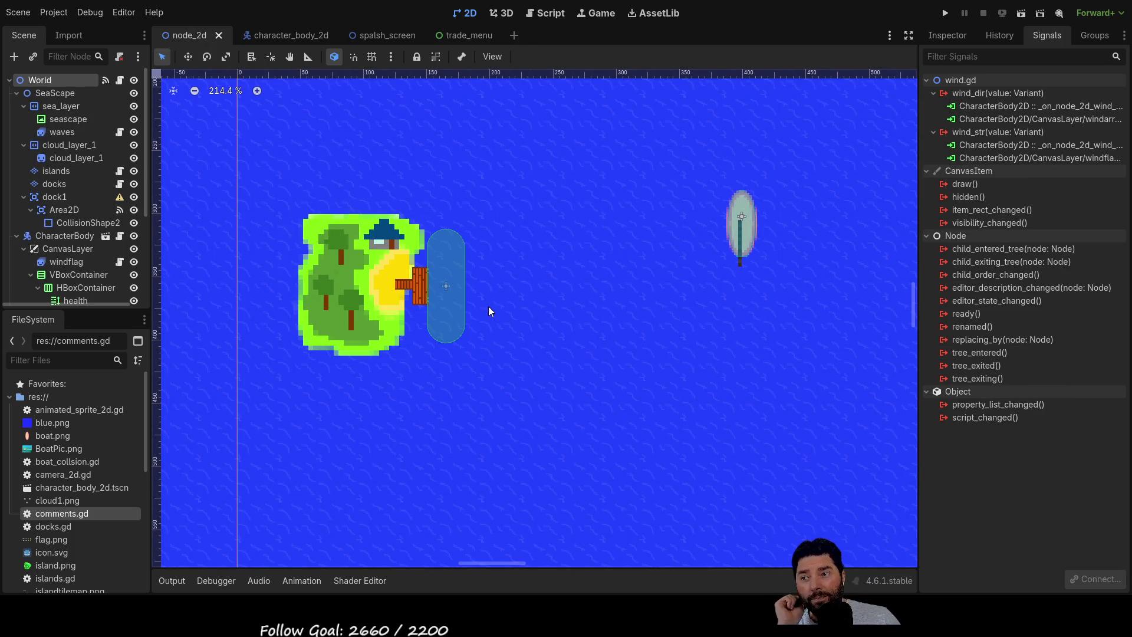
# Collapse the SeaScape and CharacterBody2 branches and select the Trade node in the World scene.
pyautogui.click(16, 93)
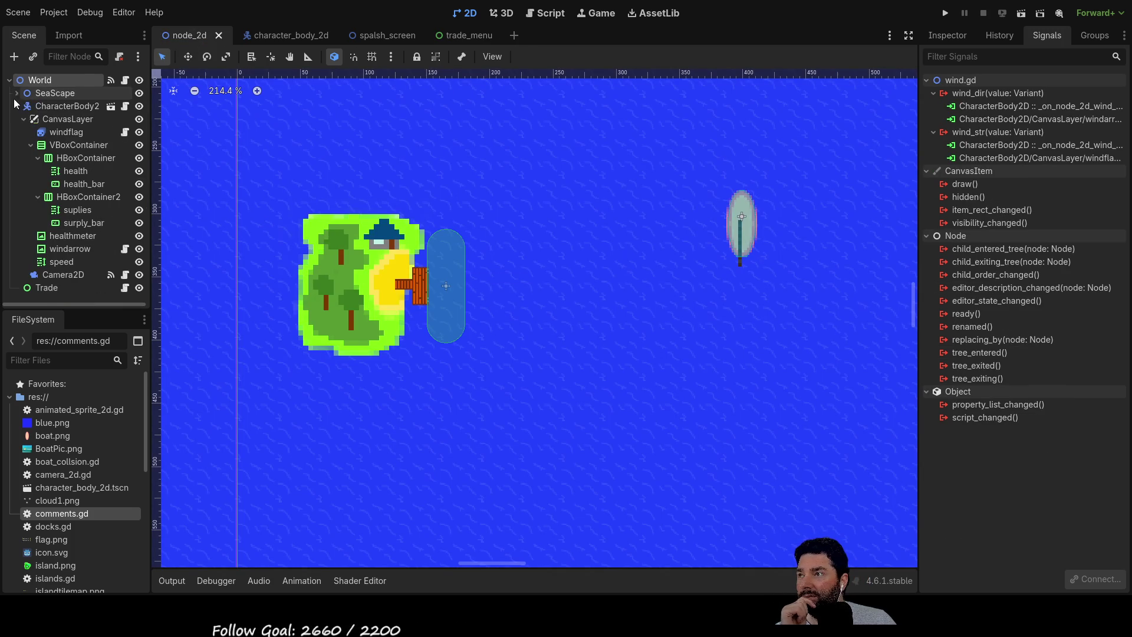
pyautogui.click(35, 106)
pyautogui.click(16, 106)
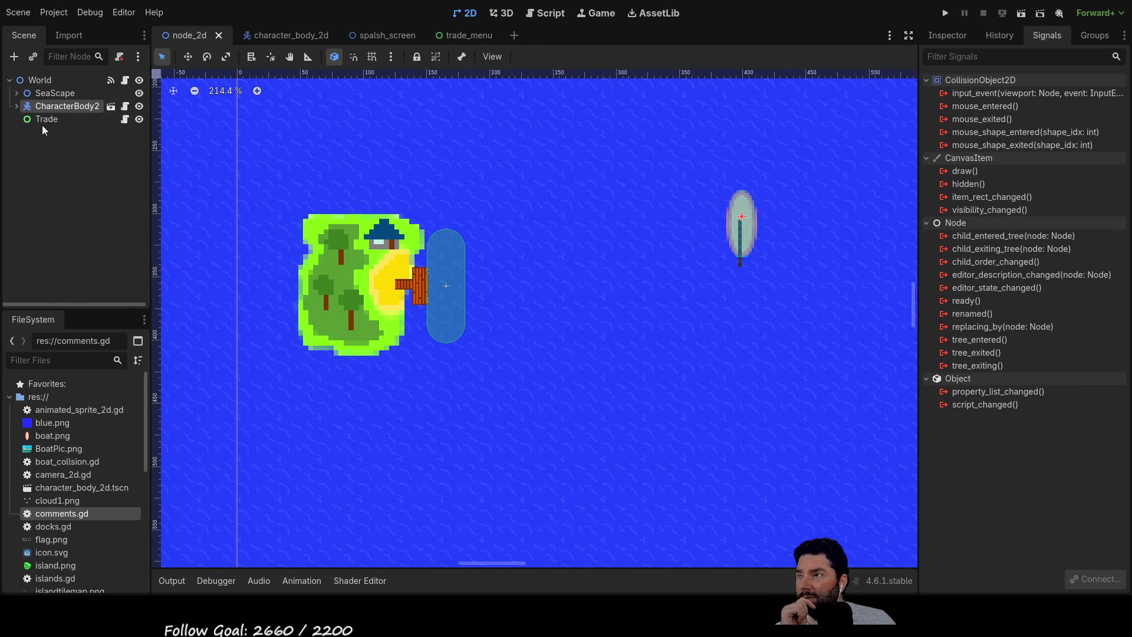
pyautogui.click(38, 121)
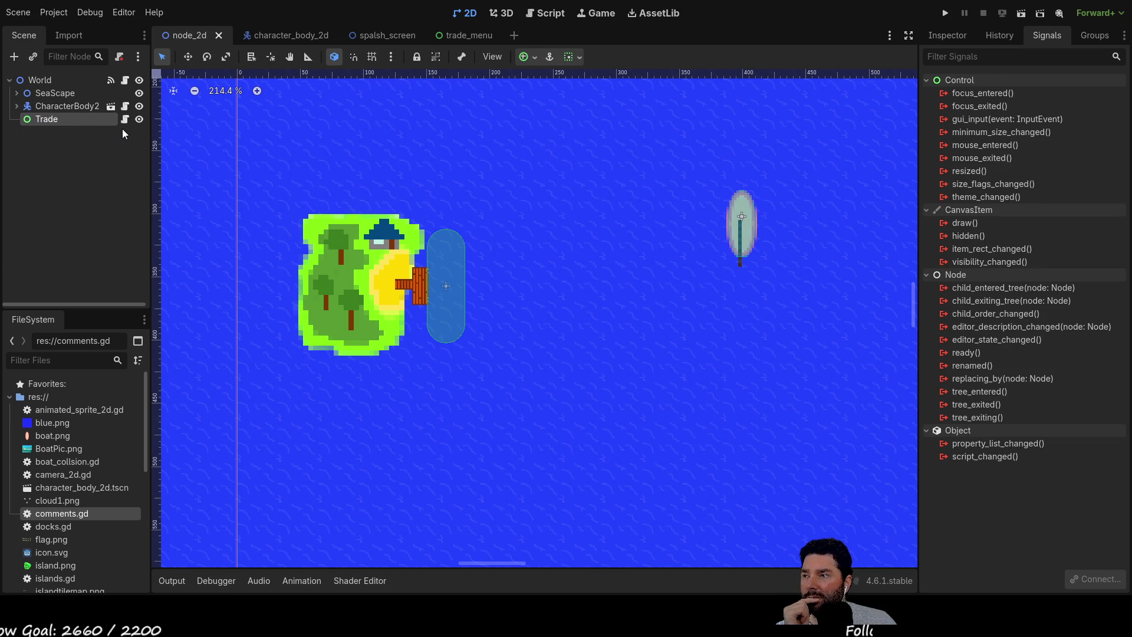
pyautogui.click(16, 107)
pyautogui.click(17, 108)
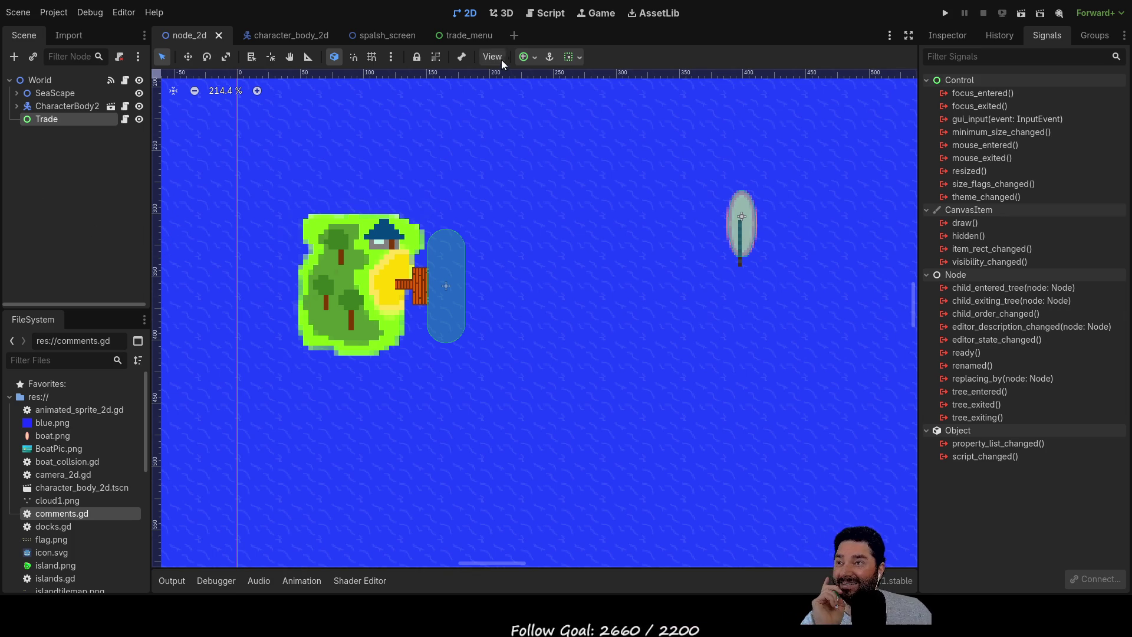
pyautogui.moveTo(467, 33)
pyautogui.mouseDown()
pyautogui.moveTo(462, 93)
pyautogui.moveTo(98, 207)
pyautogui.moveTo(386, 134)
pyautogui.moveTo(450, 39)
pyautogui.mouseUp()
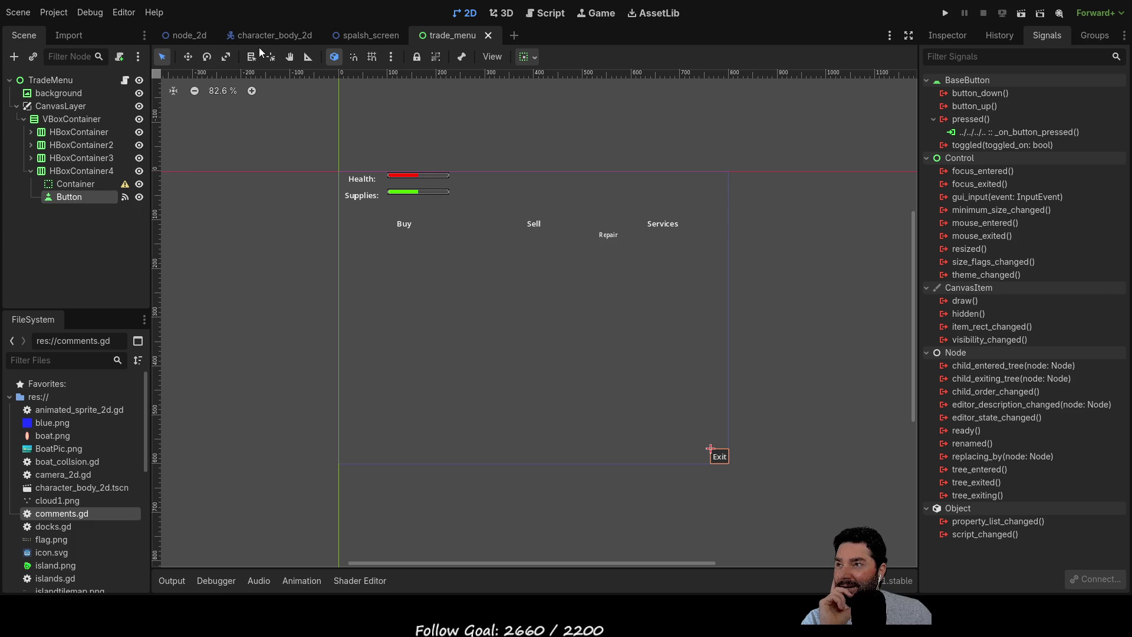
pyautogui.click(185, 37)
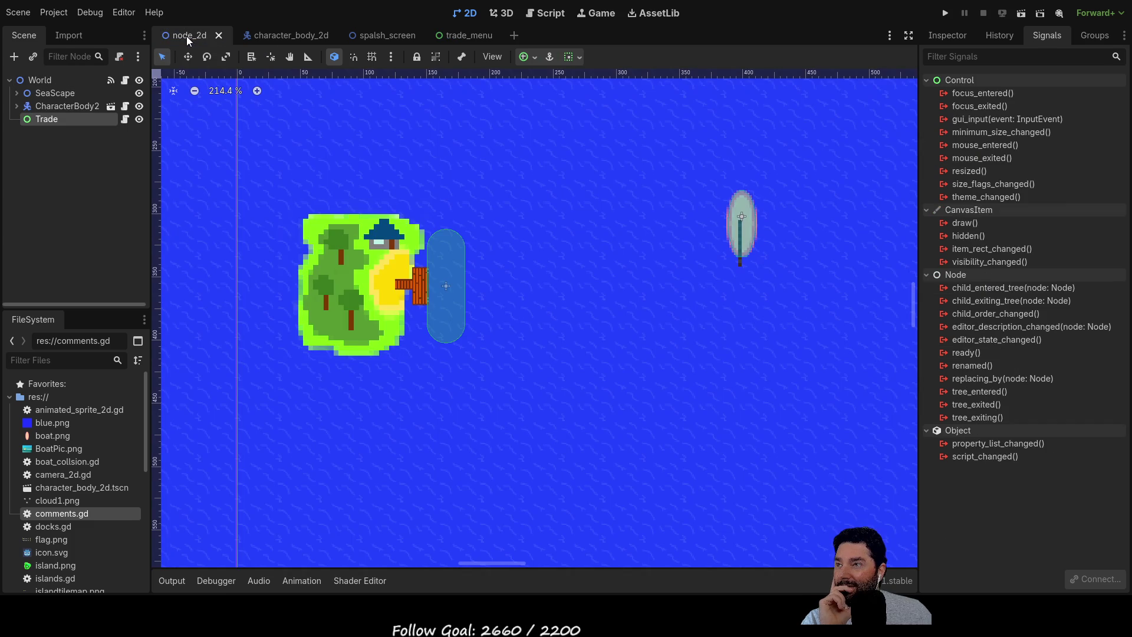
pyautogui.click(21, 109)
pyautogui.click(16, 106)
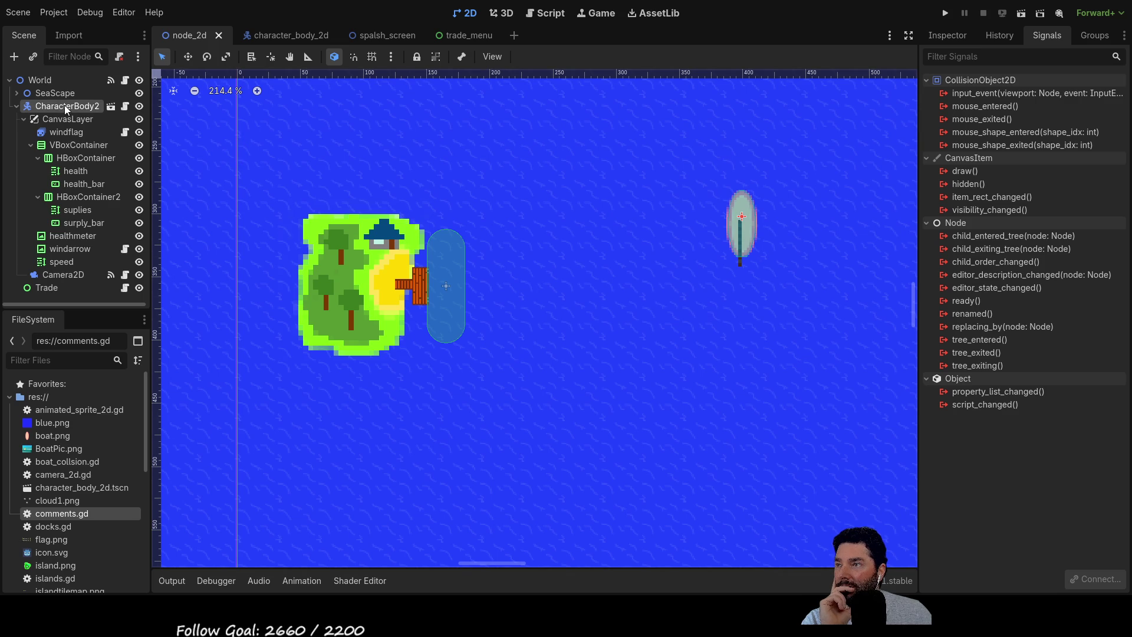
pyautogui.click(17, 106)
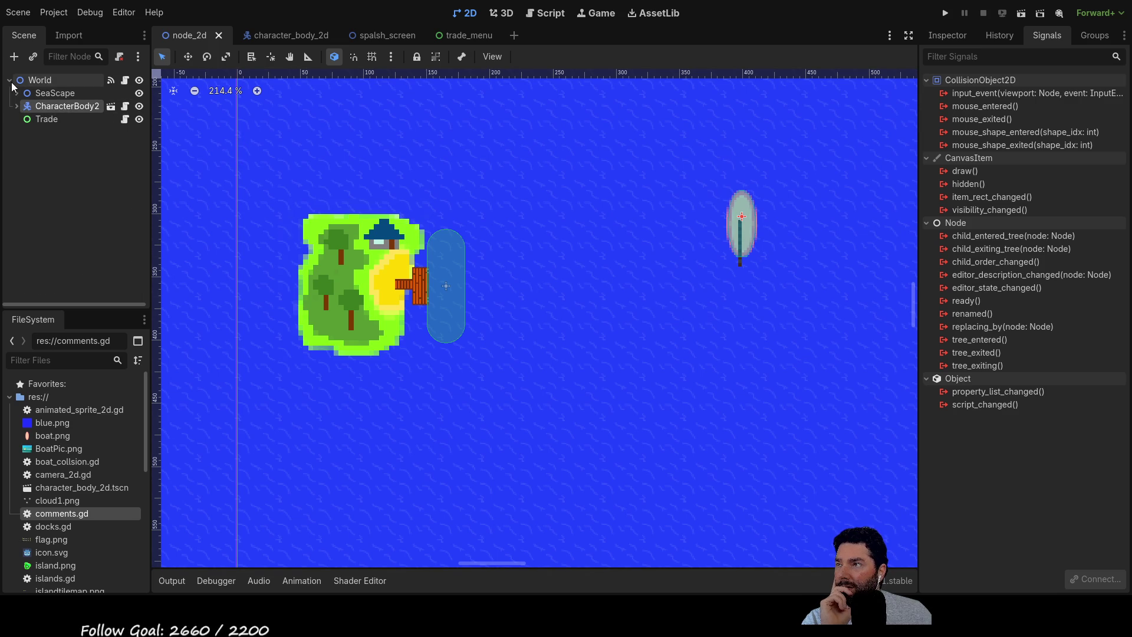
pyautogui.click(41, 121)
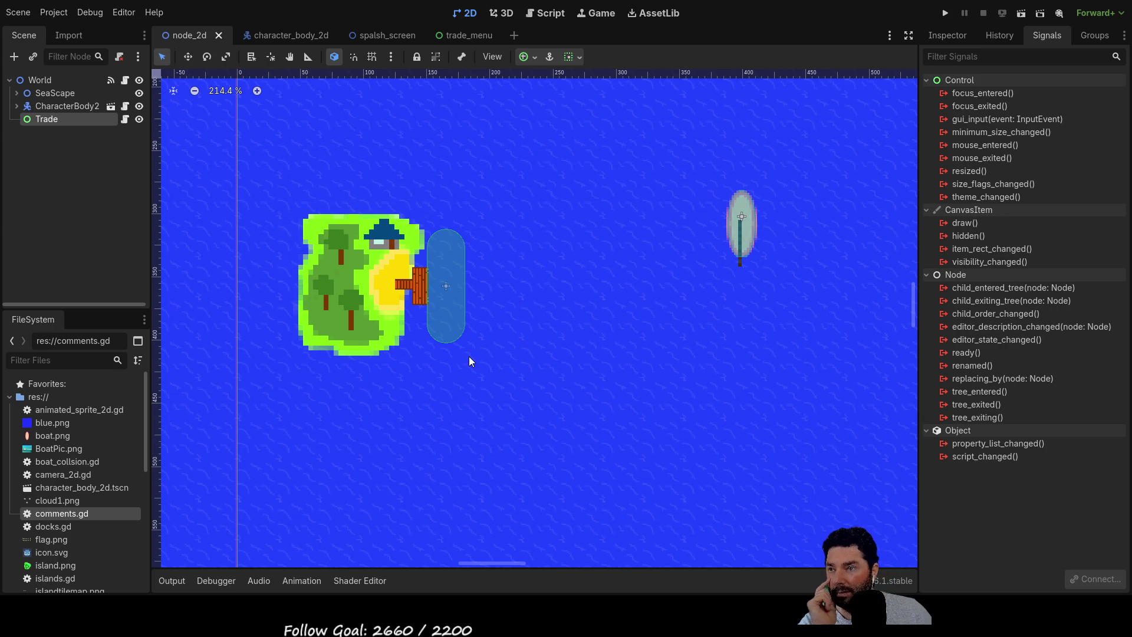
# Add a CanvasLayer child under Trade and check its visibility toggle.
pyautogui.hotkey('ctrl', 'v')
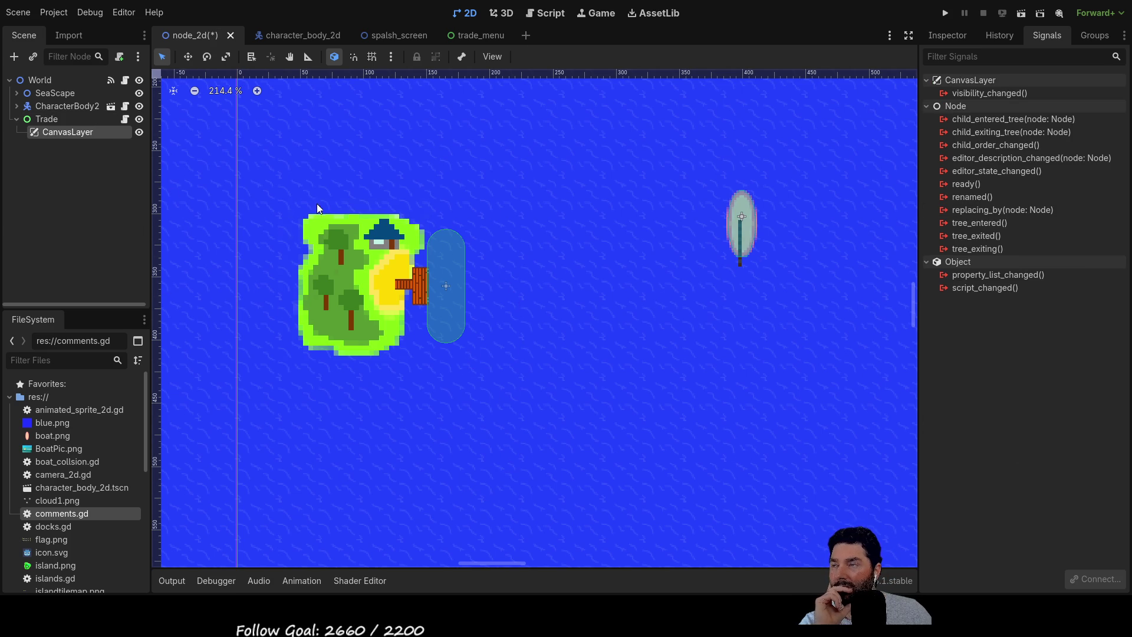
pyautogui.scroll(-6, 330, 265)
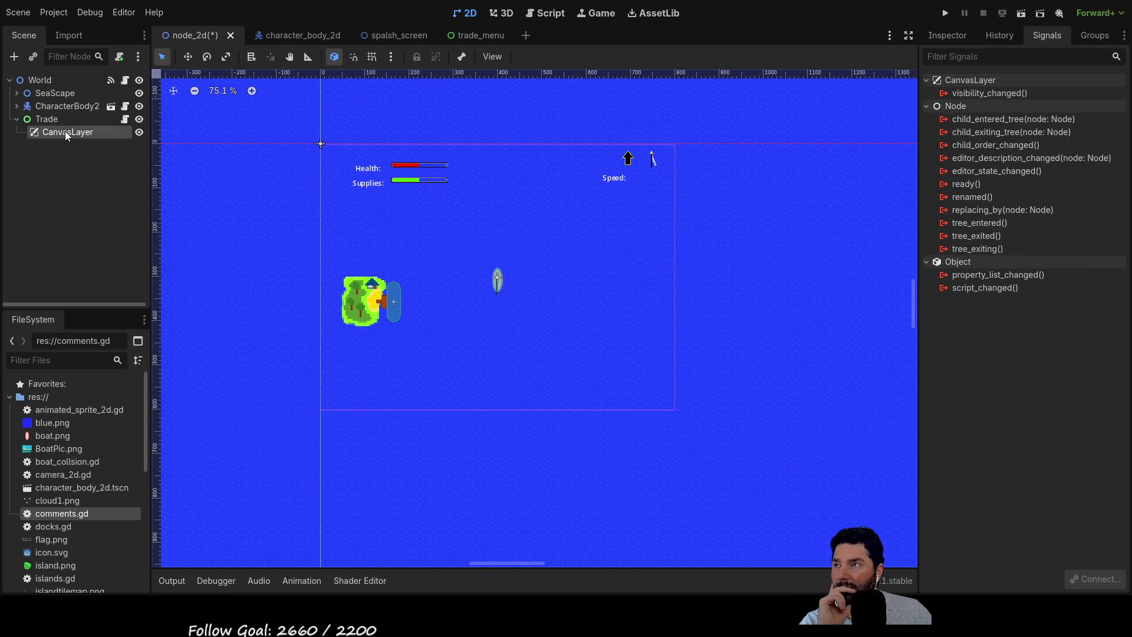
pyautogui.click(140, 132)
pyautogui.click(141, 132)
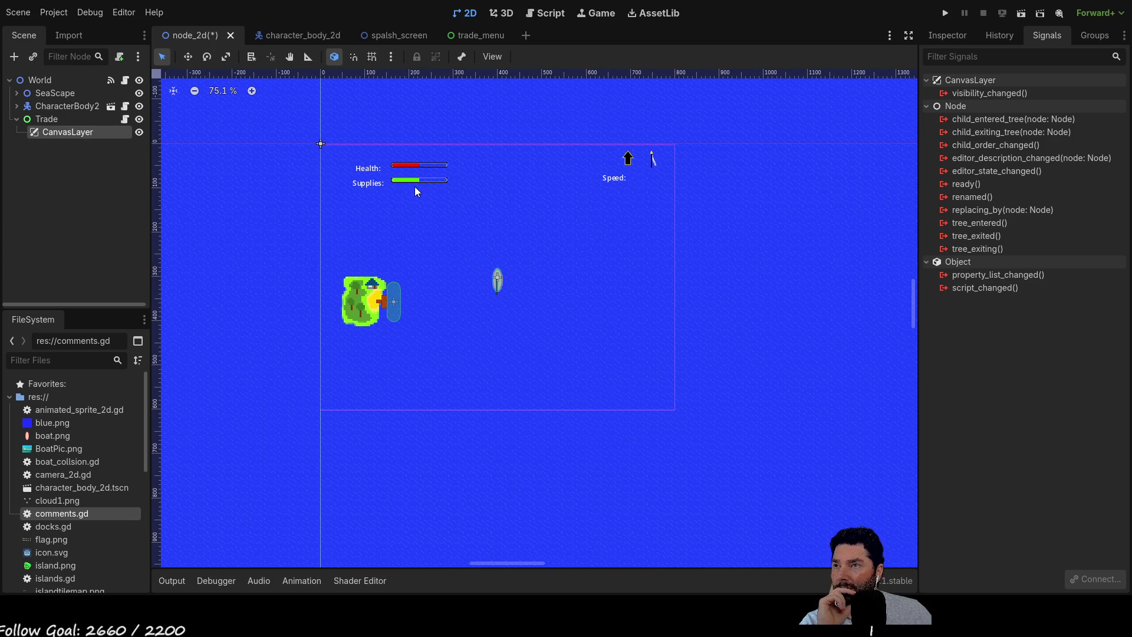
# Instance the TradeMenu scene under the CanvasLayer.
pyautogui.hotkey('ctrl', 'v')
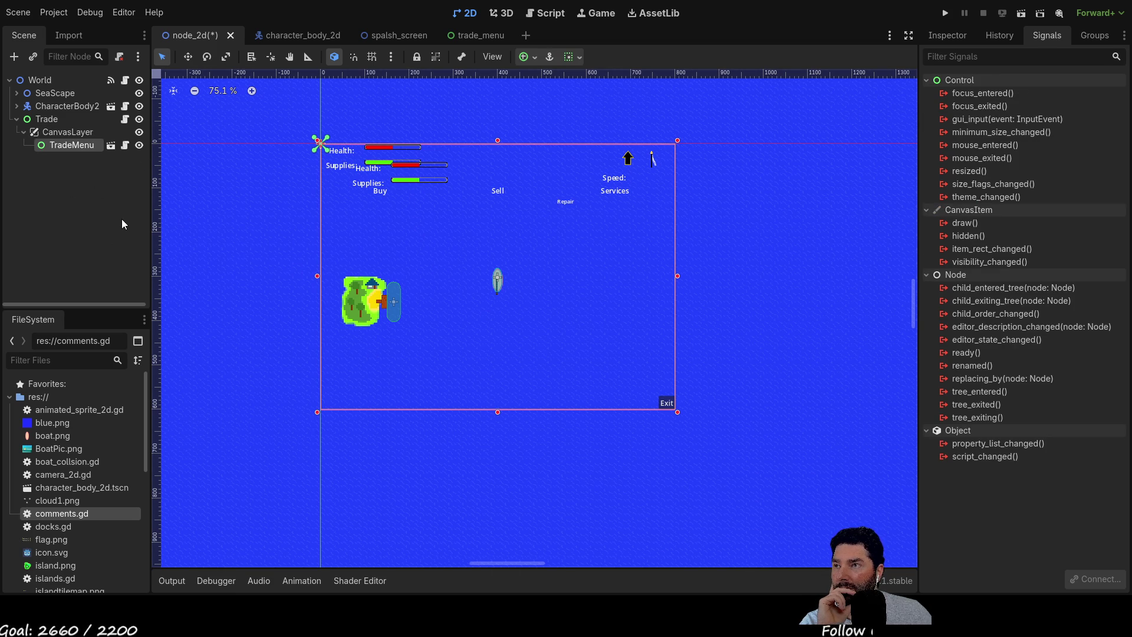
pyautogui.click(68, 131)
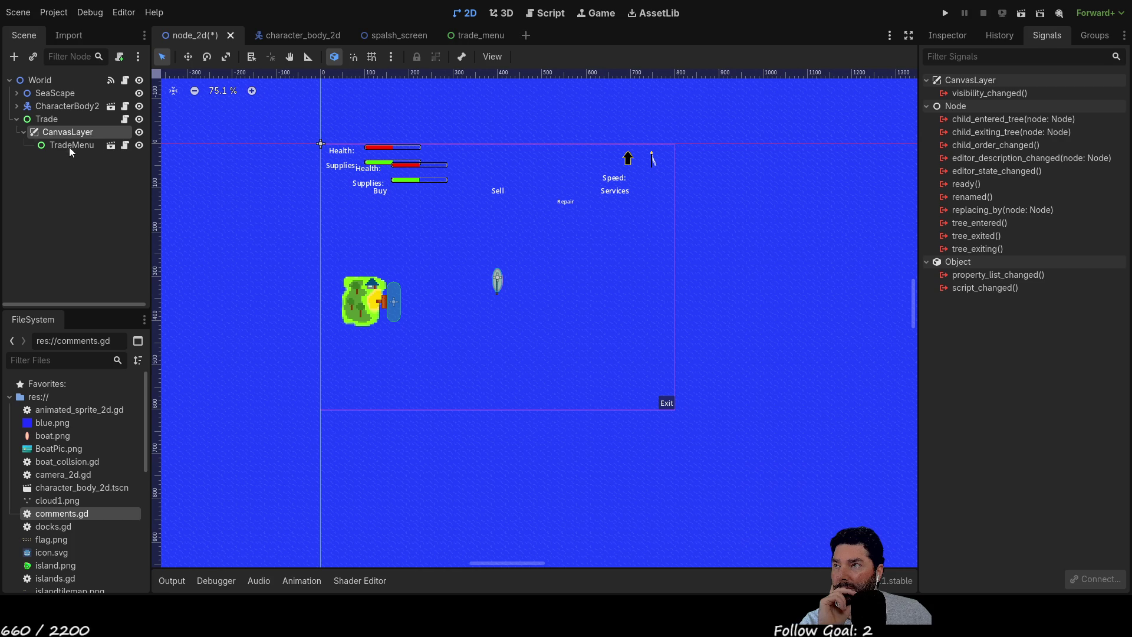
pyautogui.click(69, 145)
# Toggle CanvasLayer and TradeMenu visibility repeatedly, leaving the TradeMenu overlay visible.
pyautogui.click(139, 133)
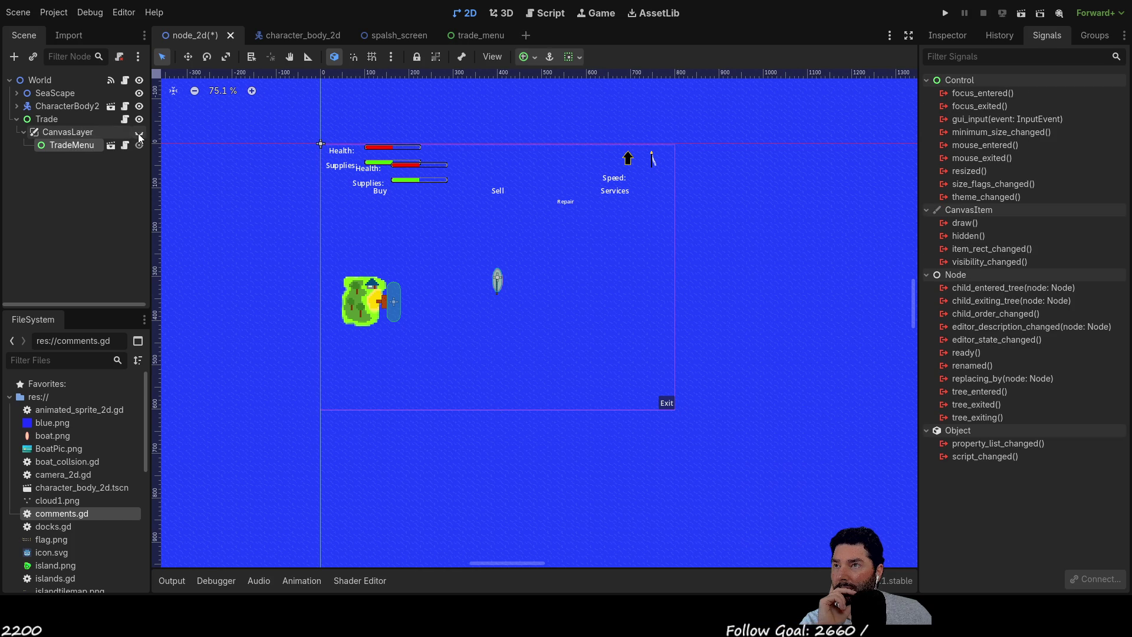
pyautogui.click(139, 133)
pyautogui.click(139, 133)
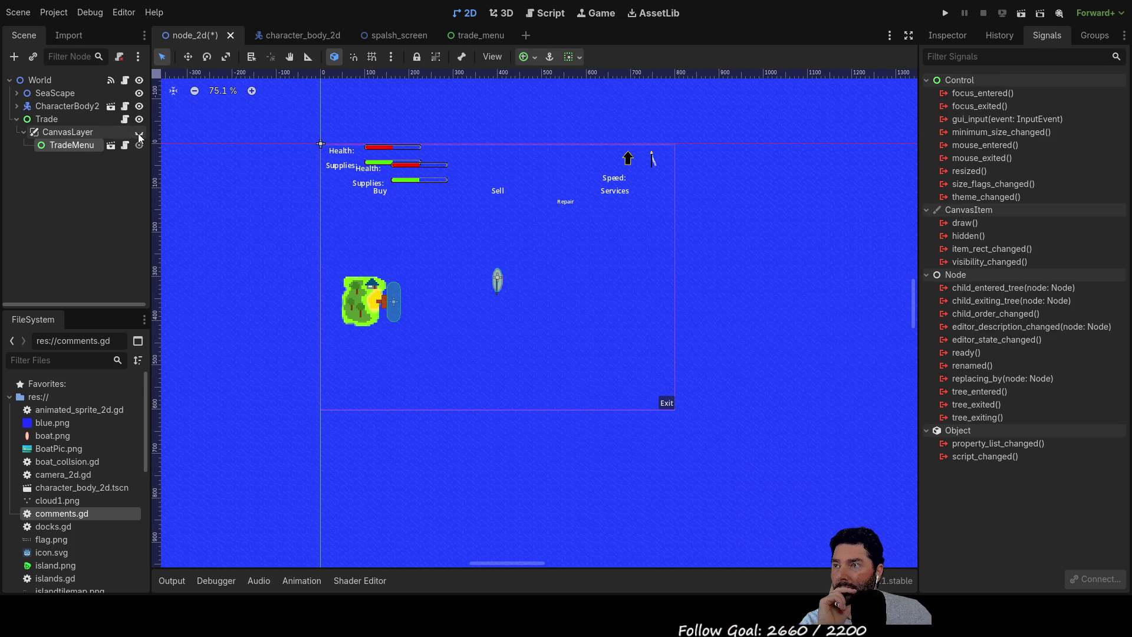
pyautogui.click(140, 133)
pyautogui.click(139, 133)
pyautogui.click(140, 133)
pyautogui.click(139, 145)
pyautogui.click(139, 146)
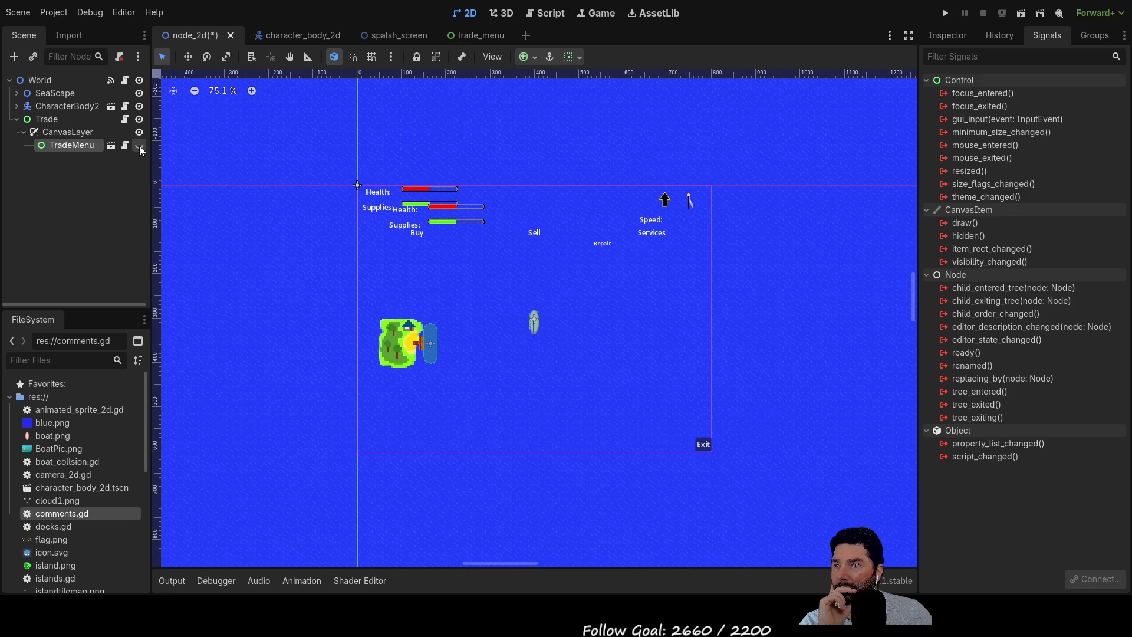
pyautogui.click(140, 145)
pyautogui.click(140, 145)
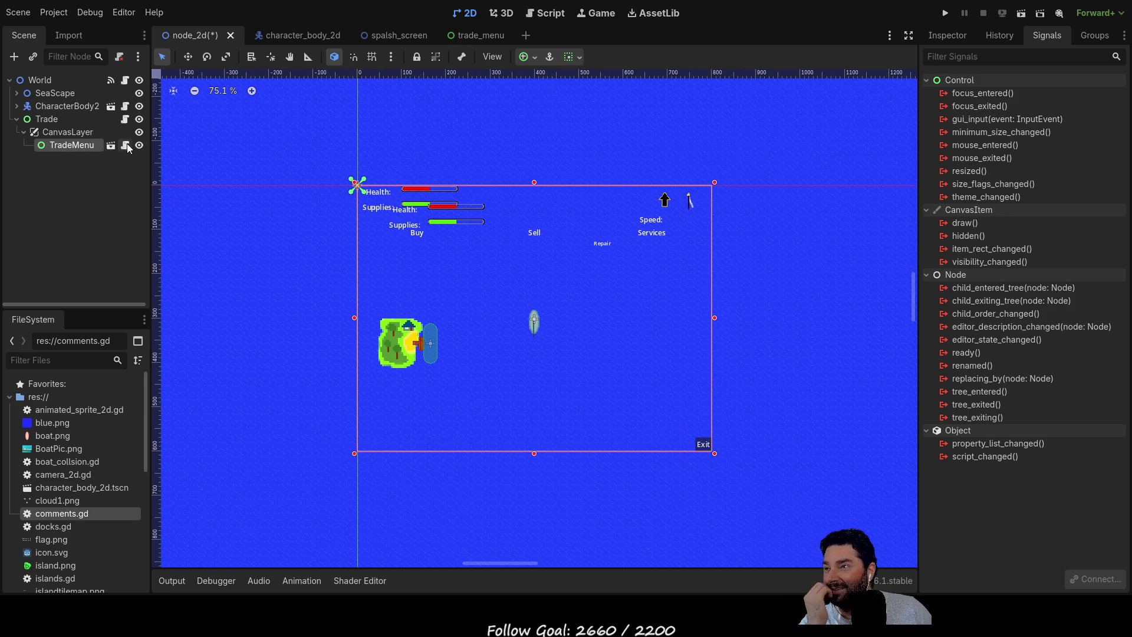
pyautogui.click(140, 146)
pyautogui.click(140, 146)
pyautogui.click(139, 146)
pyautogui.click(140, 146)
pyautogui.click(140, 146)
pyautogui.click(140, 146)
pyautogui.click(140, 133)
pyautogui.click(140, 133)
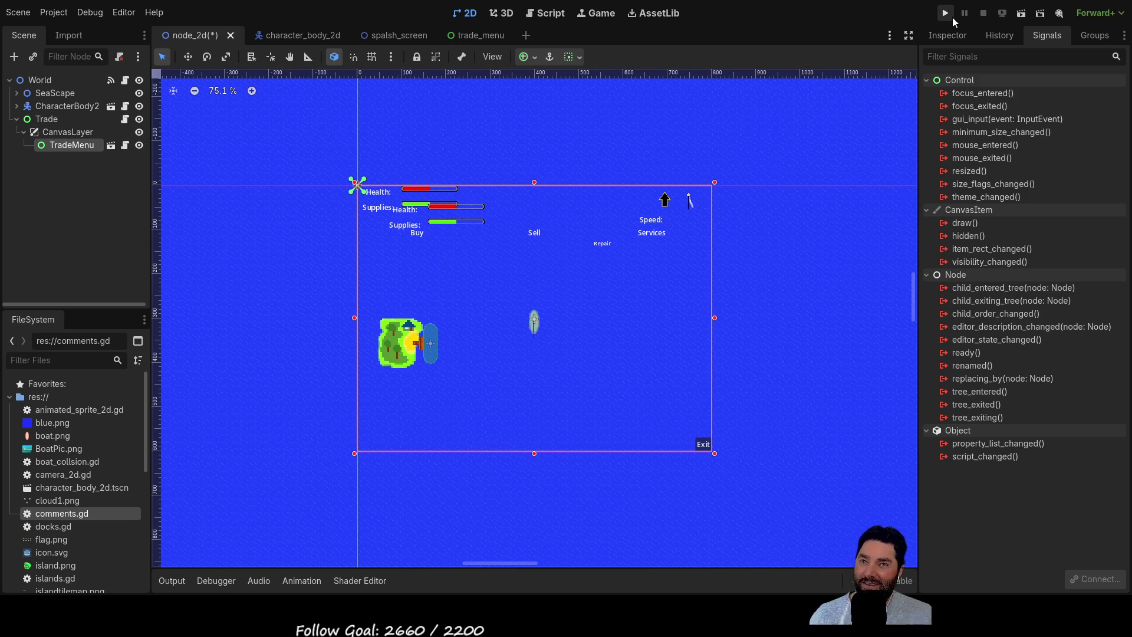
# Run the game, press Play, sail forward with W, try Exit, then hide TradeMenu.
pyautogui.click(946, 14)
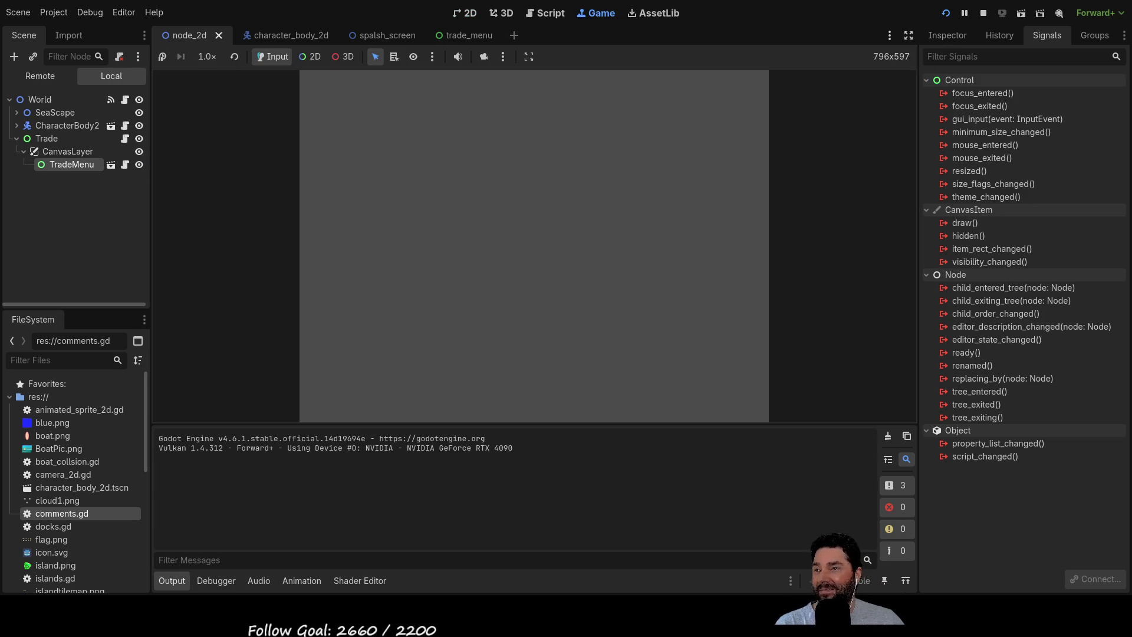
pyautogui.click(422, 84)
pyautogui.press('w')
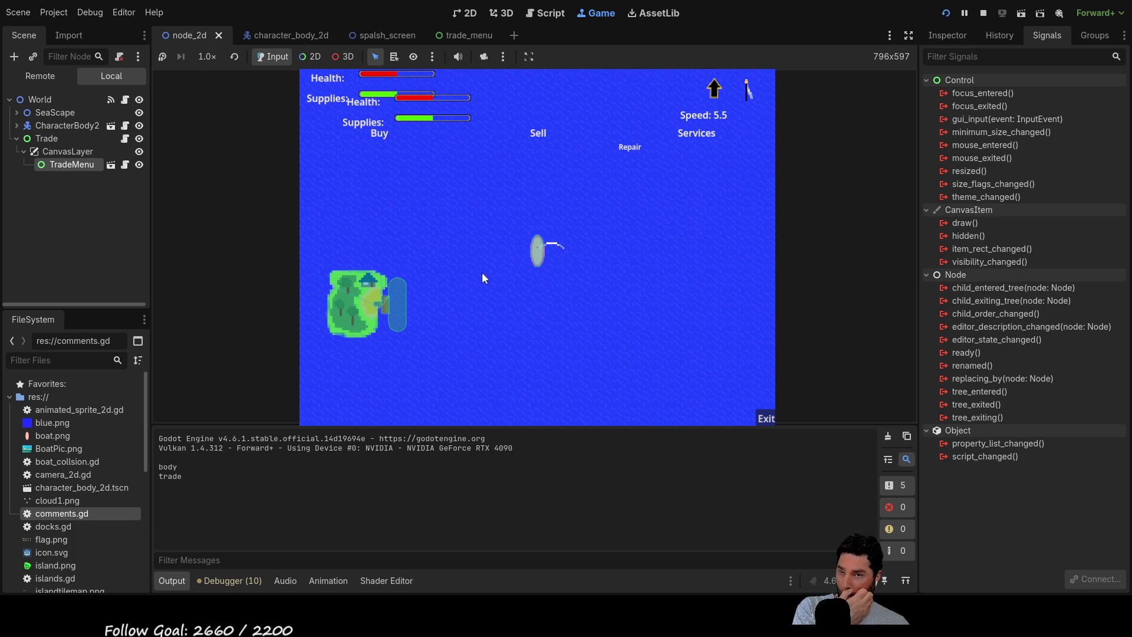
pyautogui.click(763, 419)
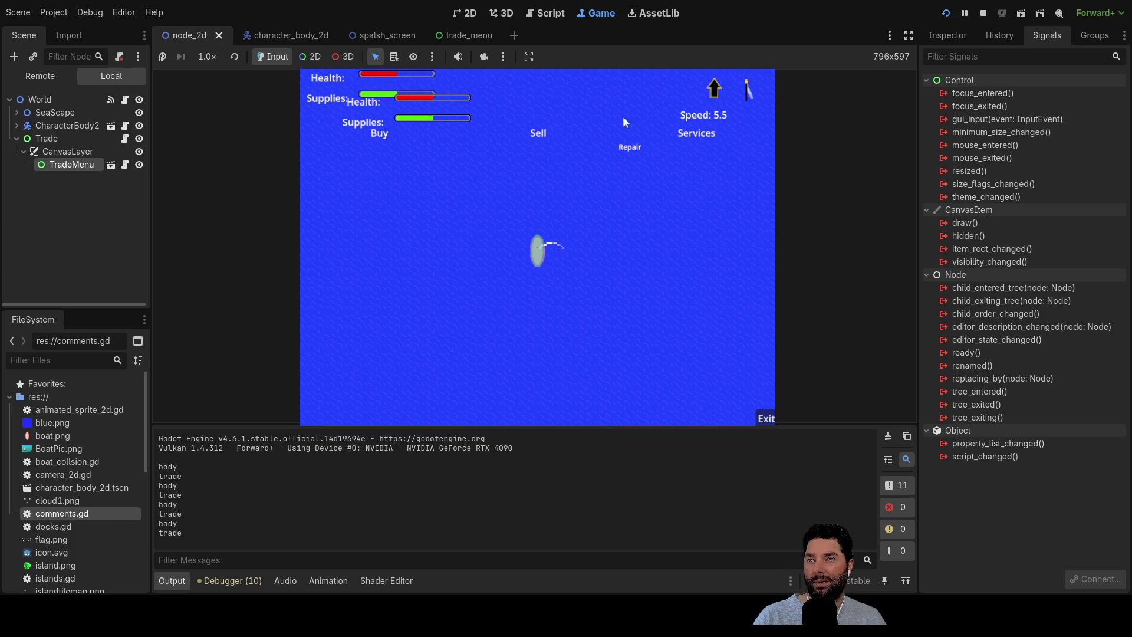
pyautogui.click(139, 165)
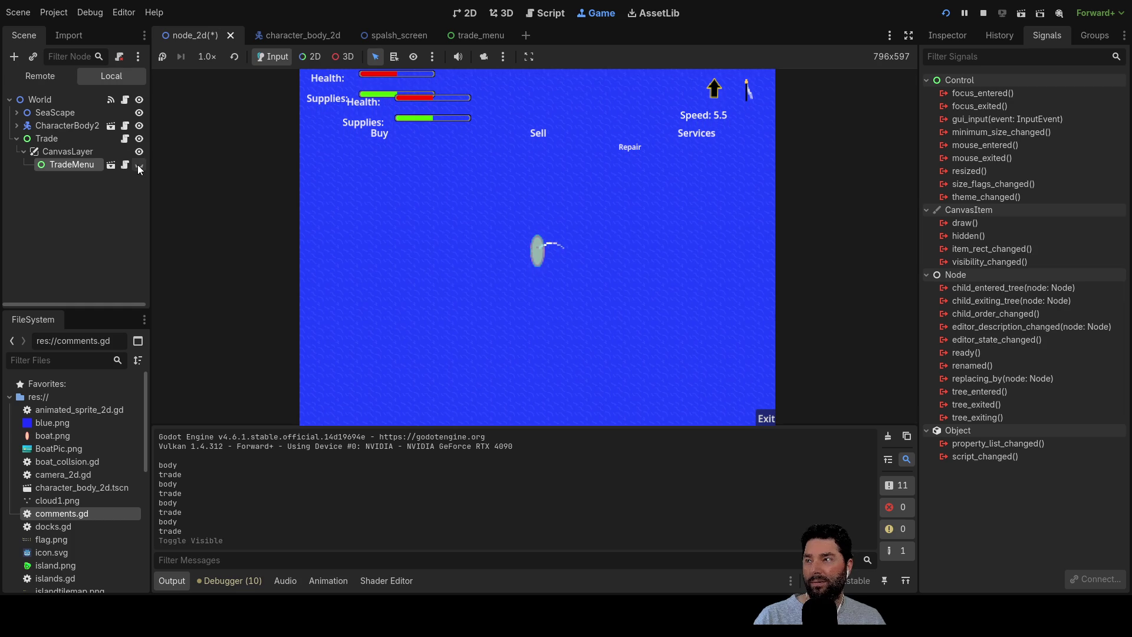
# In the running game, toggle visibility of TradeMenu, CanvasLayer and CharacterBody2 on and off.
pyautogui.click(137, 166)
pyautogui.click(137, 165)
pyautogui.click(139, 152)
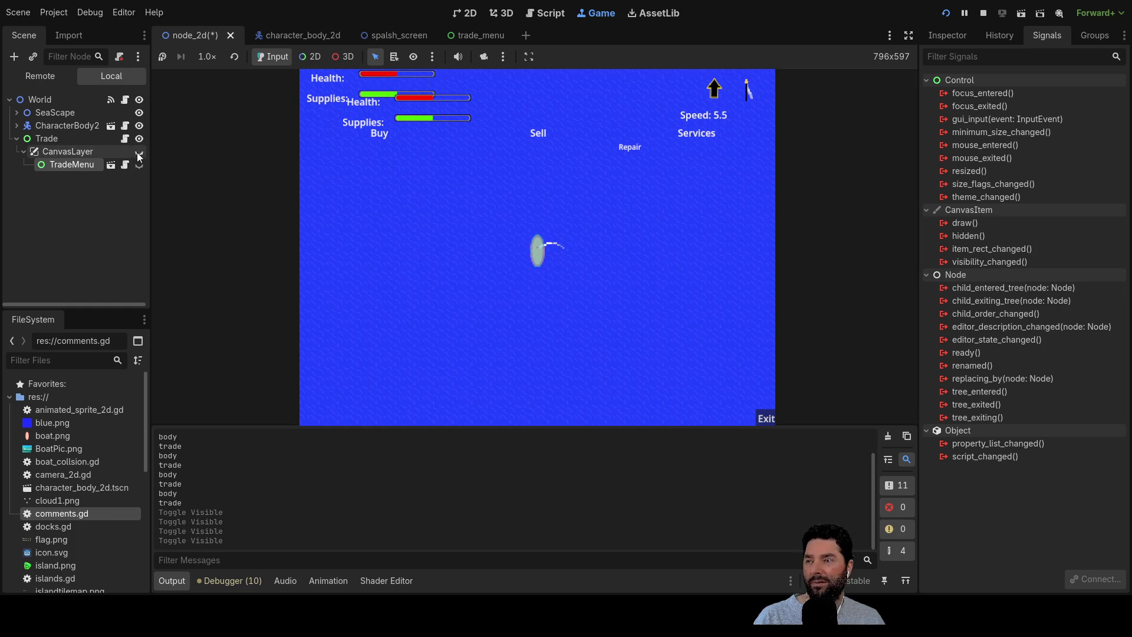
pyautogui.click(139, 153)
pyautogui.click(139, 164)
pyautogui.click(139, 154)
pyautogui.click(139, 152)
pyautogui.click(140, 153)
pyautogui.click(139, 152)
pyautogui.click(139, 126)
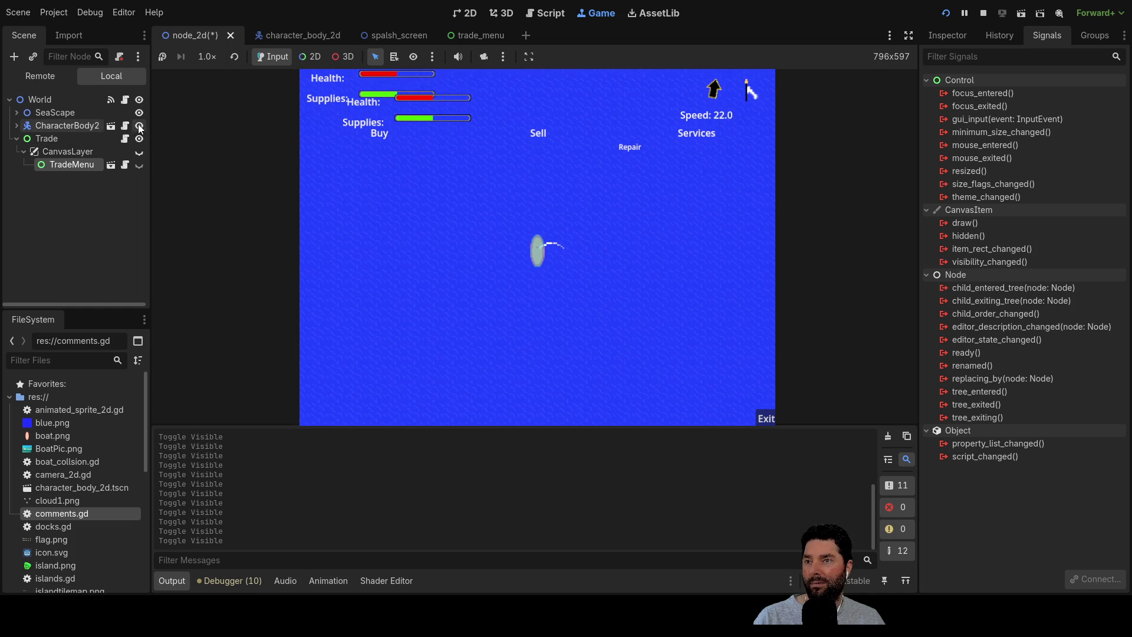
pyautogui.click(139, 125)
# Hide and reshow SeaScape, the whole World, then TradeMenu and its CanvasLayer in-game.
pyautogui.click(139, 113)
pyautogui.click(140, 113)
pyautogui.click(140, 100)
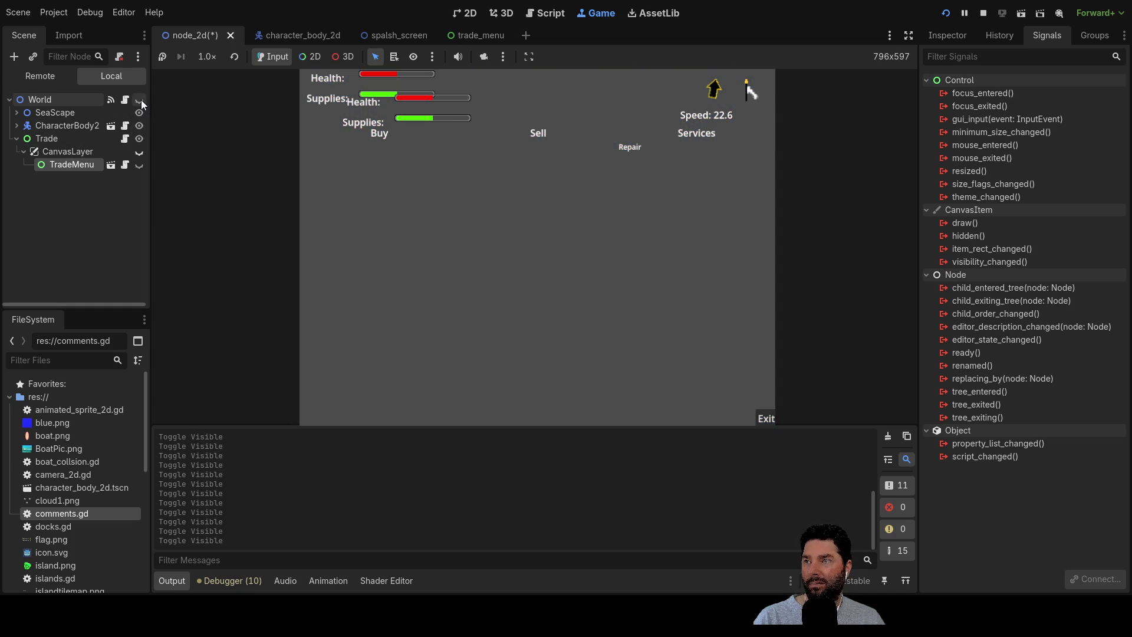
pyautogui.click(140, 100)
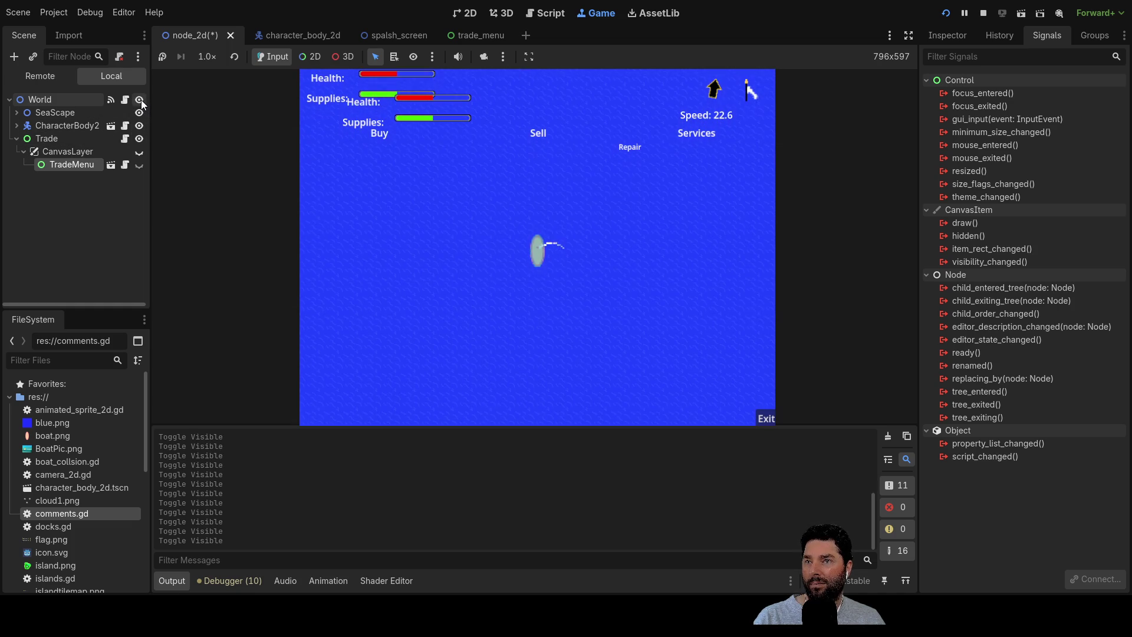
pyautogui.click(140, 165)
pyautogui.click(139, 153)
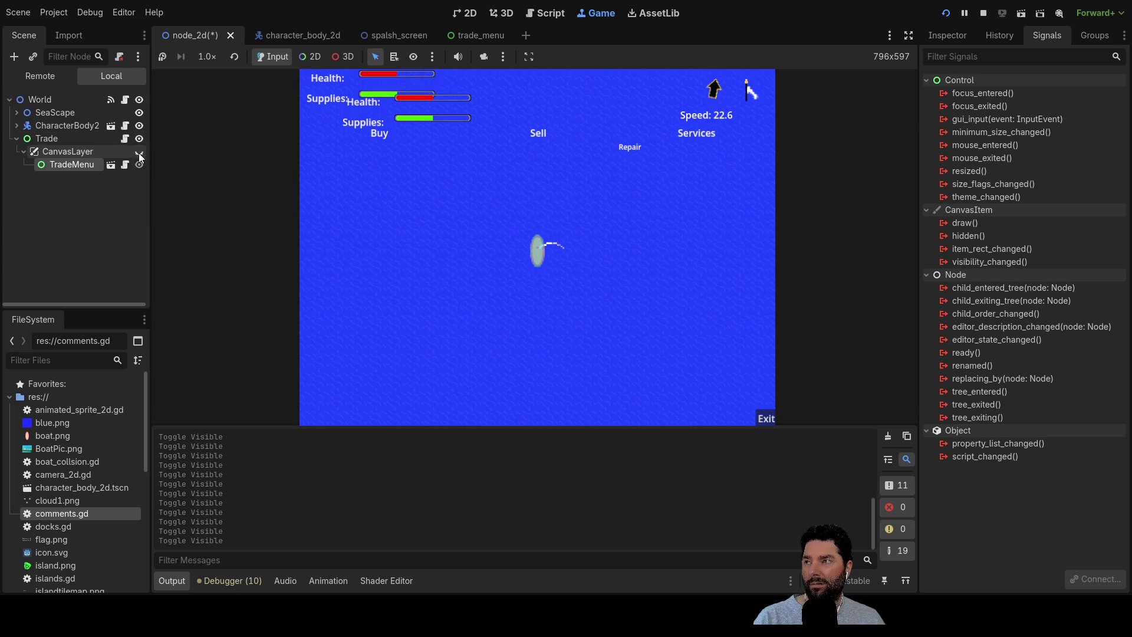
pyautogui.click(139, 152)
pyautogui.click(139, 163)
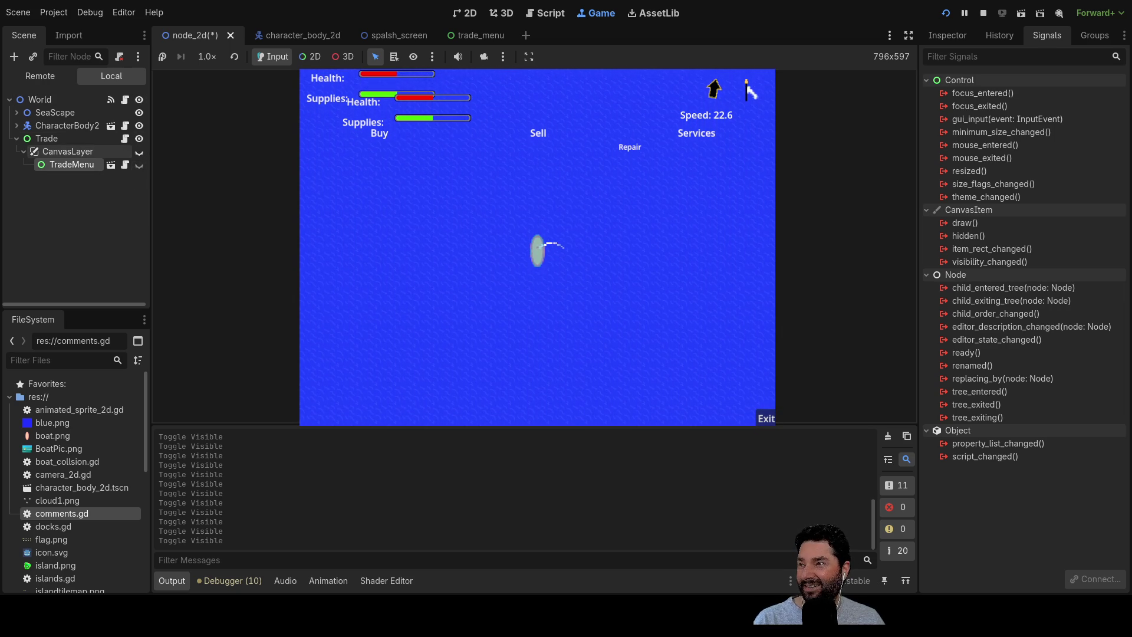
pyautogui.click(139, 165)
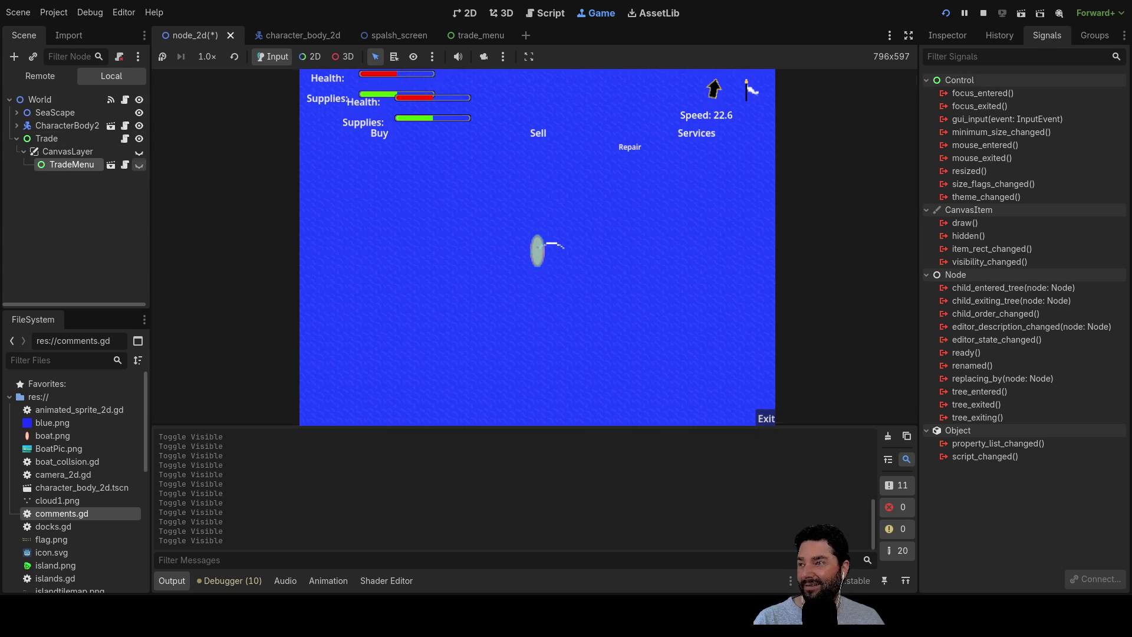
pyautogui.click(139, 164)
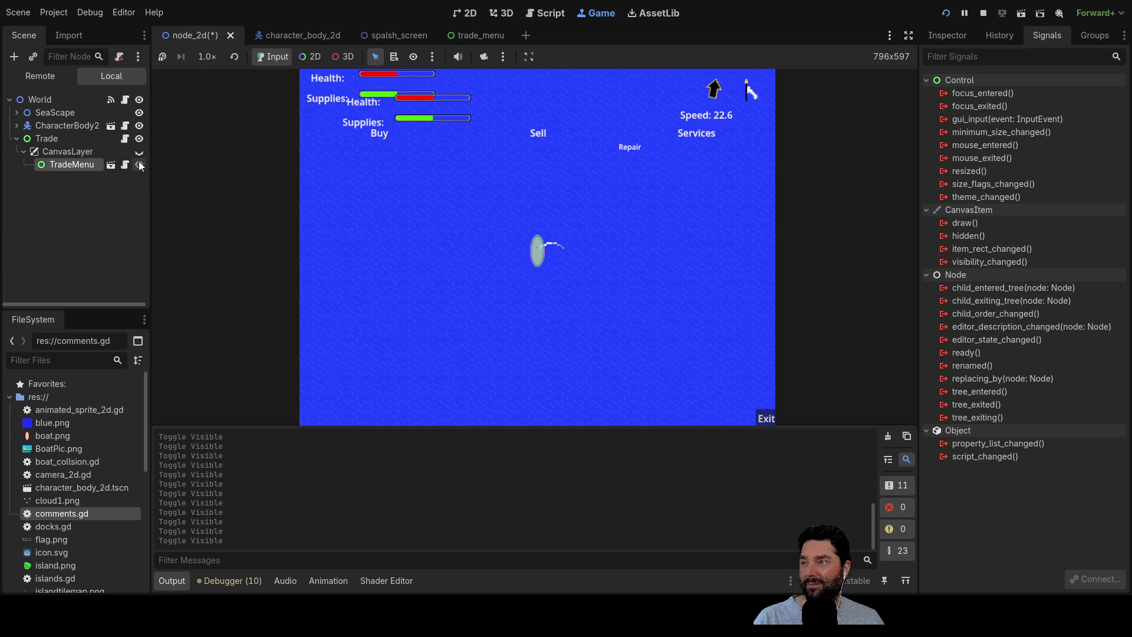
pyautogui.click(139, 165)
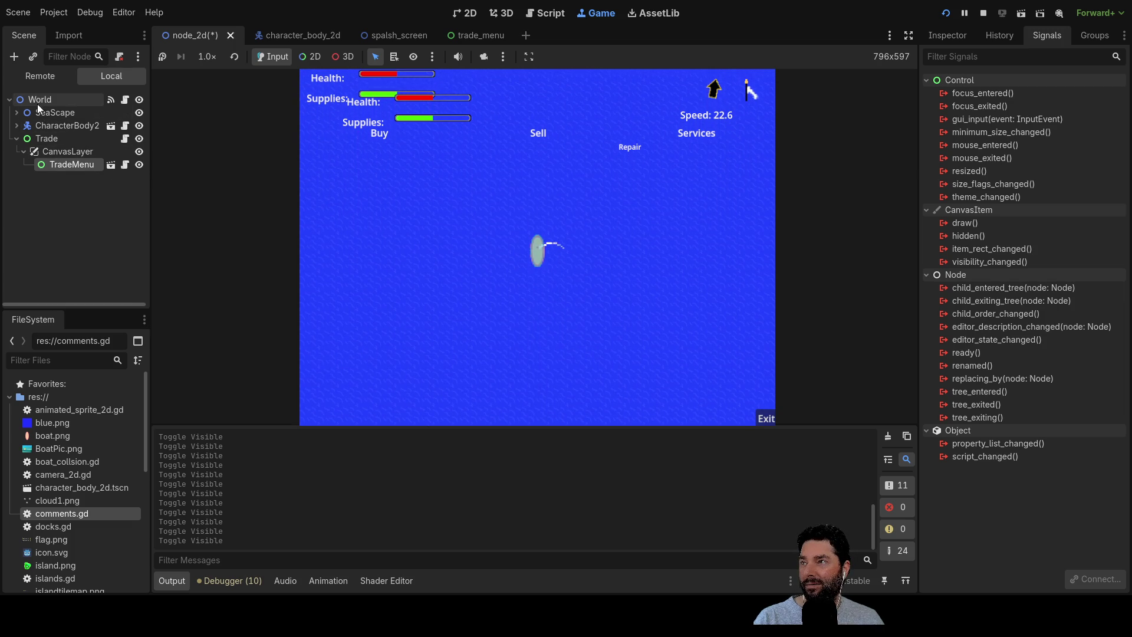
# Toggle CharacterBody2's ship HUD layer, hide TradeMenu, and switch to the trade_menu scene.
pyautogui.click(16, 126)
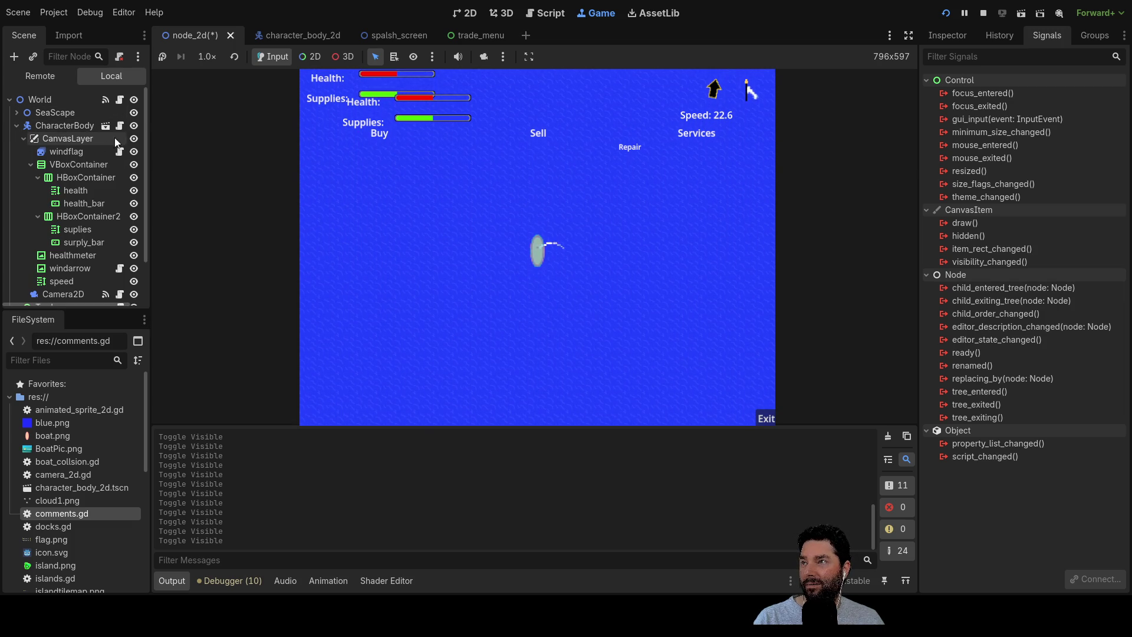
pyautogui.click(134, 138)
pyautogui.click(134, 139)
pyautogui.click(133, 138)
pyautogui.click(133, 138)
pyautogui.click(17, 125)
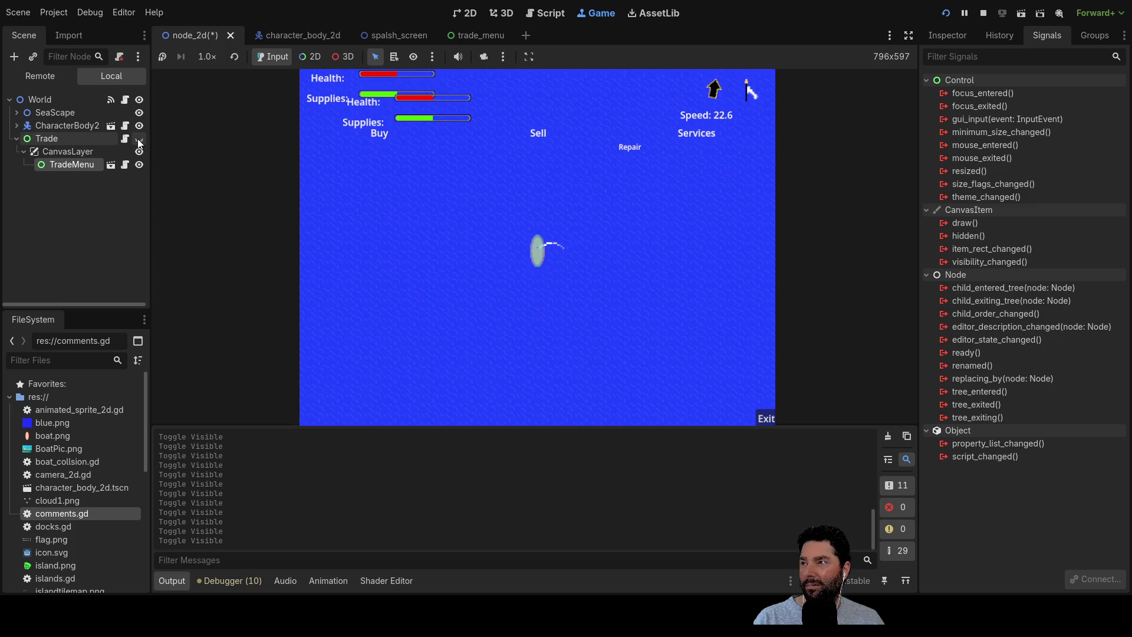
pyautogui.click(140, 164)
pyautogui.click(461, 37)
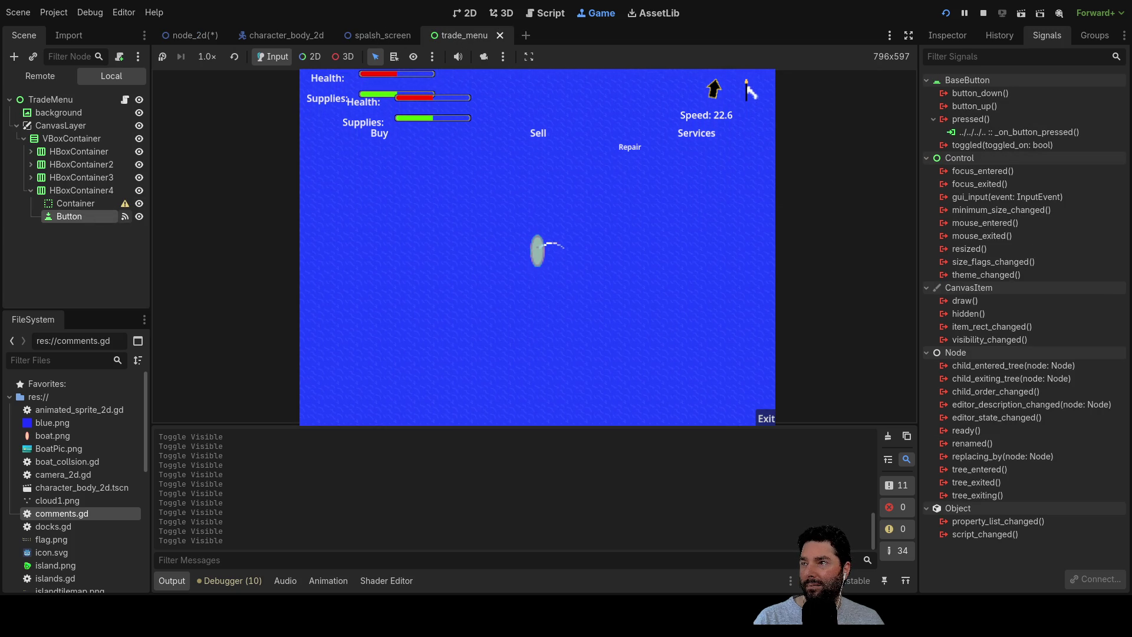
# Toggle the background and trade-menu overlay visibility in the running game, ending with CanvasLayer shown.
pyautogui.doubleClick(139, 99)
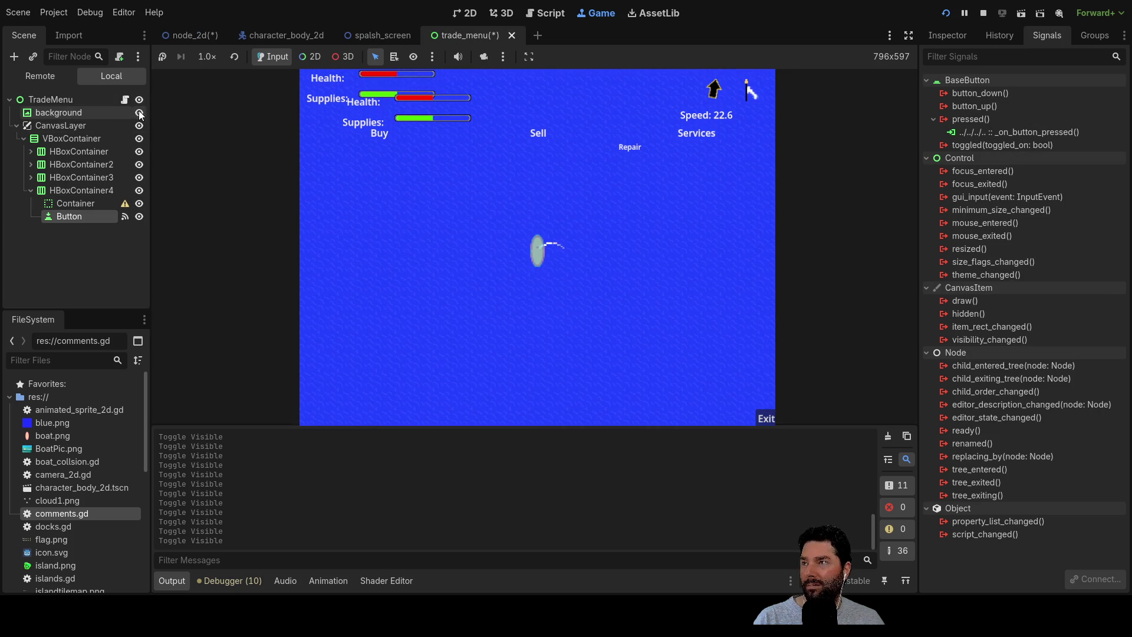
pyautogui.click(139, 126)
pyautogui.click(139, 126)
pyautogui.click(139, 126)
pyautogui.click(139, 126)
pyautogui.click(139, 127)
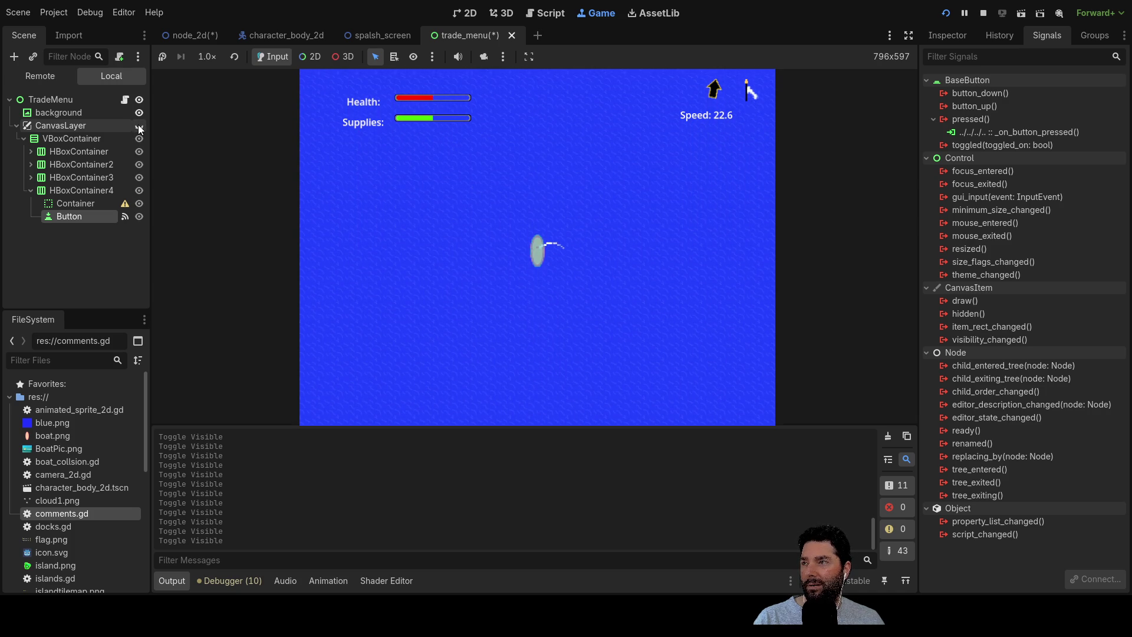
pyautogui.click(139, 125)
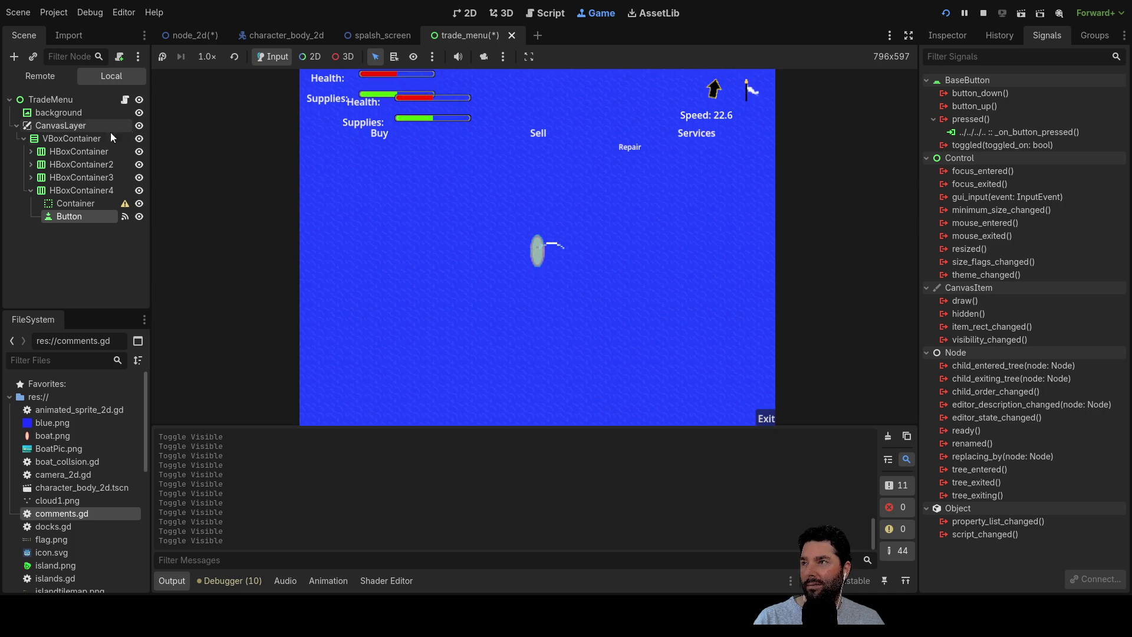
# Hide CanvasLayer, view its Inspector properties, then select CanvasLayer in the node_2d scene.
pyautogui.click(49, 129)
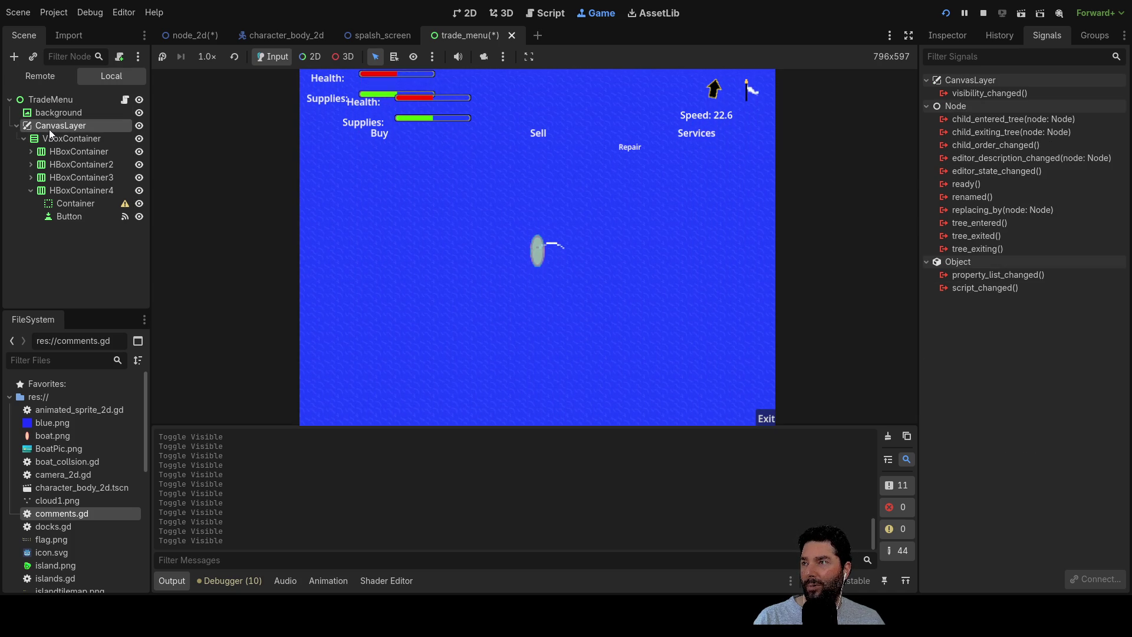
pyautogui.click(139, 126)
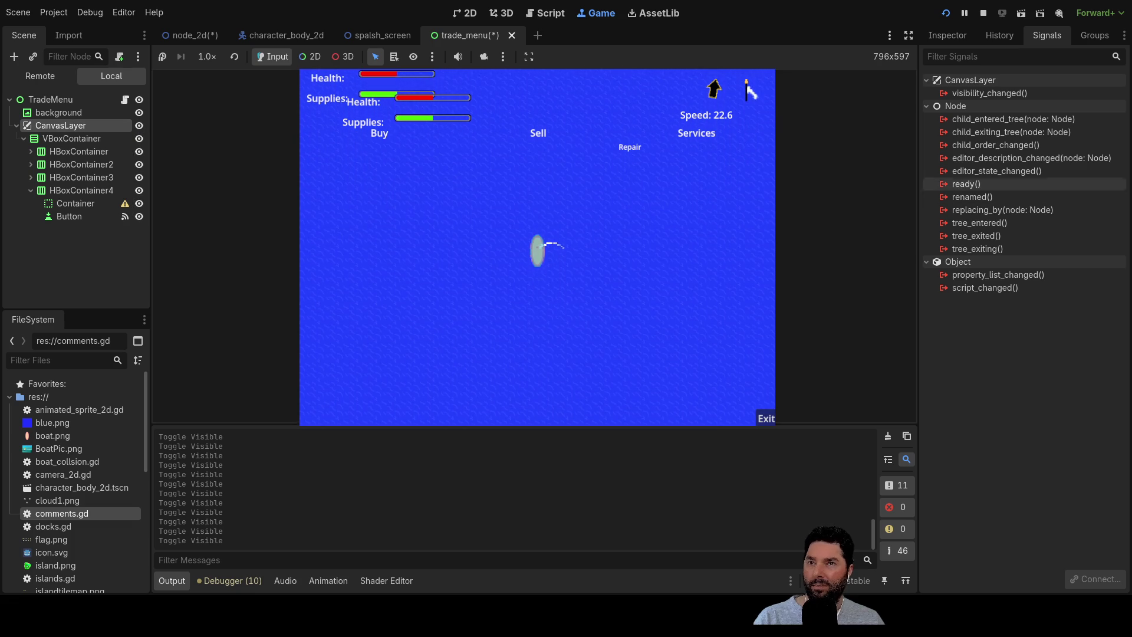
pyautogui.click(940, 42)
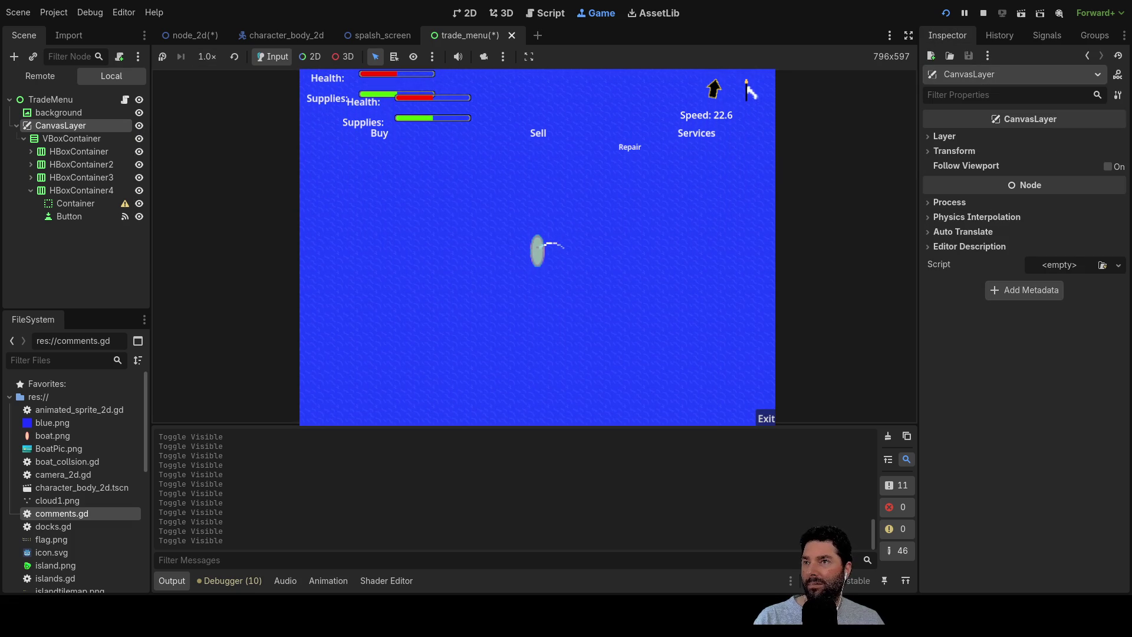
pyautogui.click(204, 37)
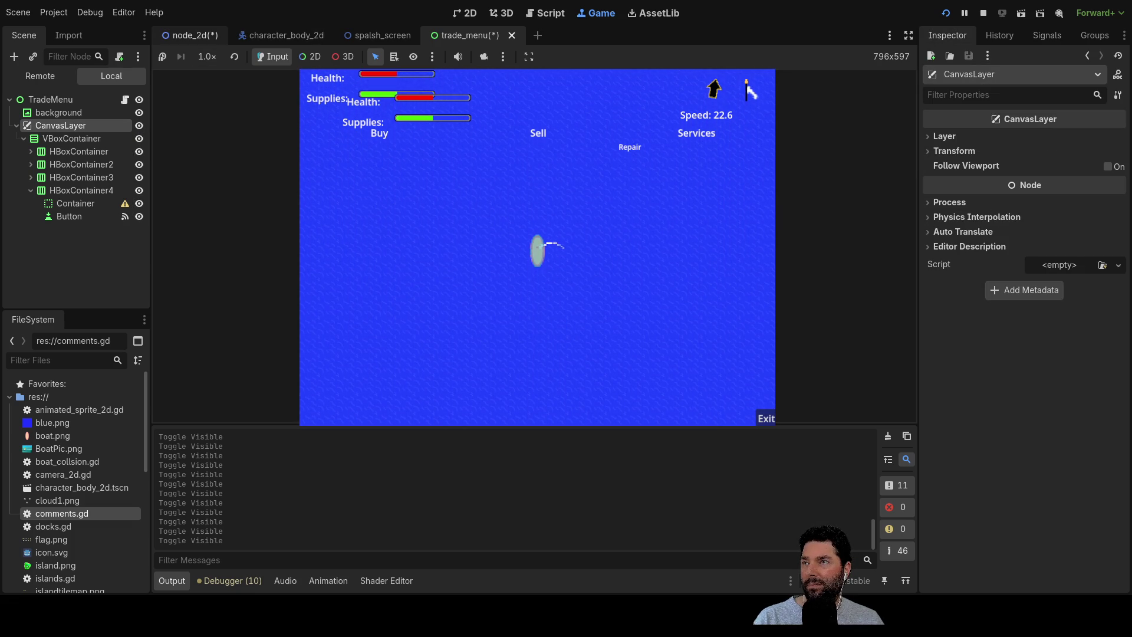
pyautogui.click(67, 151)
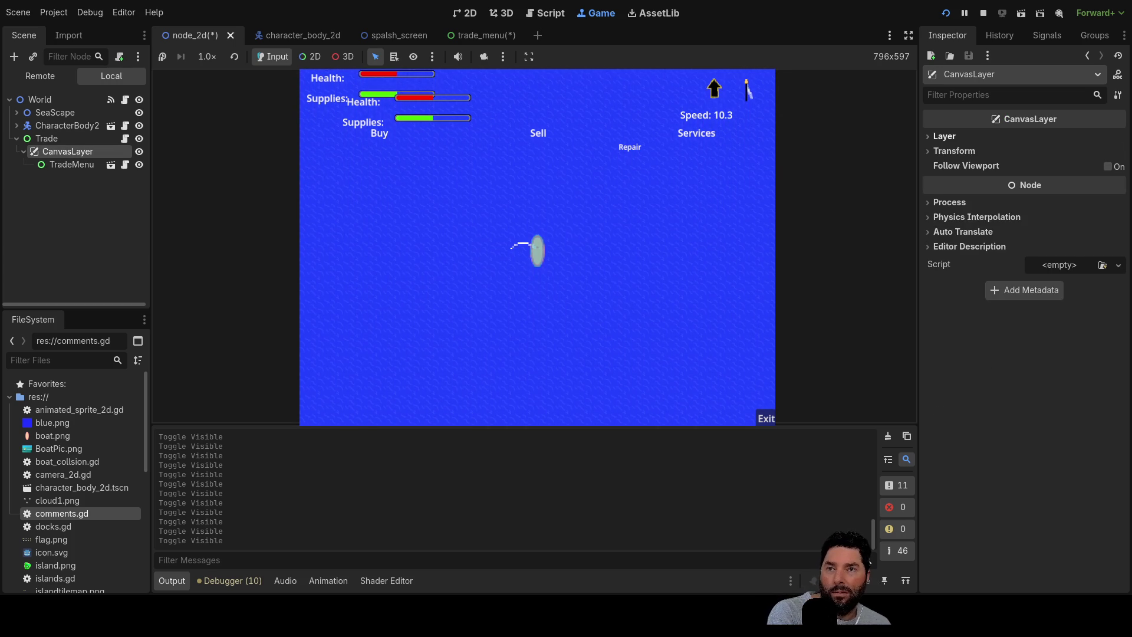
# Turn the CanvasLayer's Visible property off and back on in the Inspector.
pyautogui.click(931, 137)
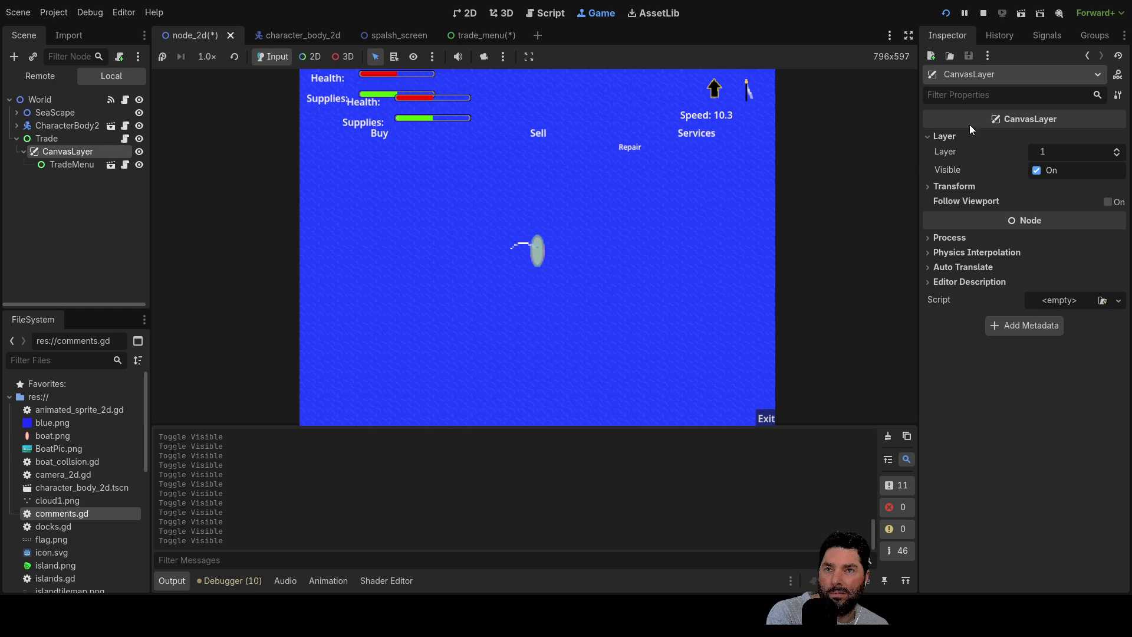
pyautogui.click(1036, 171)
pyautogui.click(1036, 171)
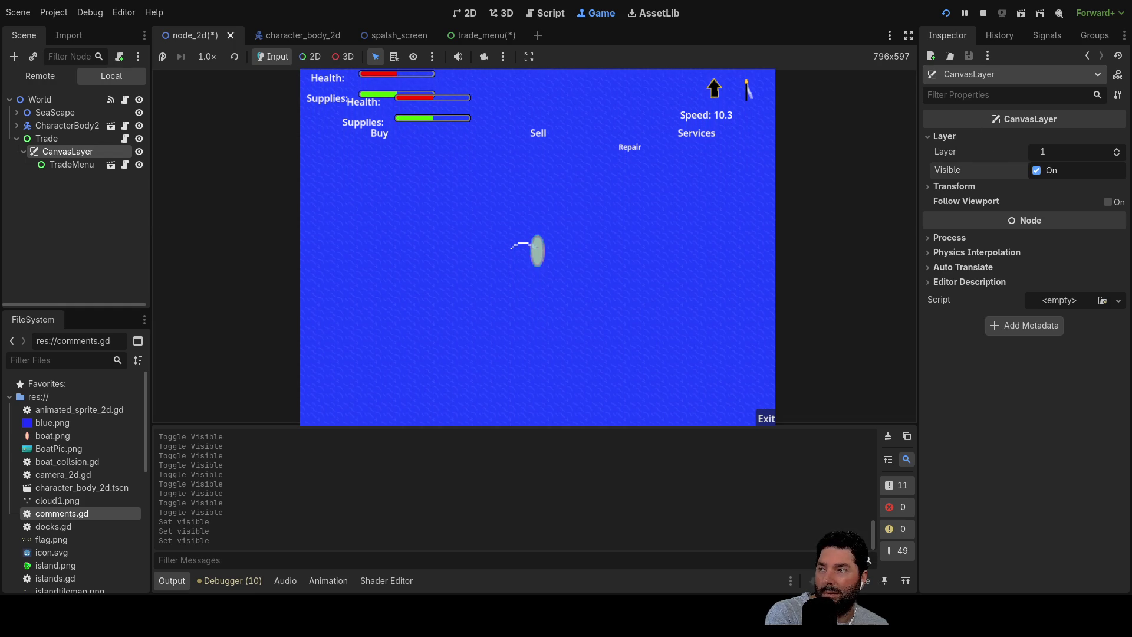
# Toggle TradeMenu's visibility several times, then stop the running game with F8.
pyautogui.click(56, 165)
pyautogui.click(138, 164)
pyautogui.click(138, 164)
pyautogui.click(139, 163)
pyautogui.click(139, 163)
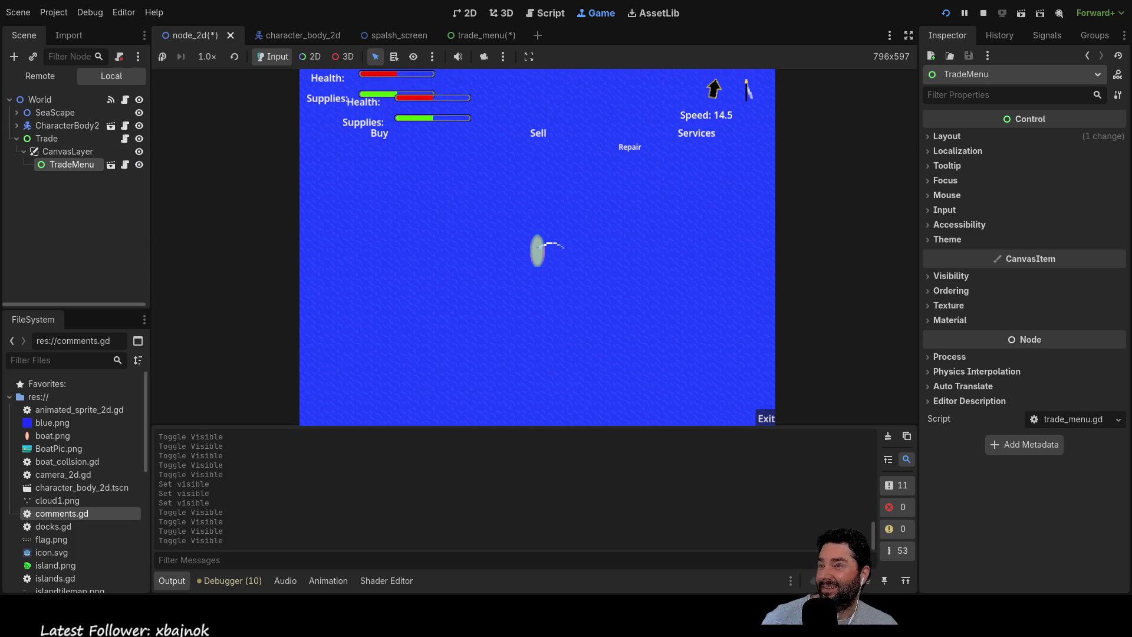
pyautogui.press('F8')
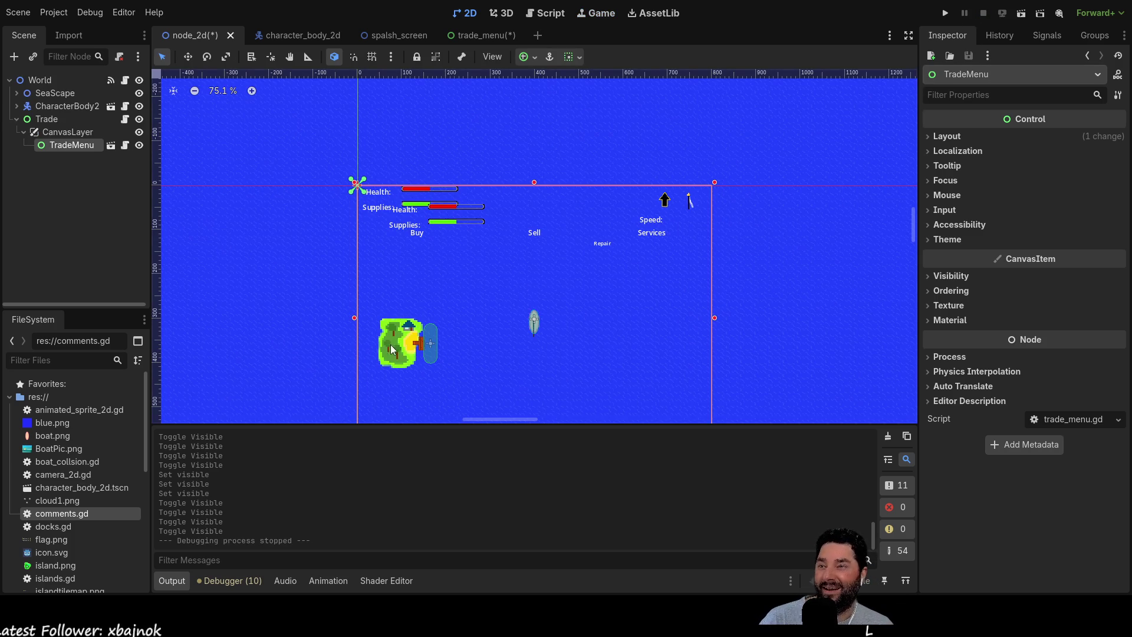
# Delete Trade's CanvasLayer, including its TradeMenu instance, from the World scene.
pyautogui.click(42, 120)
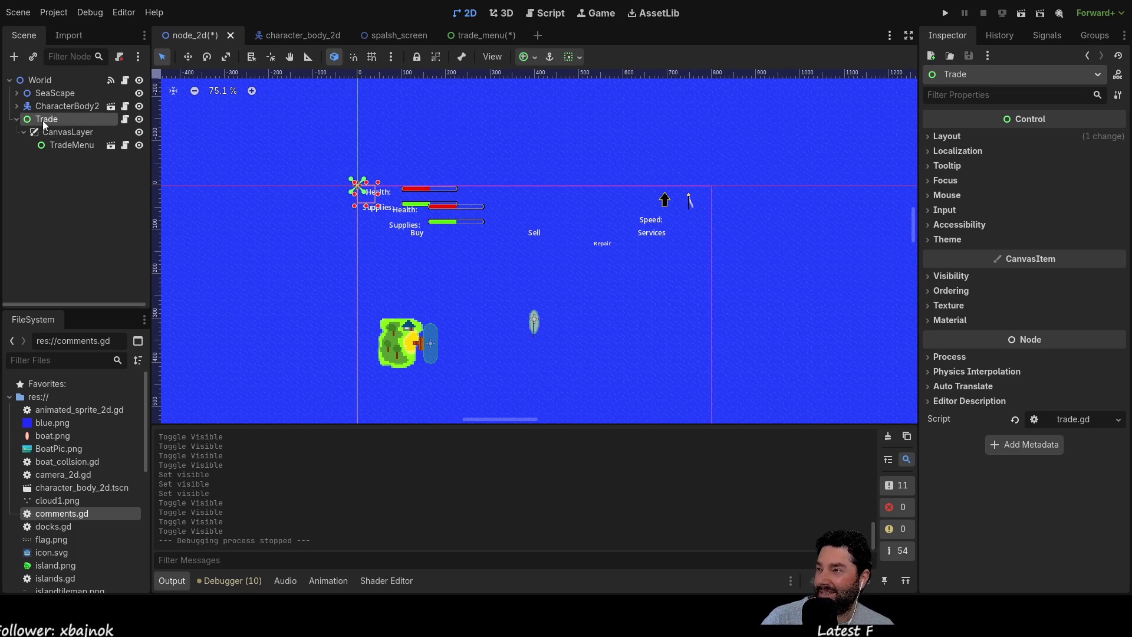
pyautogui.click(59, 135)
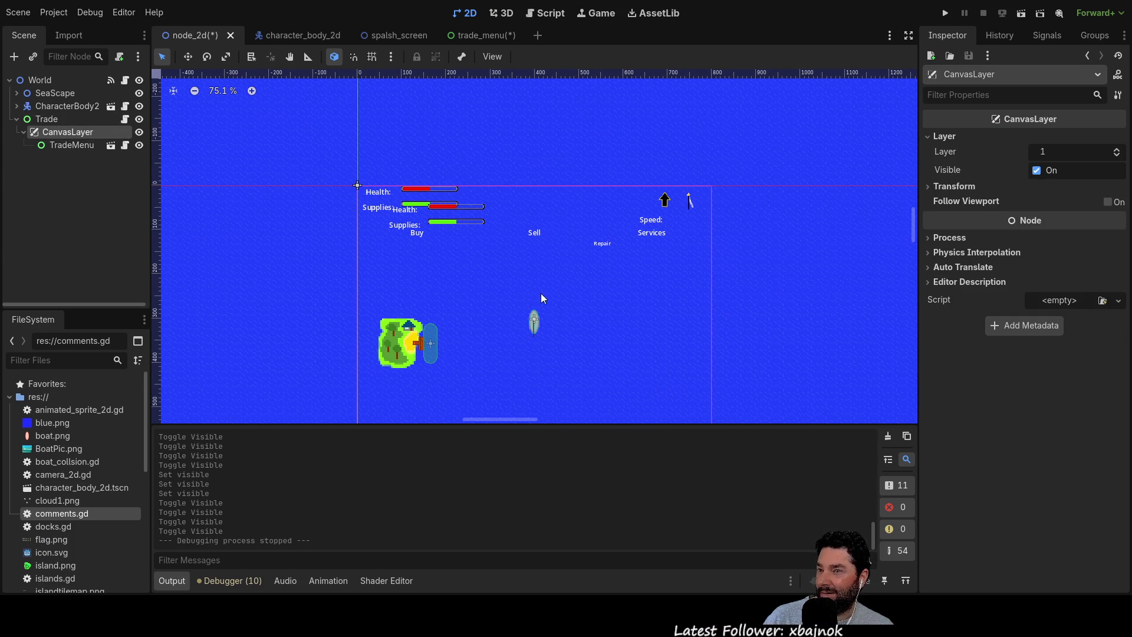
pyautogui.press('Delete')
pyautogui.moveTo(610, 332)
pyautogui.mouseDown()
pyautogui.moveTo(574, 228)
pyautogui.moveTo(577, 282)
pyautogui.mouseUp()
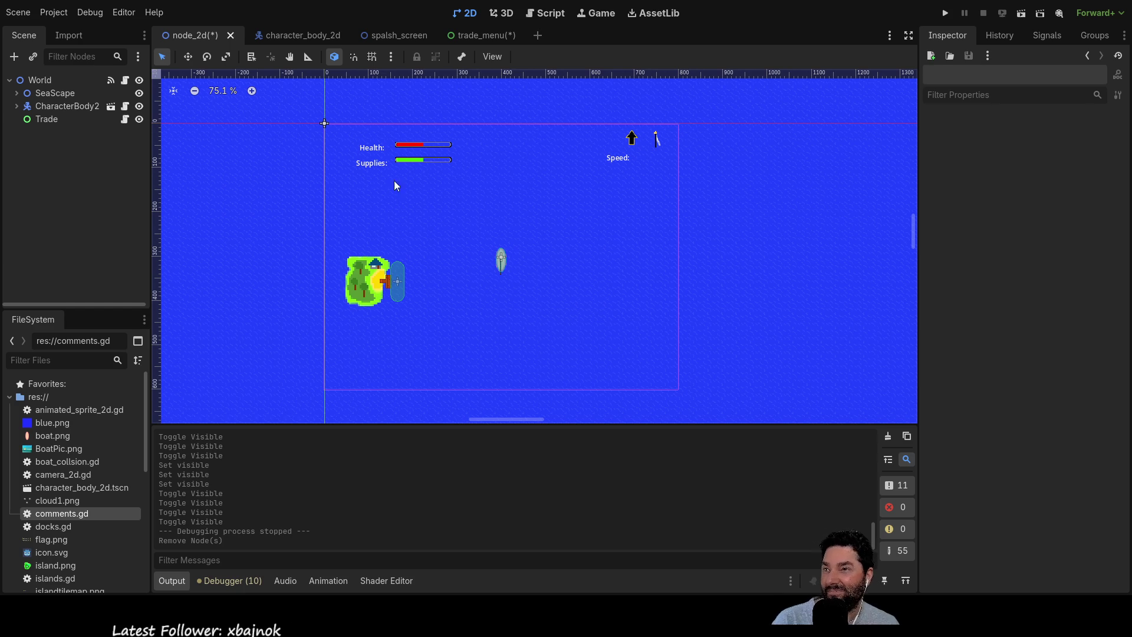
# Save the node_2d scene with Ctrl+S, then return to the trade_menu scene.
pyautogui.click(278, 34)
pyautogui.click(196, 38)
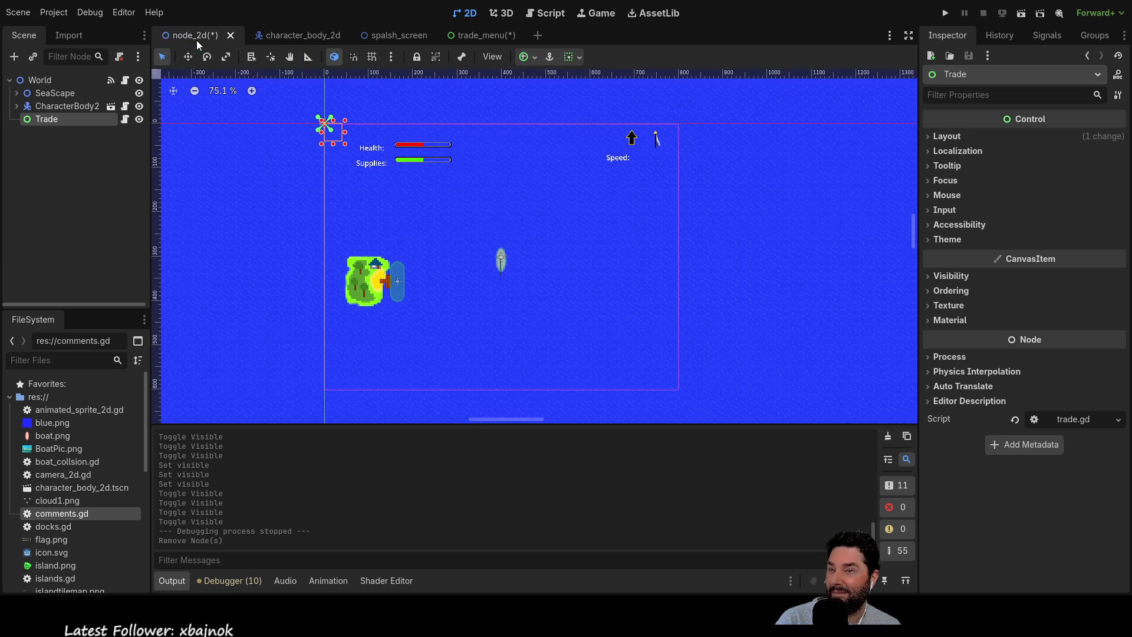
pyautogui.hotkey('ctrl', 's')
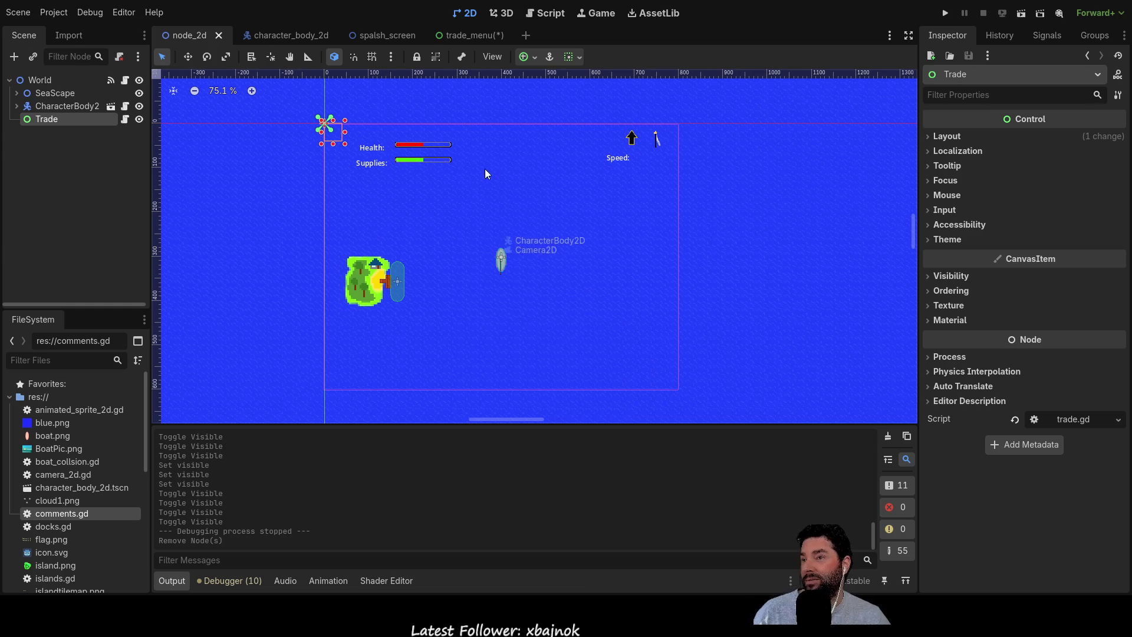
pyautogui.click(470, 35)
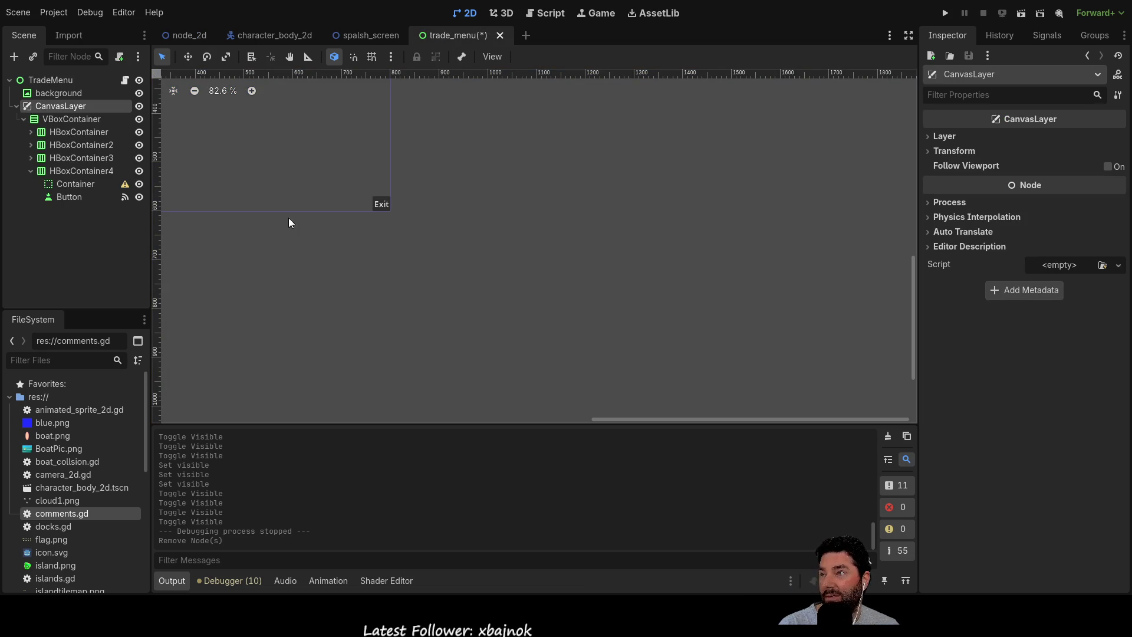
# Reparent VBoxContainer directly under TradeMenu and delete the now-empty CanvasLayer.
pyautogui.click(50, 120)
pyautogui.moveTo(50, 118); pyautogui.dragTo(55, 85)
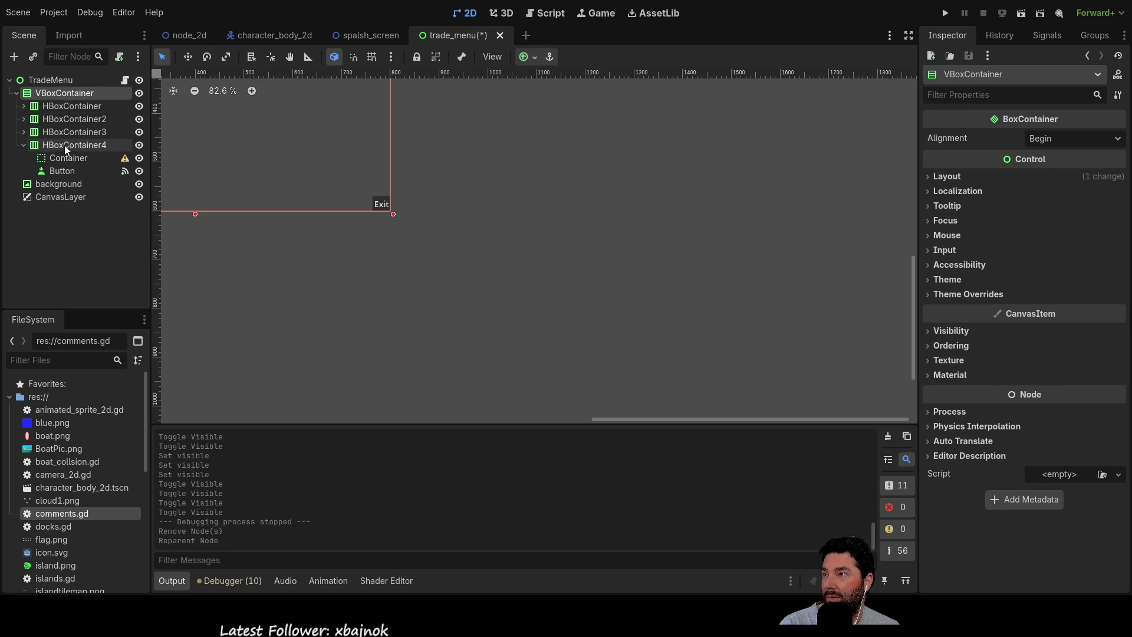
pyautogui.click(52, 198)
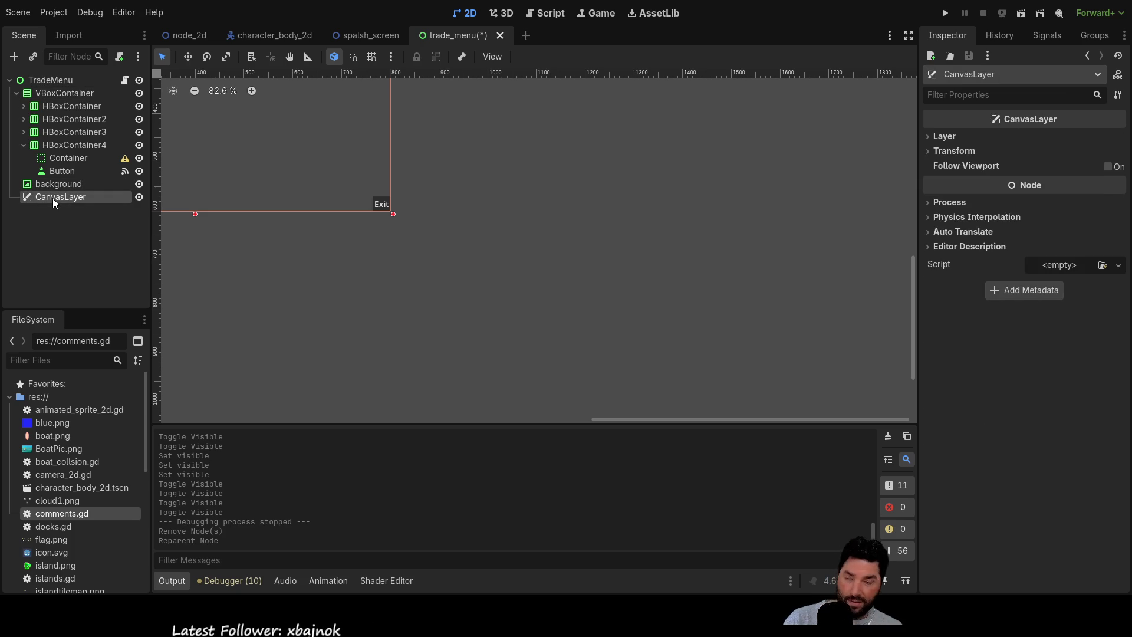
pyautogui.press('Delete')
# Bring the Health and Supplies bars into view and expand HBoxContainer's health children.
pyautogui.moveTo(399, 248)
pyautogui.mouseDown()
pyautogui.moveTo(584, 280)
pyautogui.moveTo(698, 412)
pyautogui.moveTo(737, 436)
pyautogui.mouseUp()
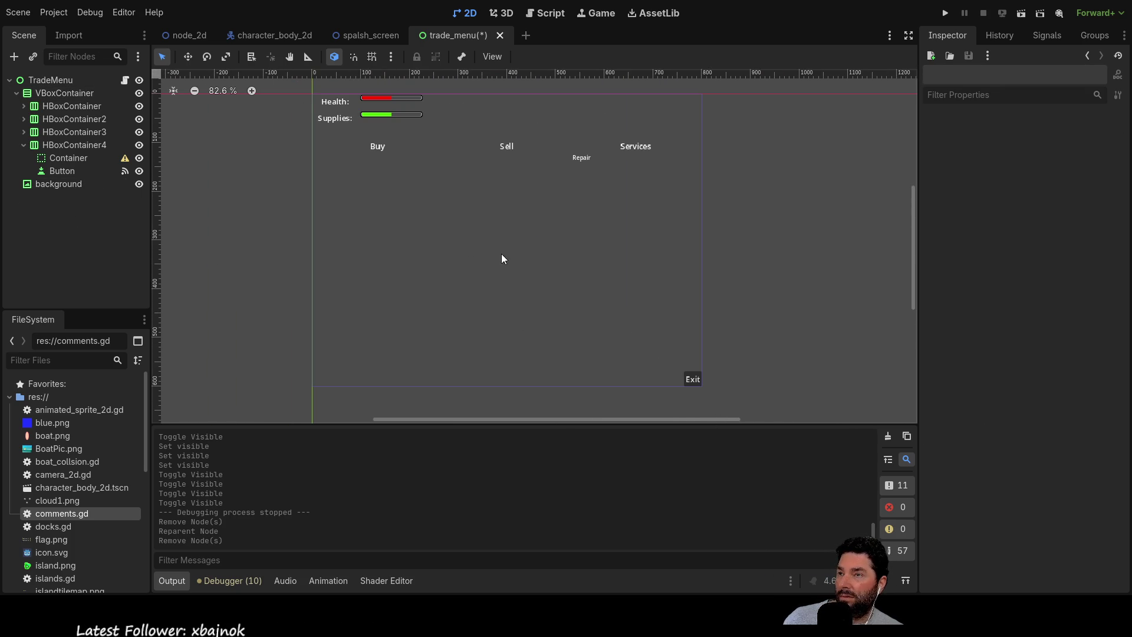
pyautogui.moveTo(492, 244); pyautogui.dragTo(500, 261)
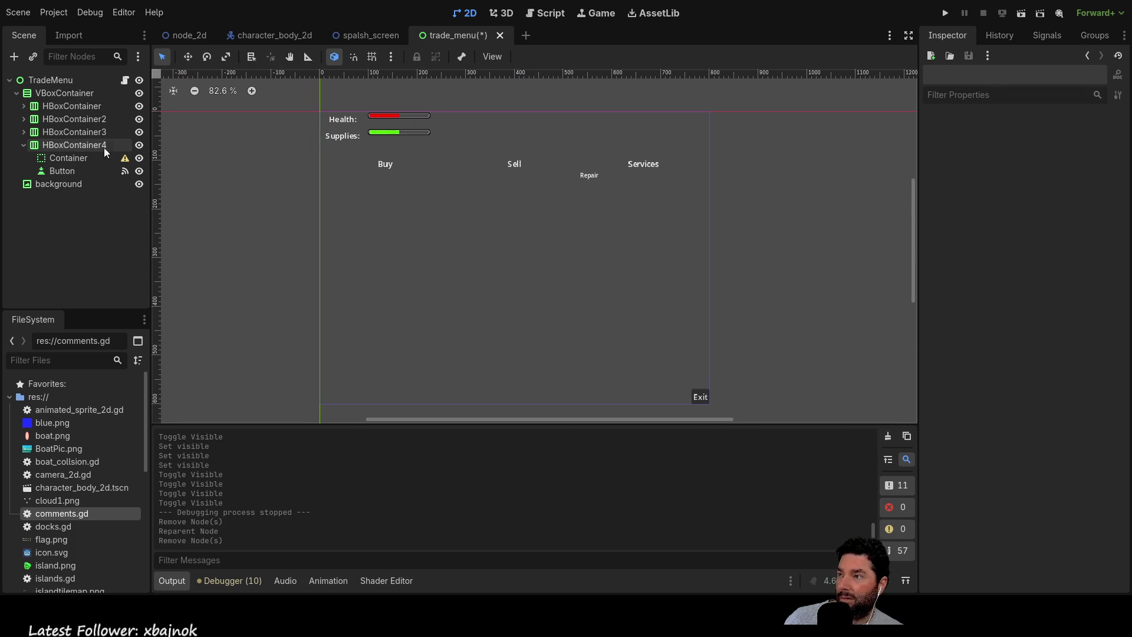
pyautogui.click(17, 94)
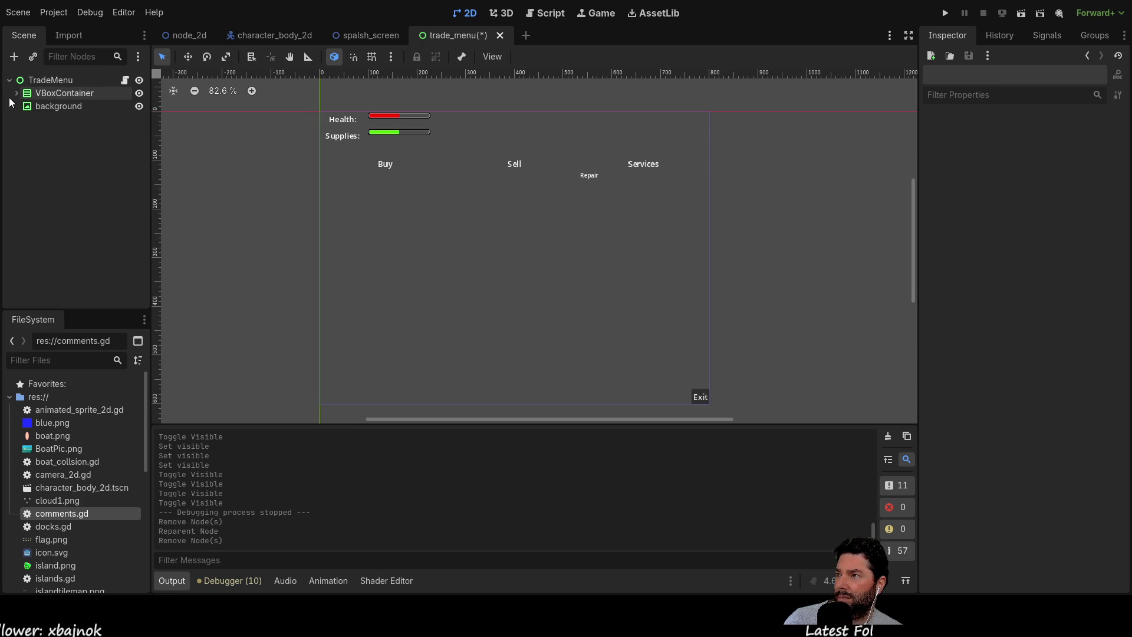
pyautogui.click(17, 94)
pyautogui.click(23, 106)
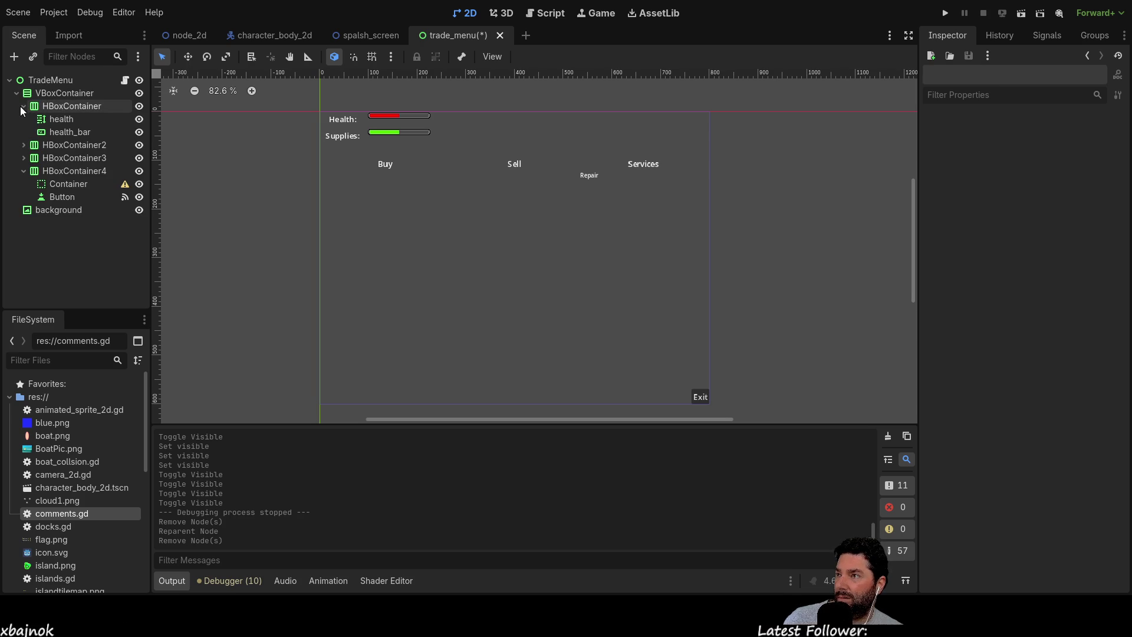
# Resize the VBoxContainer to 750×427 by dragging its edges, and review its layout properties.
pyautogui.click(61, 121)
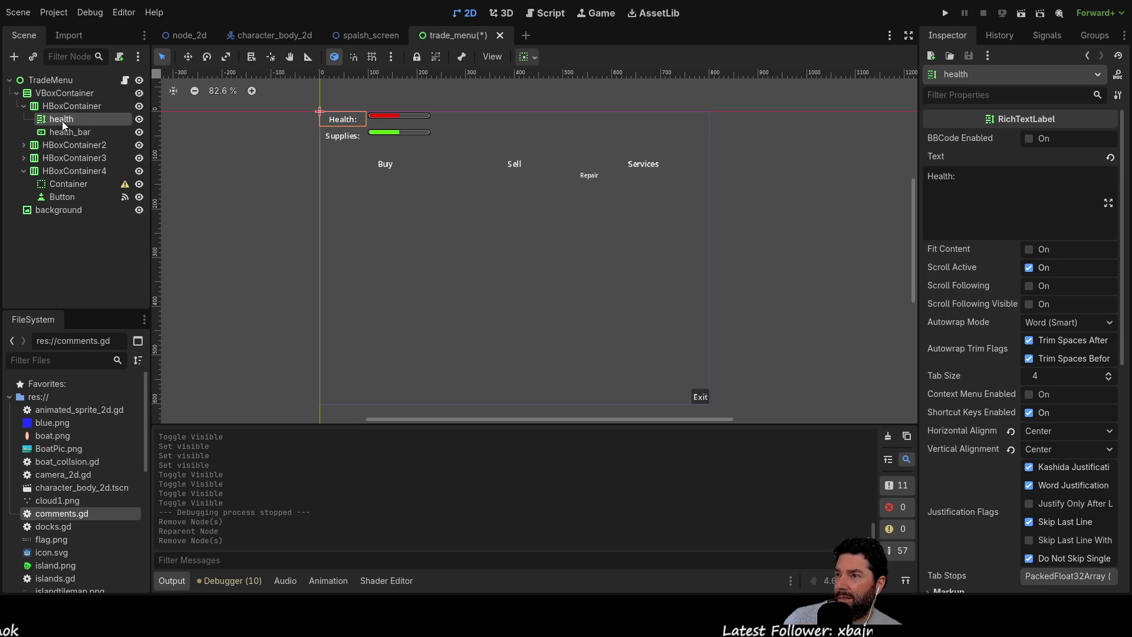
pyautogui.click(51, 86)
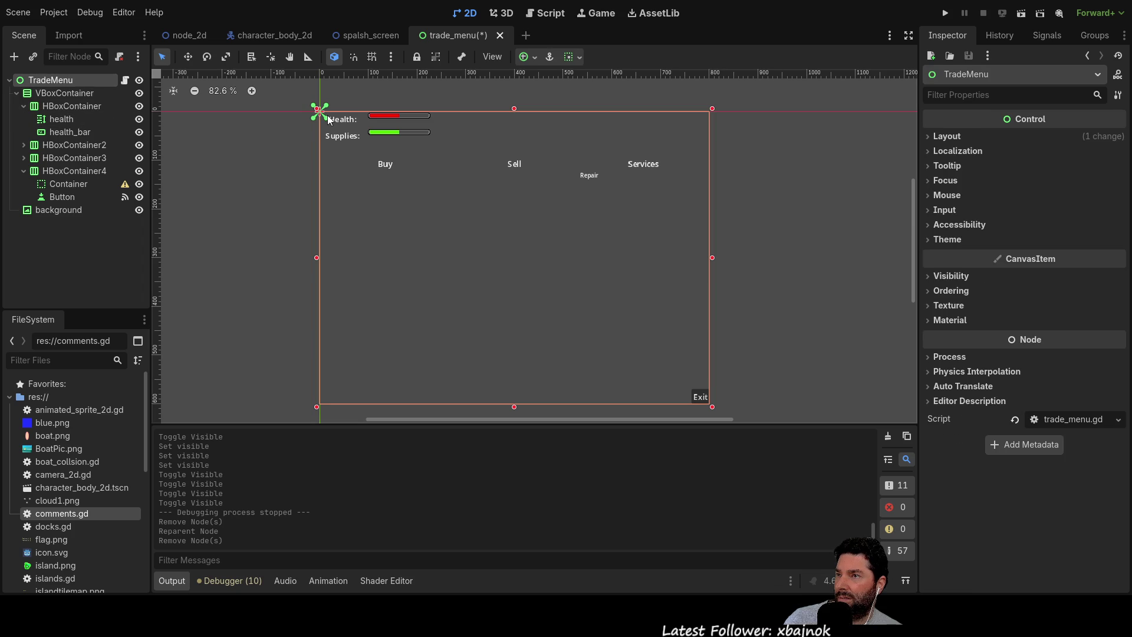
pyautogui.click(65, 94)
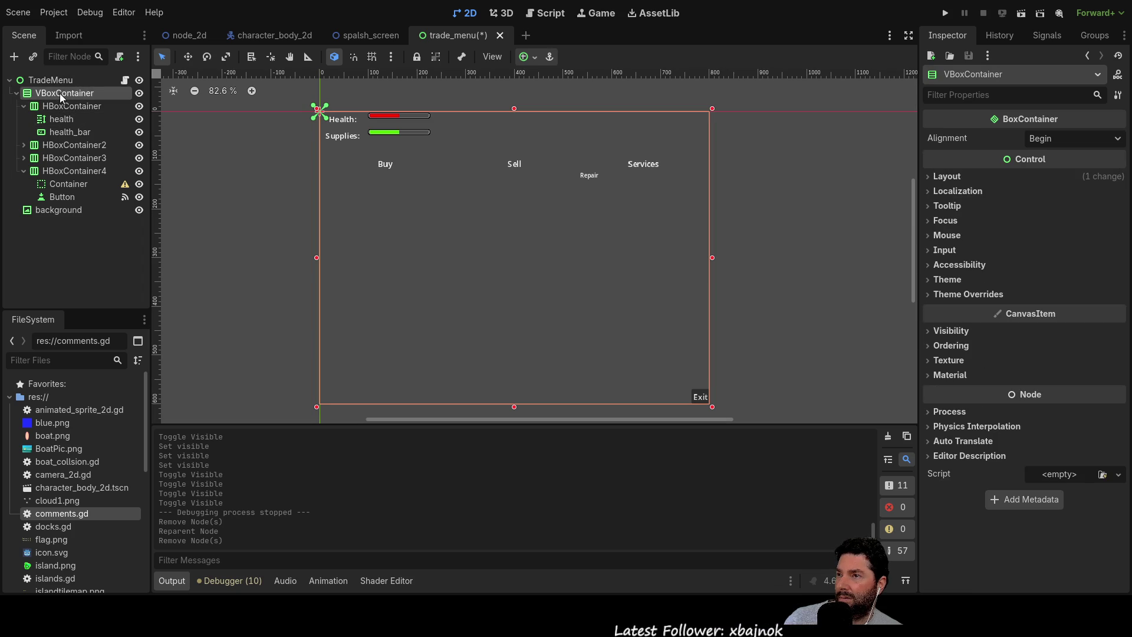
pyautogui.moveTo(712, 108); pyautogui.dragTo(712, 168)
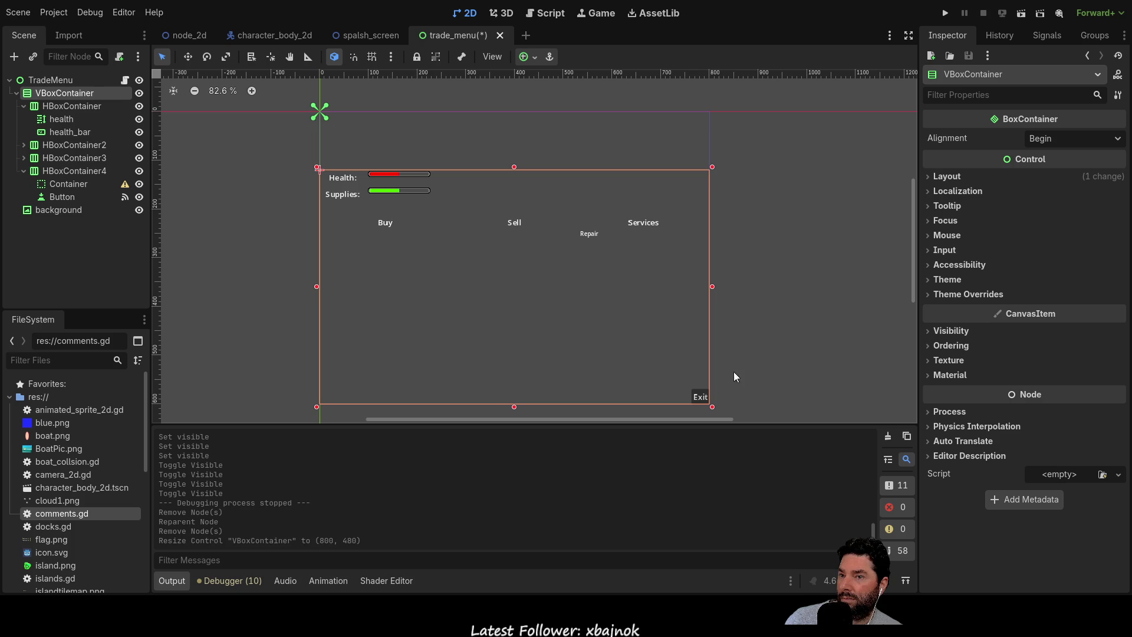
pyautogui.moveTo(712, 406); pyautogui.dragTo(688, 381)
pyautogui.click(518, 292)
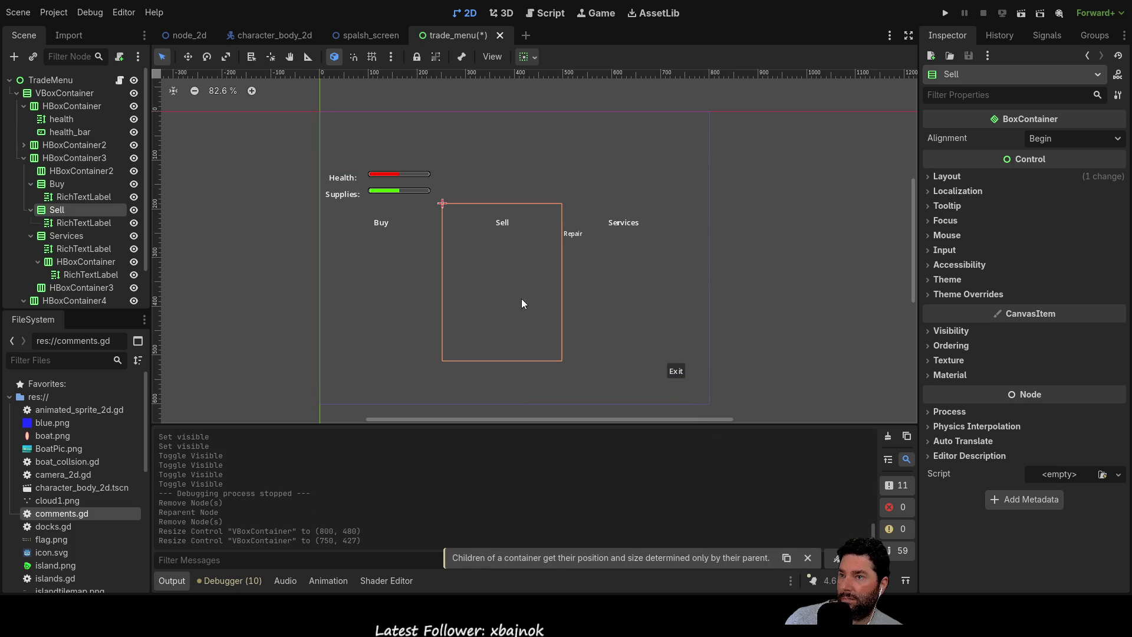
pyautogui.click(64, 93)
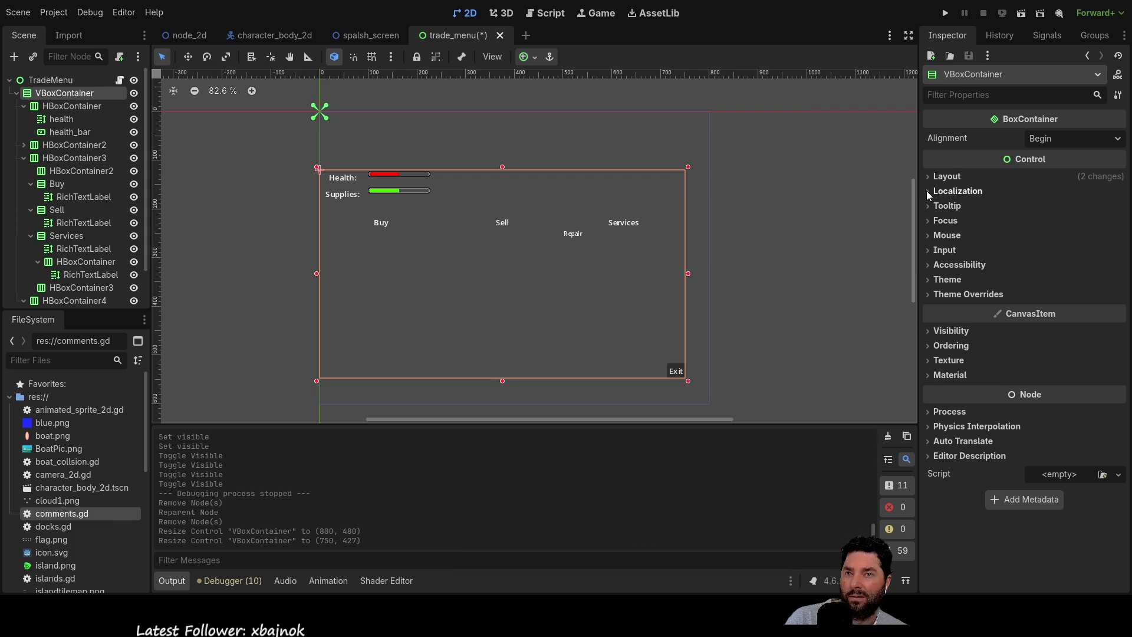
pyautogui.click(937, 177)
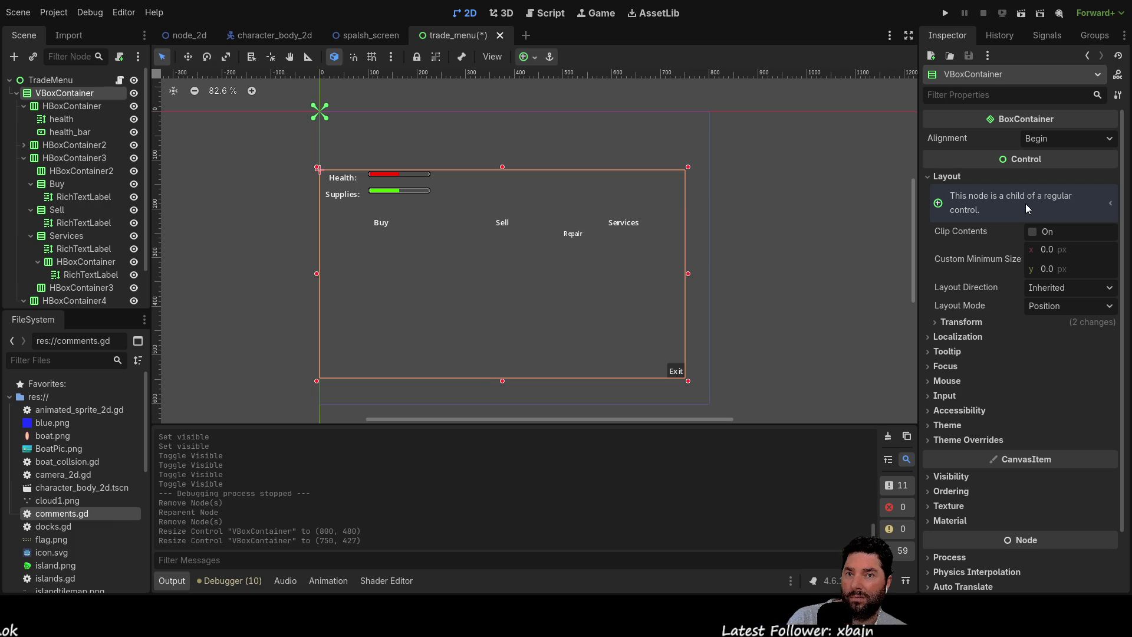
pyautogui.click(1109, 205)
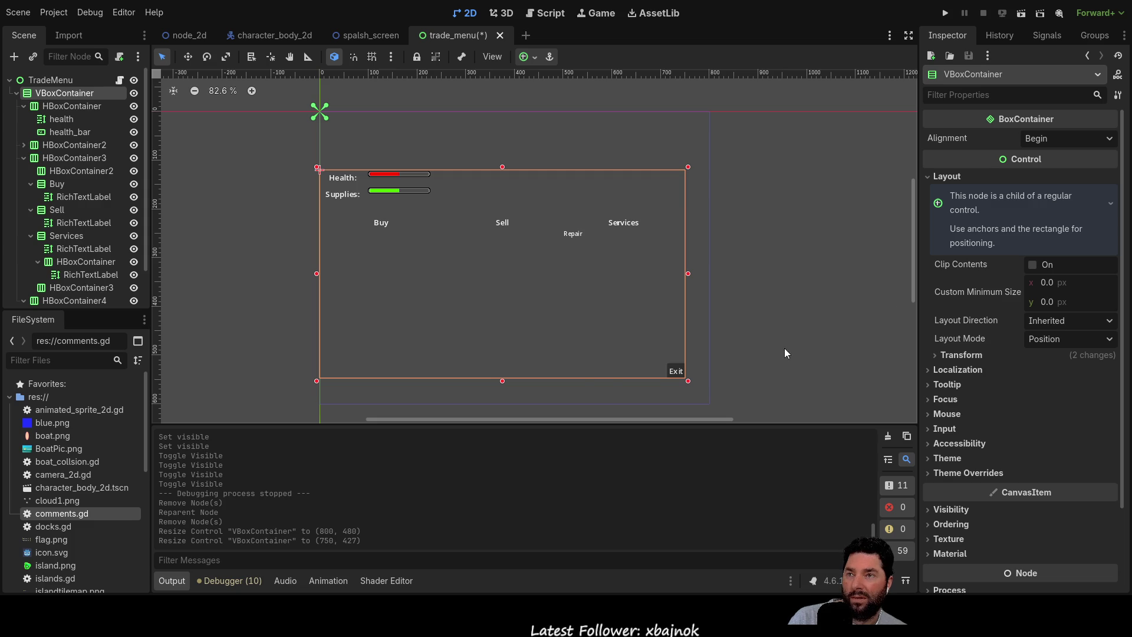
# Shrink TradeMenu to 689×484 and move it down-right to (59, 82).
pyautogui.click(53, 80)
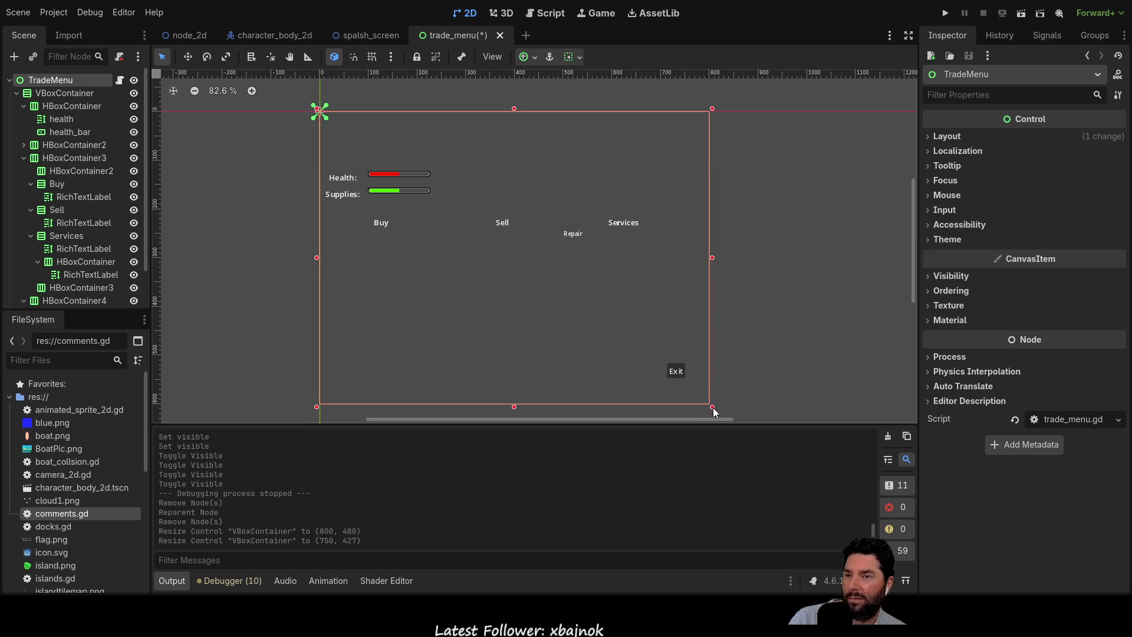
pyautogui.moveTo(712, 407); pyautogui.dragTo(656, 349)
pyautogui.click(502, 307)
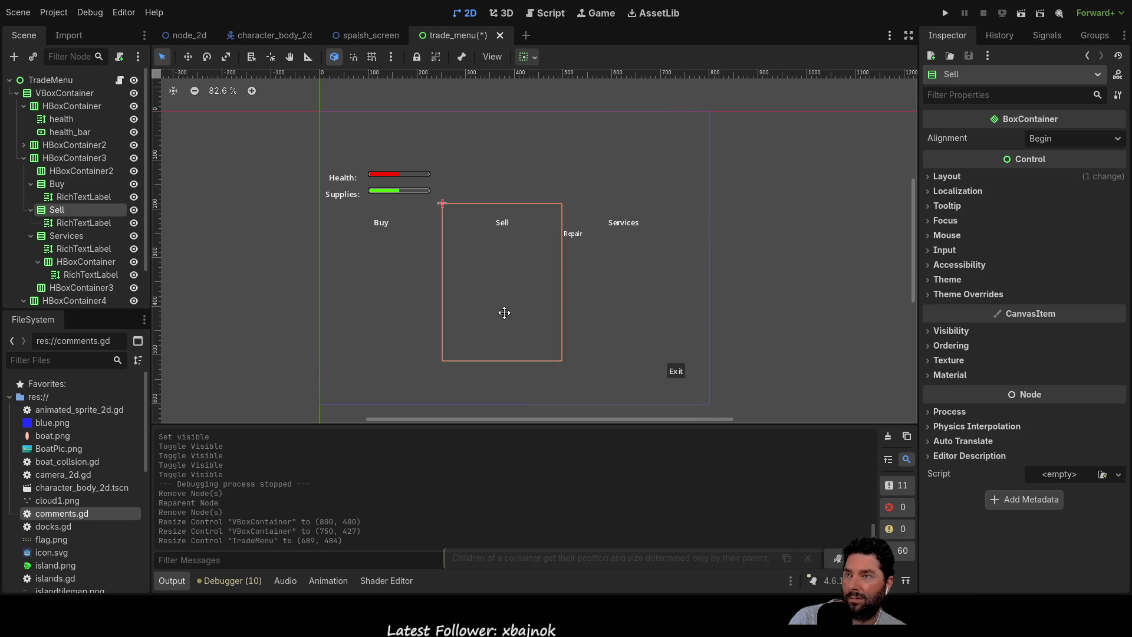
pyautogui.click(51, 81)
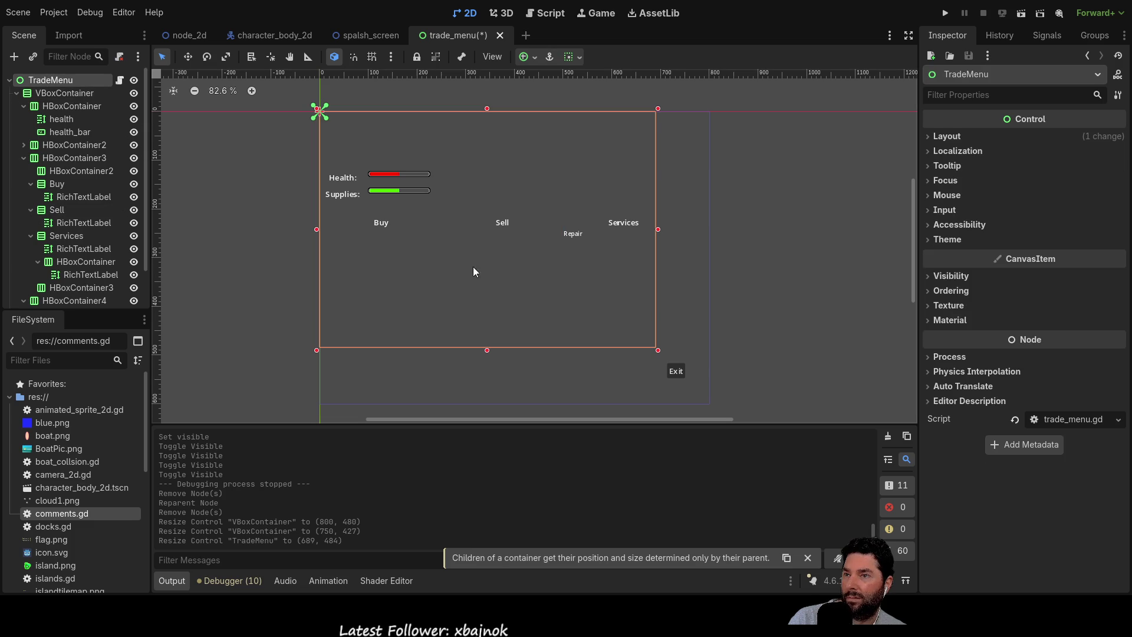
pyautogui.click(187, 57)
pyautogui.moveTo(449, 274)
pyautogui.mouseDown()
pyautogui.moveTo(465, 320)
pyautogui.moveTo(478, 314)
pyautogui.mouseUp()
pyautogui.click(926, 135)
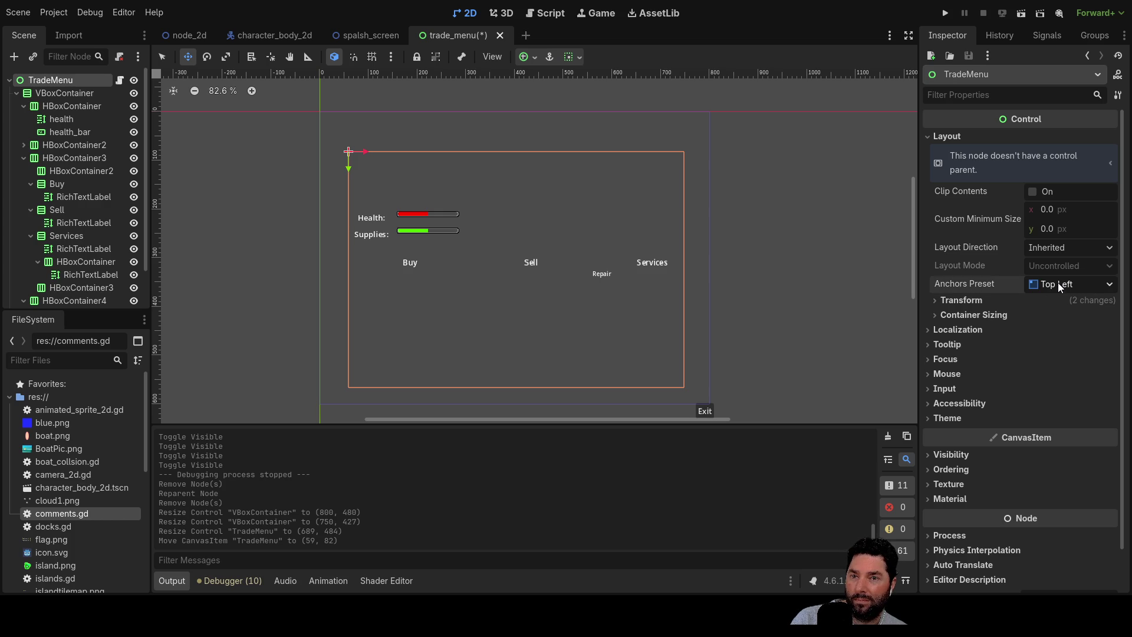
# Set TradeMenu's Anchors Preset to Center.
pyautogui.click(1043, 453)
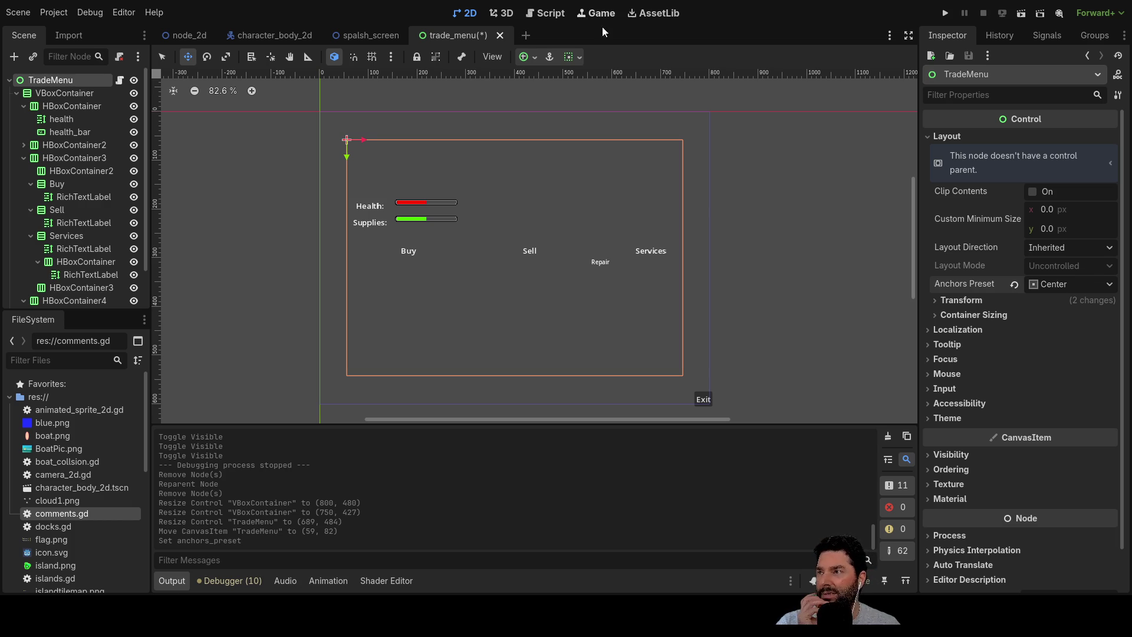
pyautogui.click(64, 94)
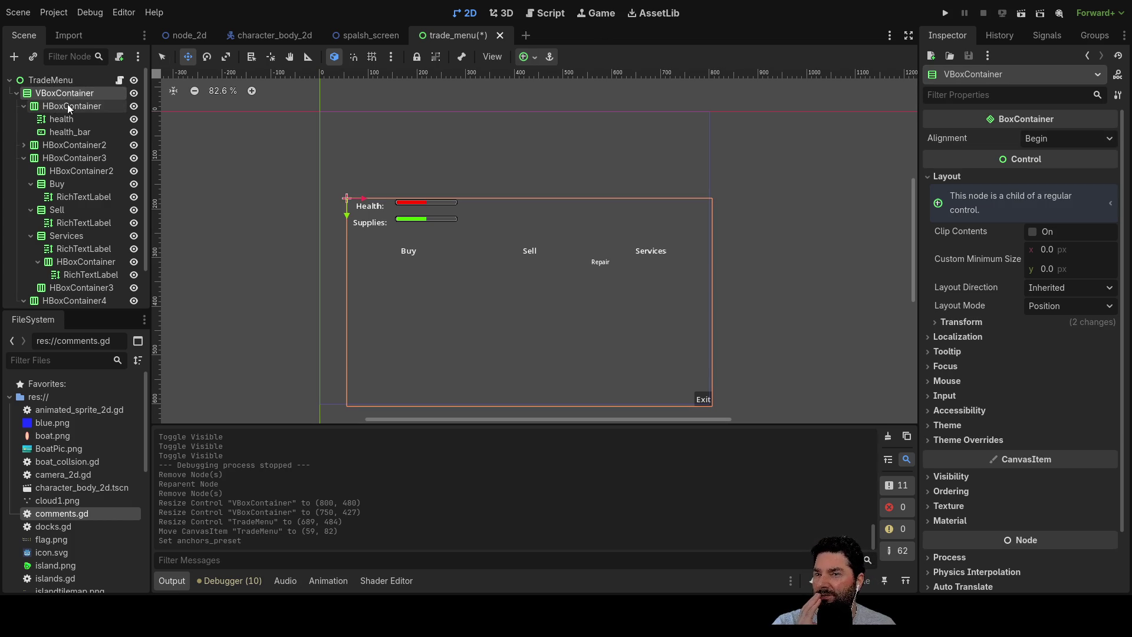
# Move the VBoxContainer to (-8, 78) and shrink it to 702×417.
pyautogui.click(49, 81)
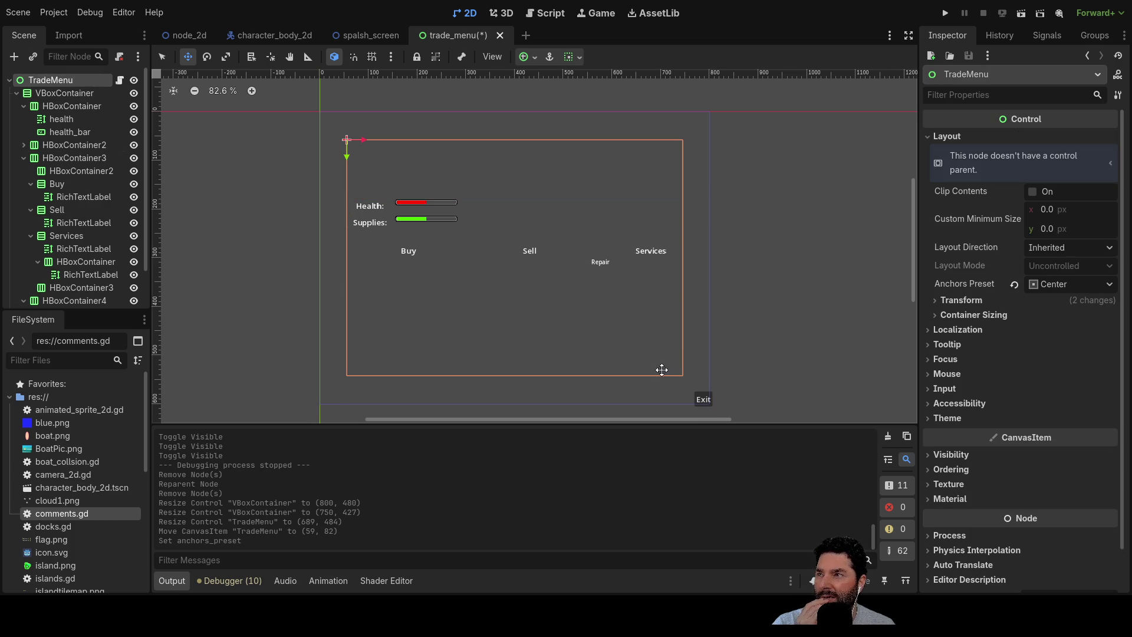
pyautogui.click(16, 93)
pyautogui.click(49, 108)
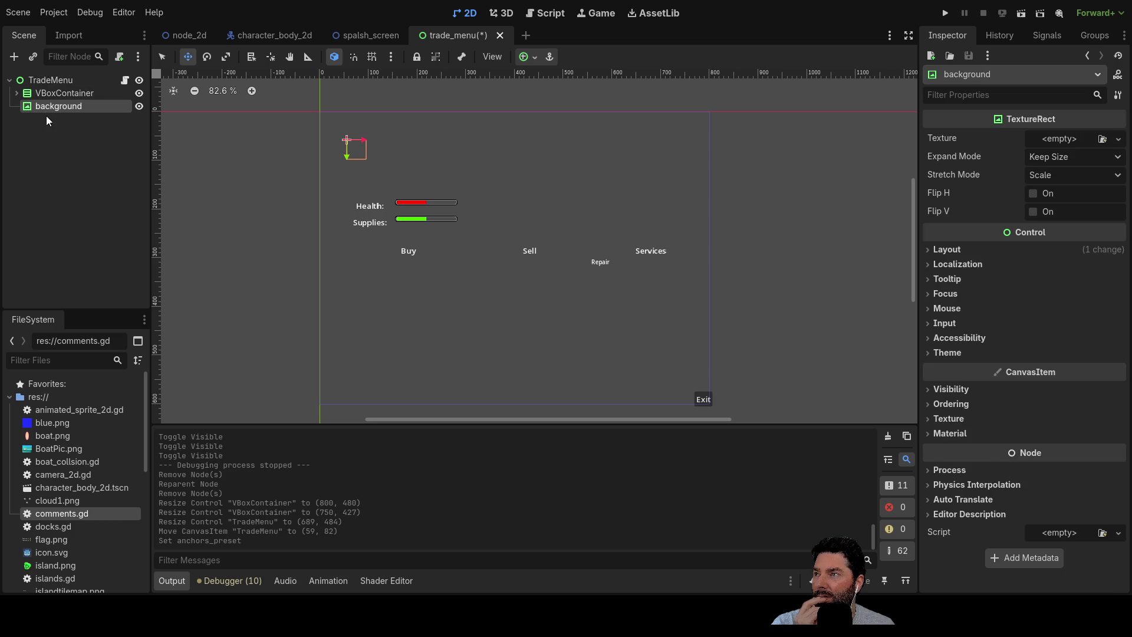
pyautogui.click(43, 95)
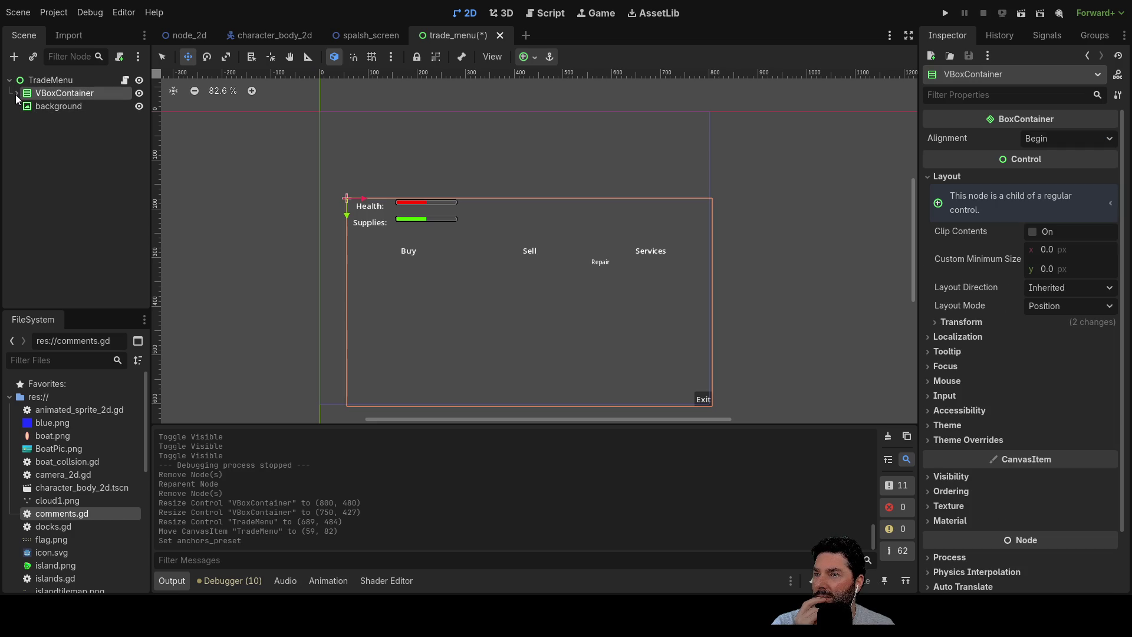
pyautogui.click(16, 94)
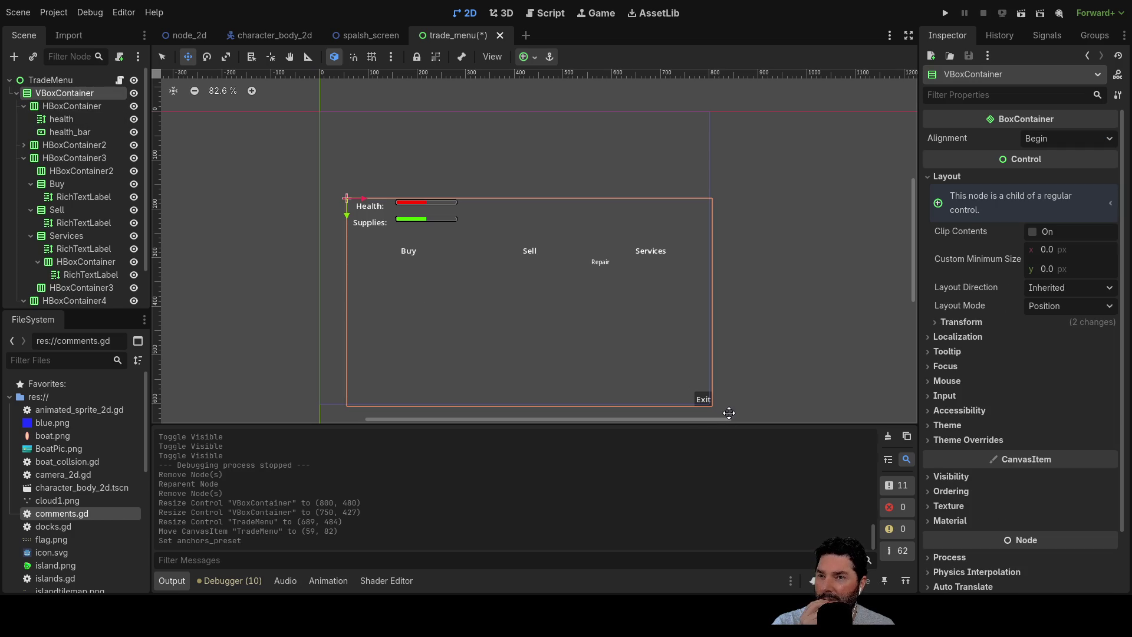
pyautogui.moveTo(713, 405)
pyautogui.mouseDown()
pyautogui.moveTo(697, 394)
pyautogui.moveTo(709, 384)
pyautogui.mouseUp()
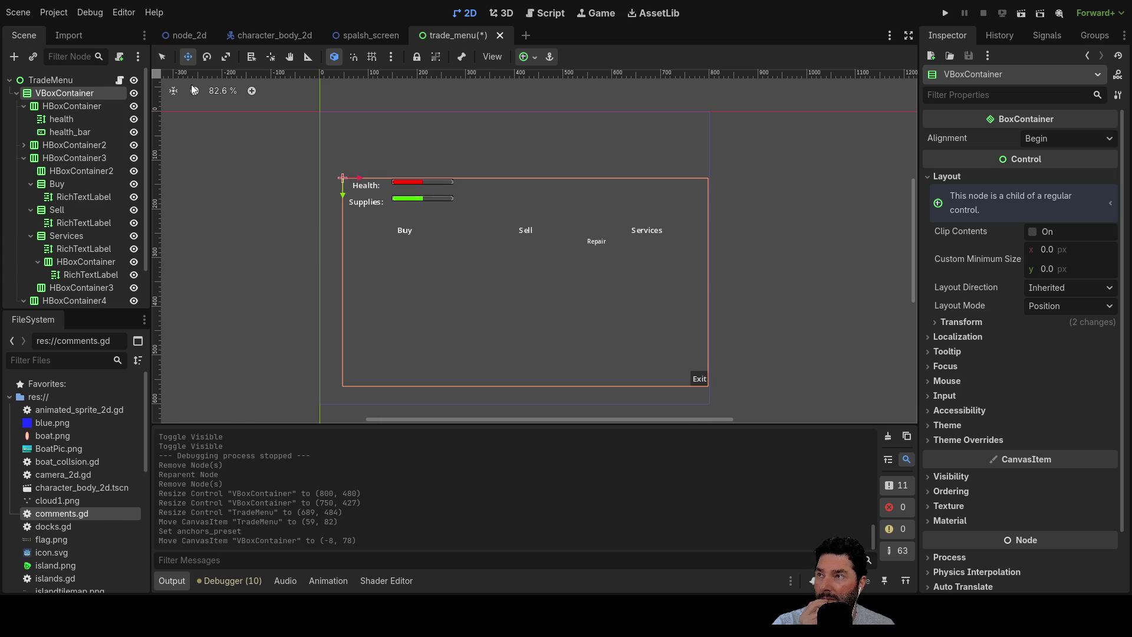
pyautogui.click(162, 57)
pyautogui.moveTo(710, 389)
pyautogui.mouseDown()
pyautogui.moveTo(651, 350)
pyautogui.moveTo(687, 383)
pyautogui.mouseUp()
pyautogui.click(517, 313)
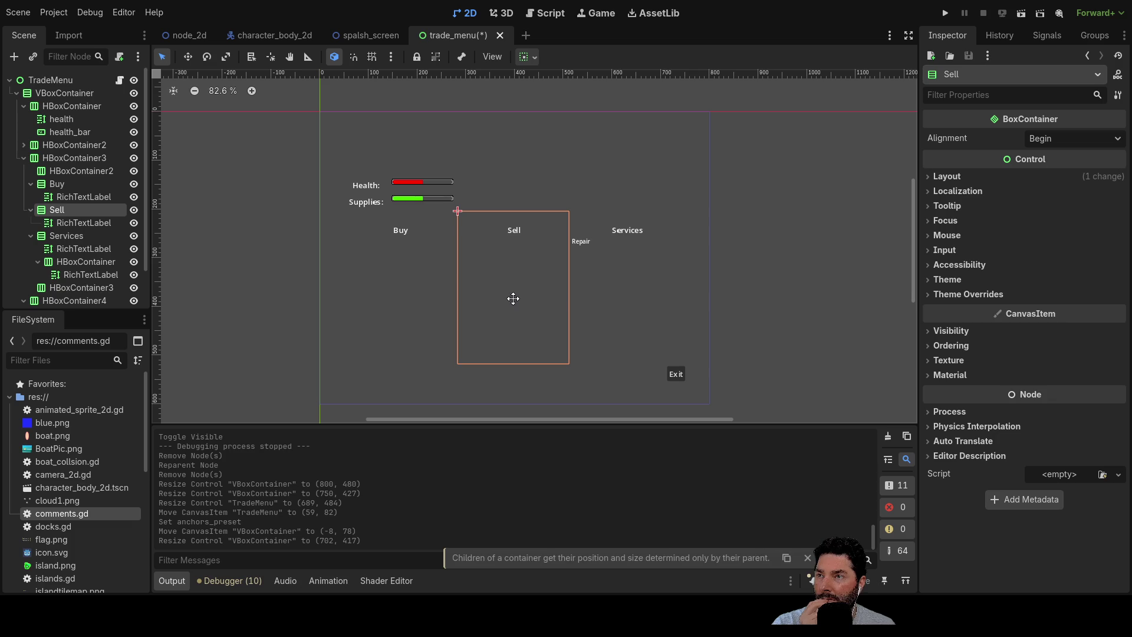
# Select the HBoxContainer holding the health row.
pyautogui.click(39, 106)
pyautogui.click(54, 119)
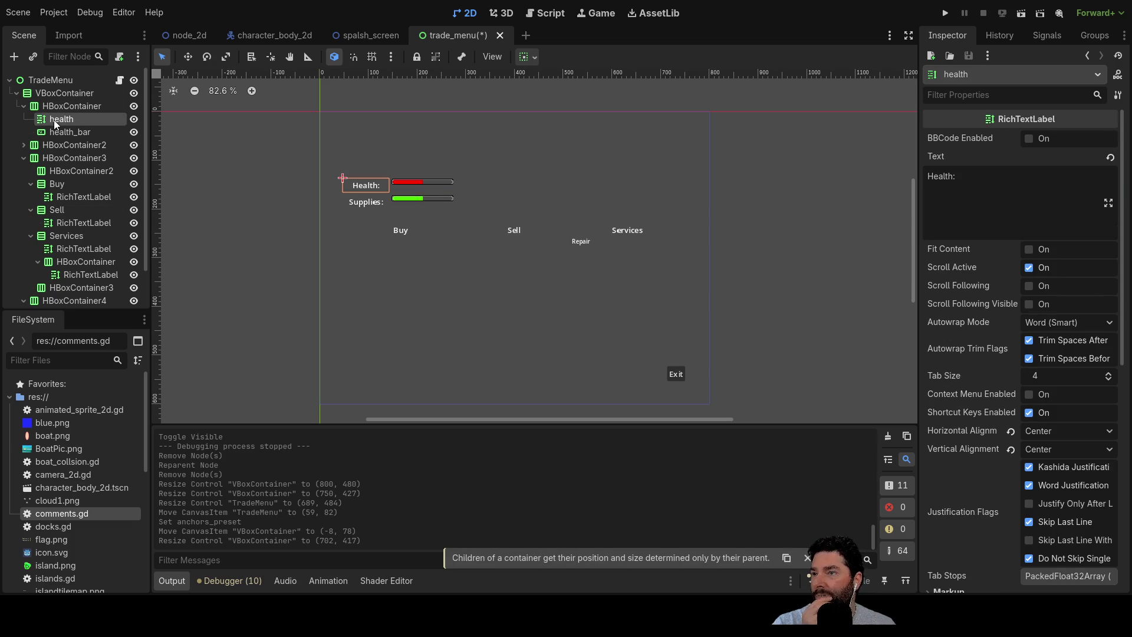
pyautogui.click(59, 111)
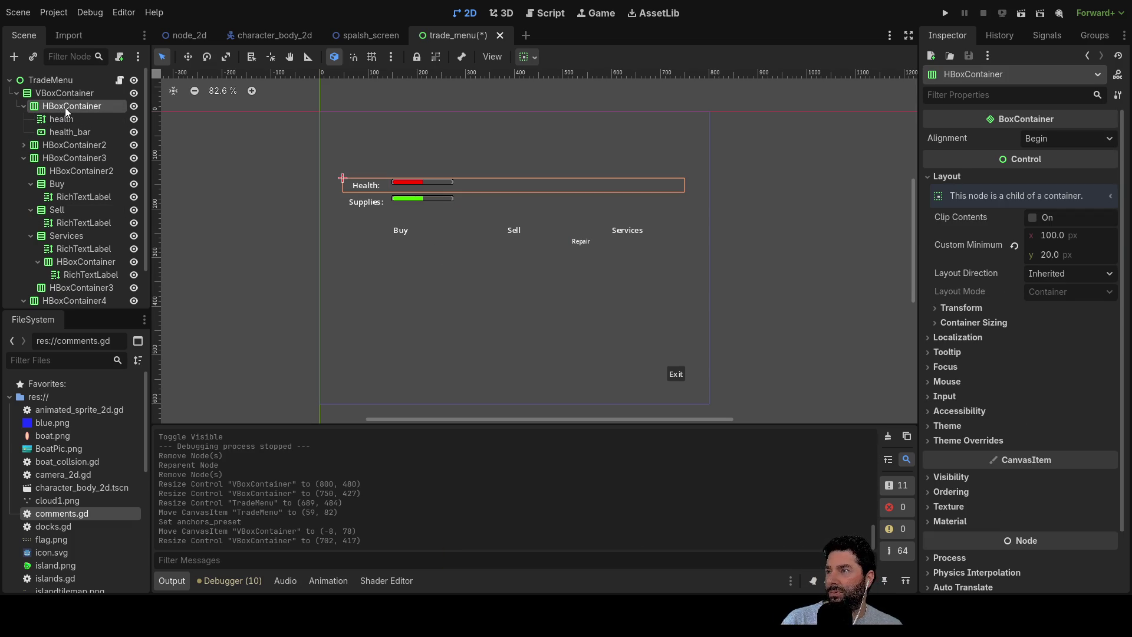
# Delete the health row HBoxContainer and the supplies row HBoxContainer2.
pyautogui.press('Delete')
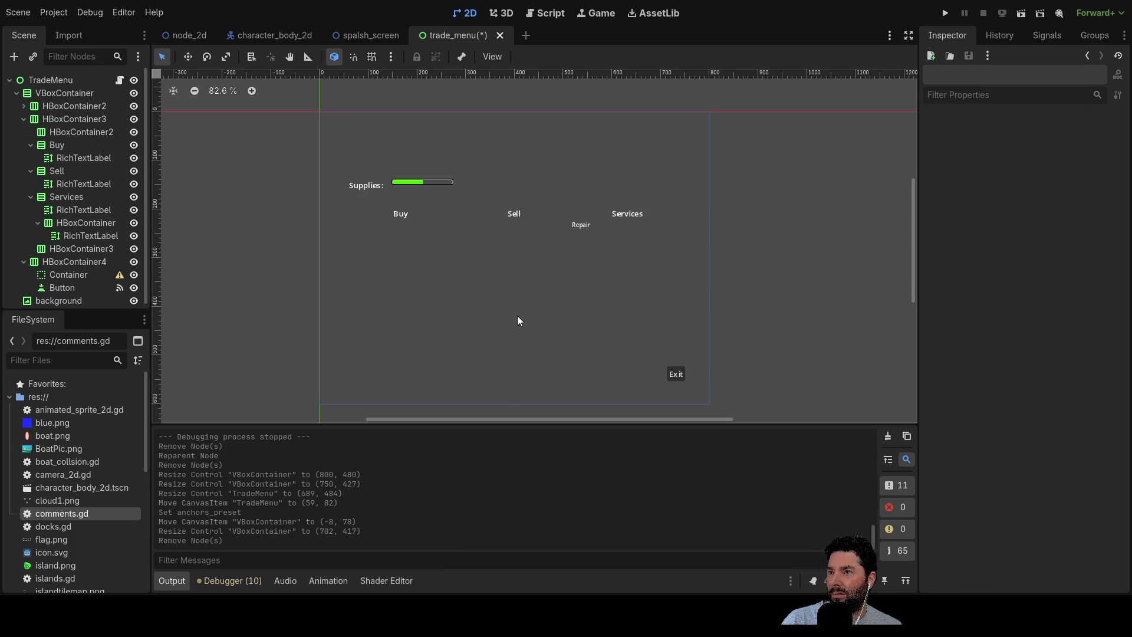
pyautogui.click(23, 106)
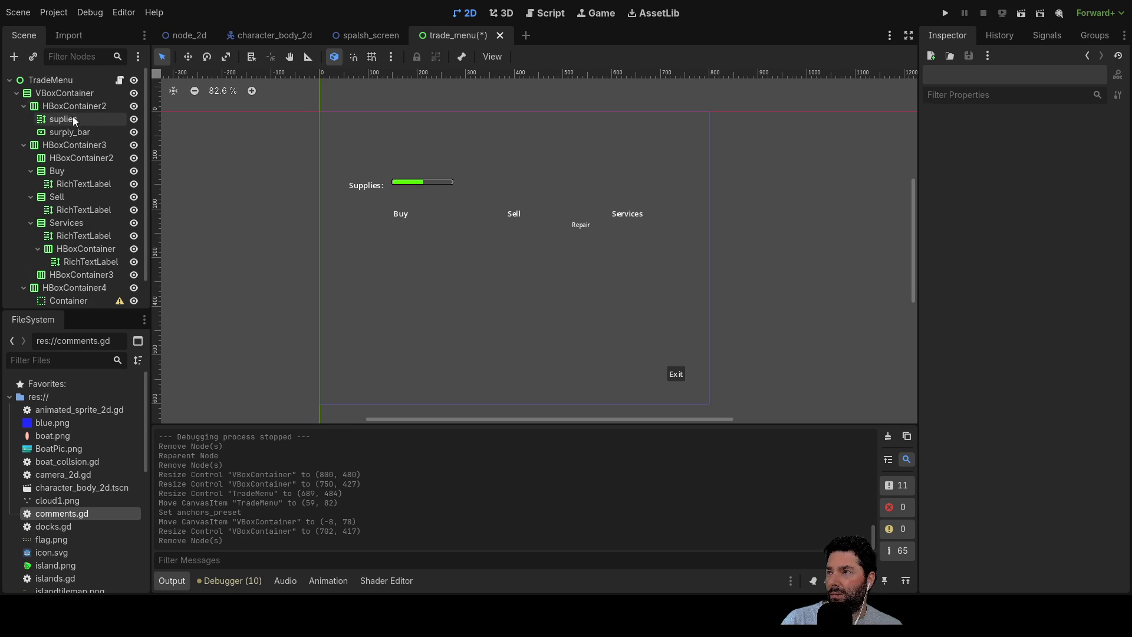
pyautogui.click(89, 107)
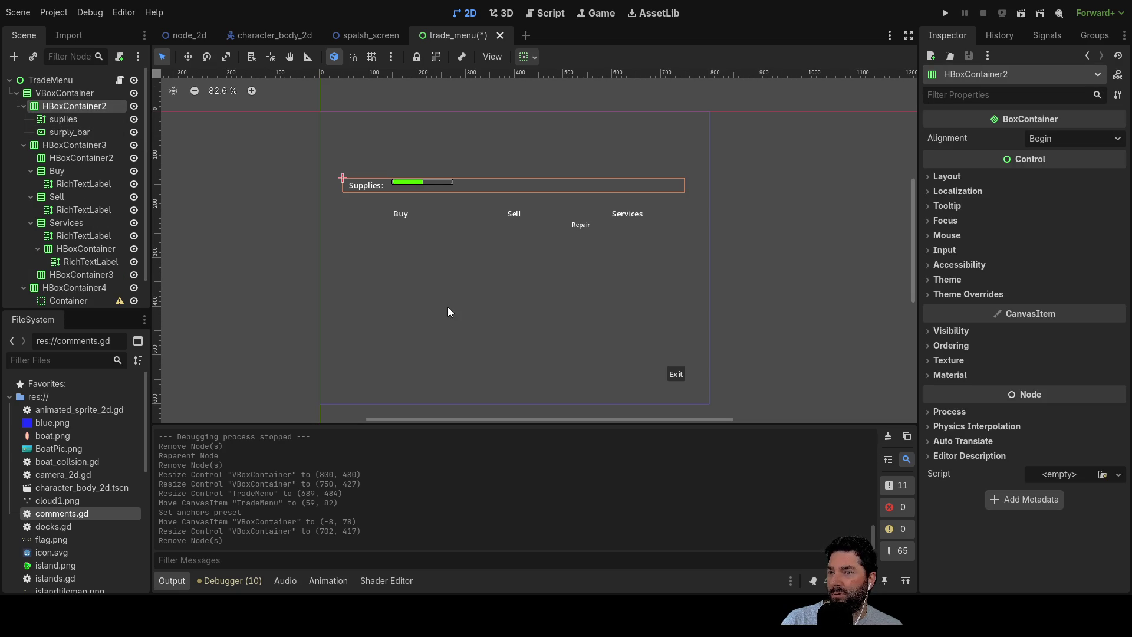
pyautogui.press('Delete')
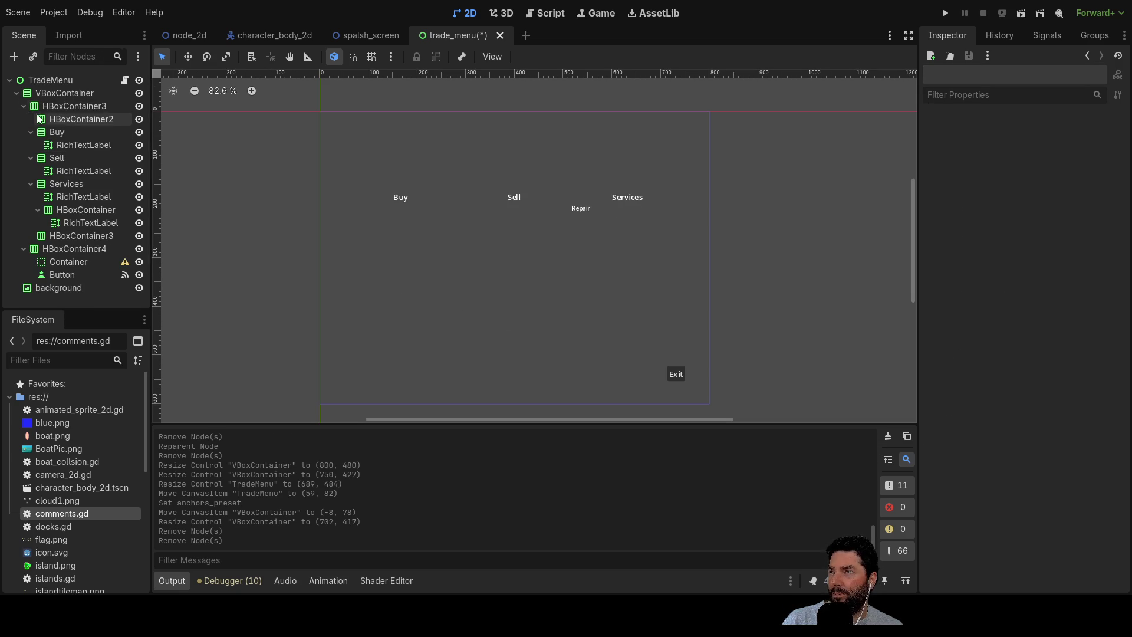
# Inspect the remaining VBoxContainer, TradeMenu, HBoxContainer3 and HBoxContainer2 nodes.
pyautogui.click(55, 93)
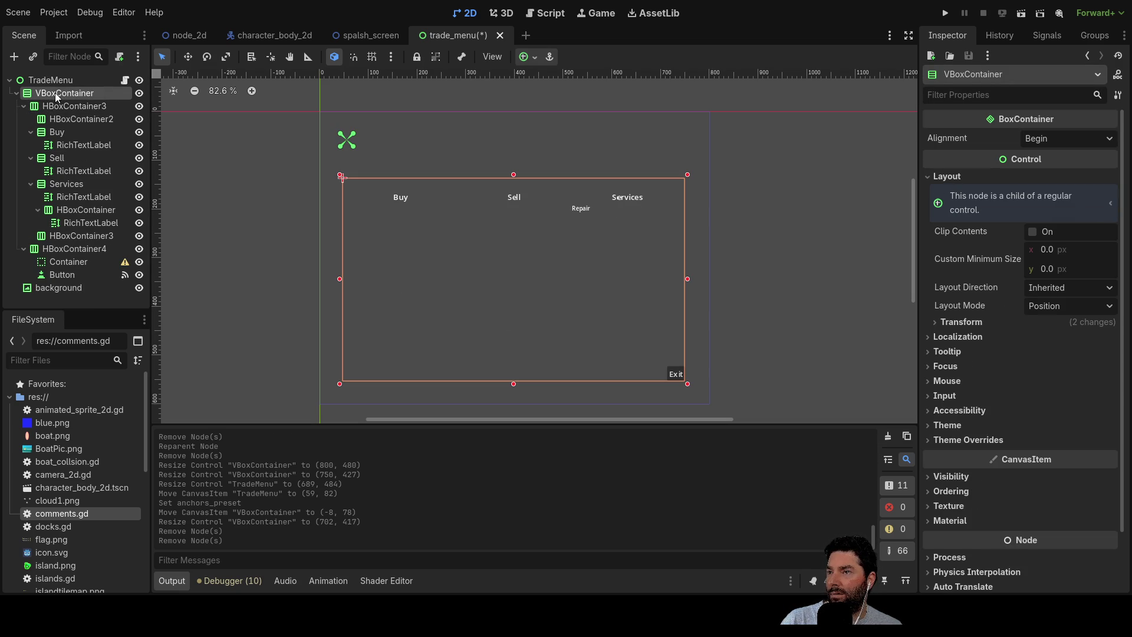
pyautogui.click(52, 81)
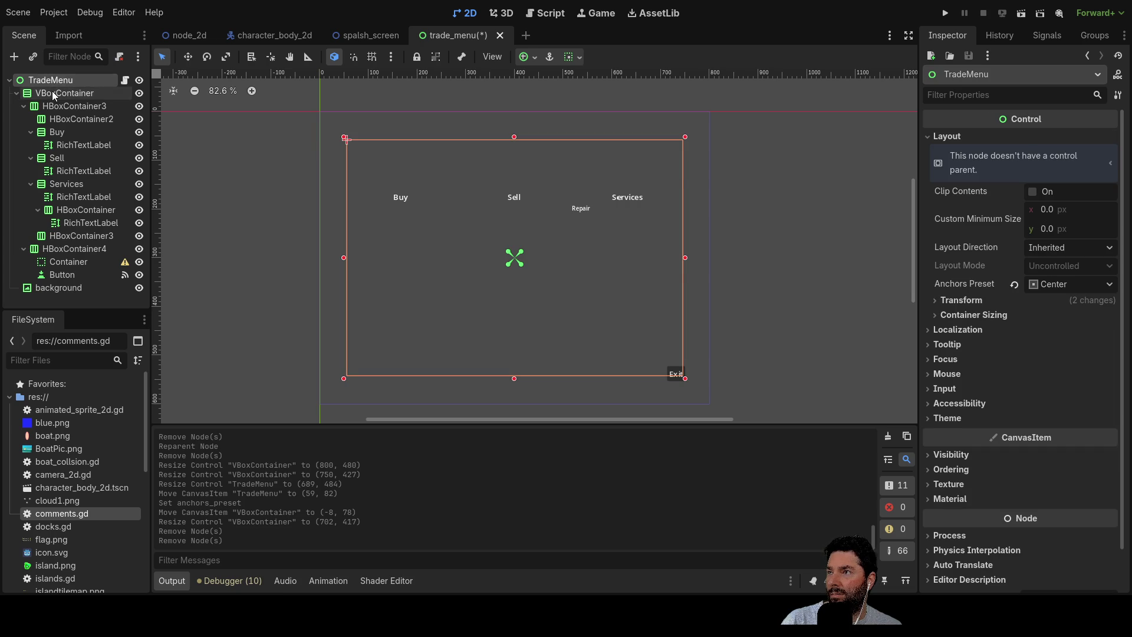
pyautogui.click(52, 94)
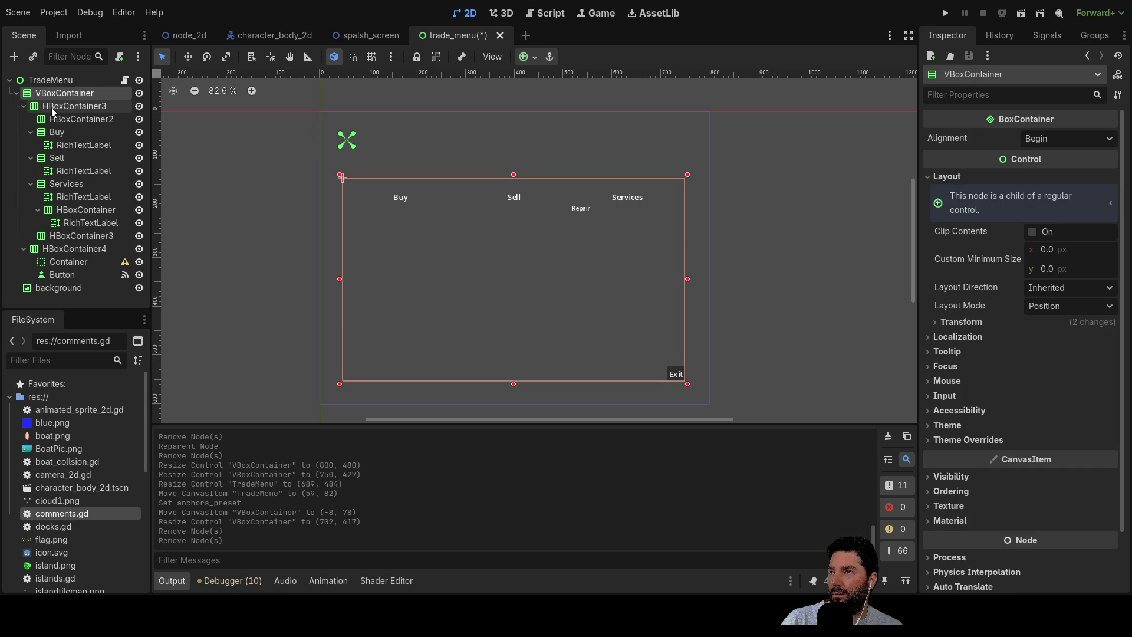
pyautogui.click(52, 107)
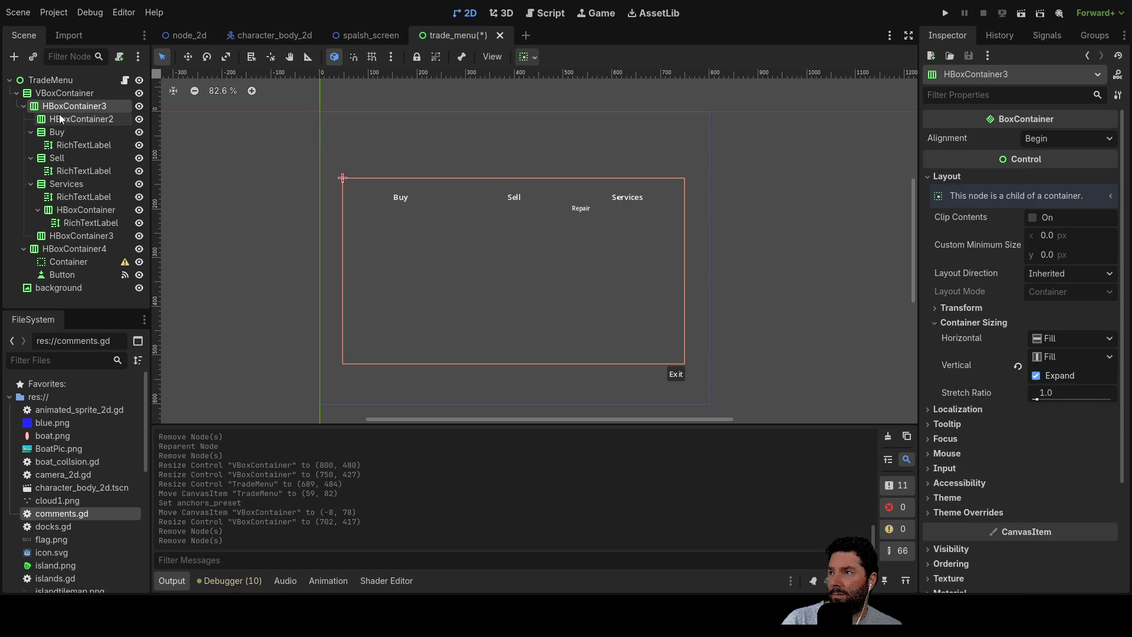
pyautogui.click(57, 95)
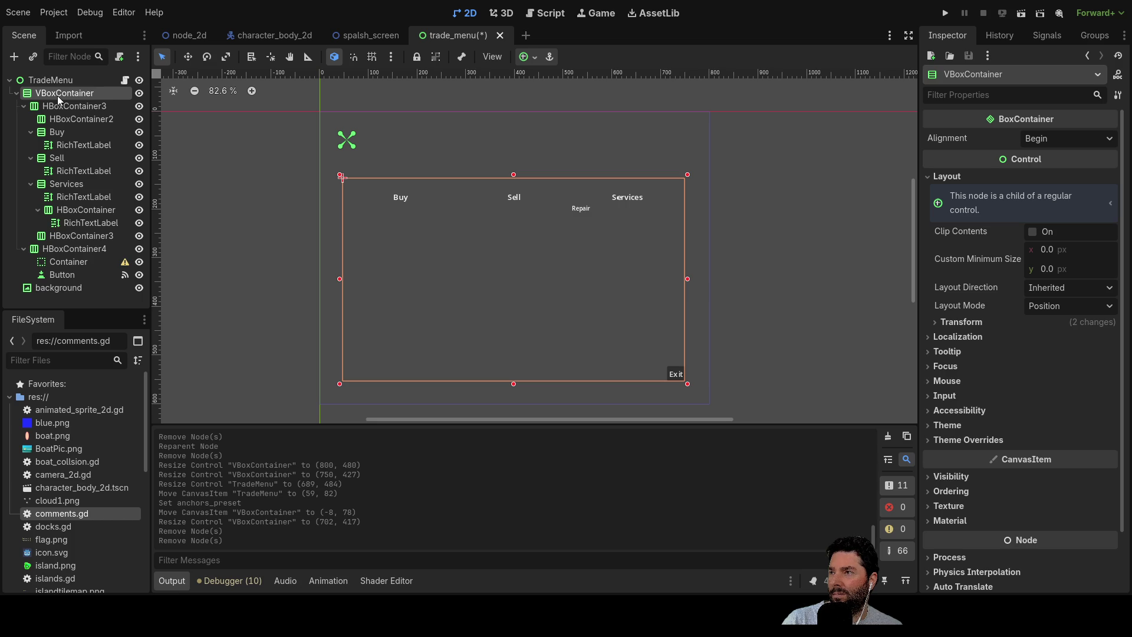
pyautogui.click(51, 107)
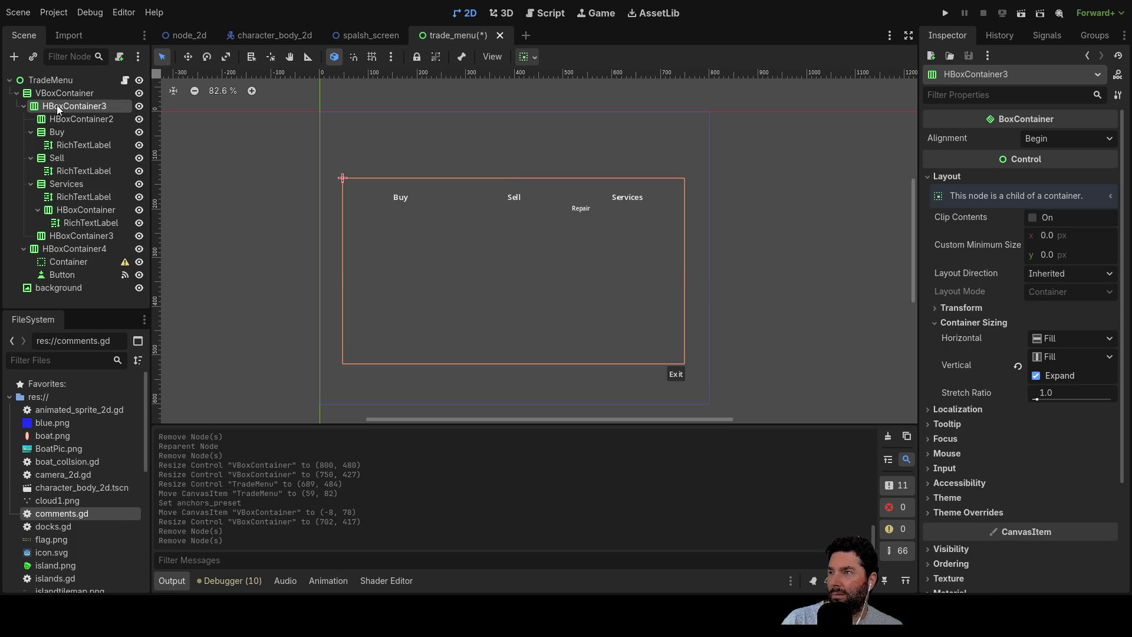
pyautogui.click(65, 119)
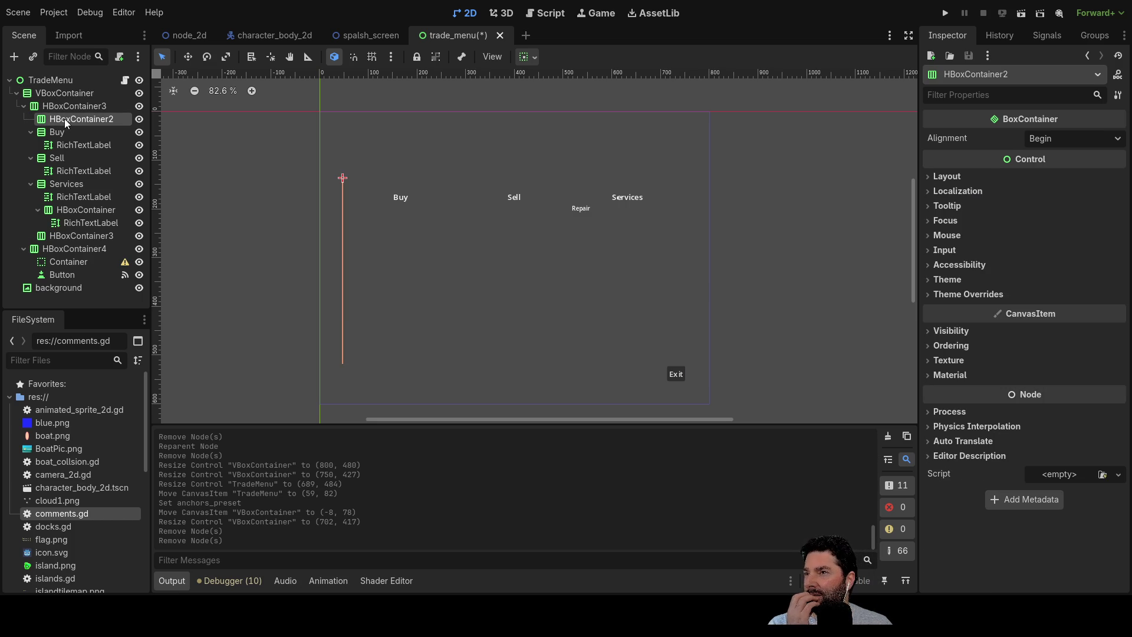
pyautogui.click(66, 106)
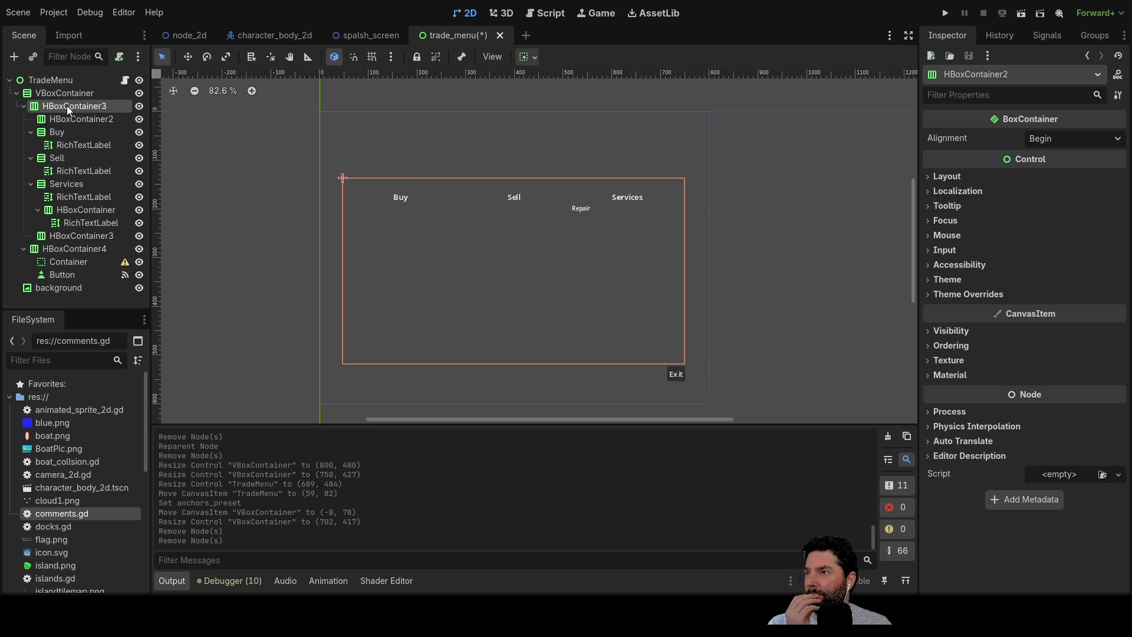
pyautogui.click(23, 106)
pyautogui.click(24, 119)
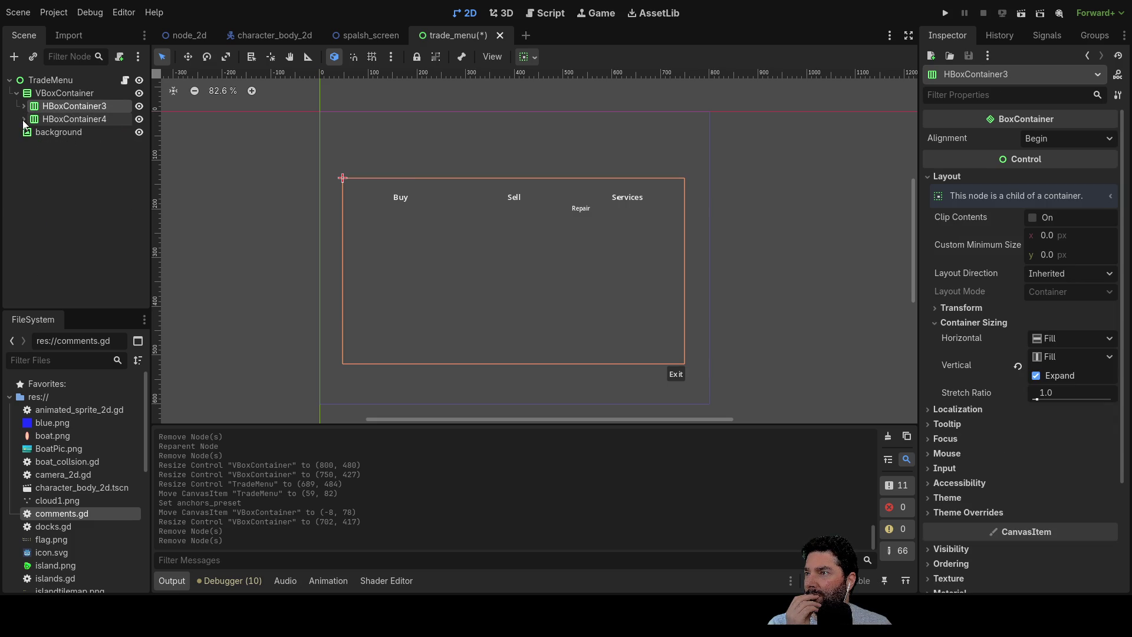
pyautogui.click(24, 119)
pyautogui.click(24, 119)
pyautogui.click(23, 107)
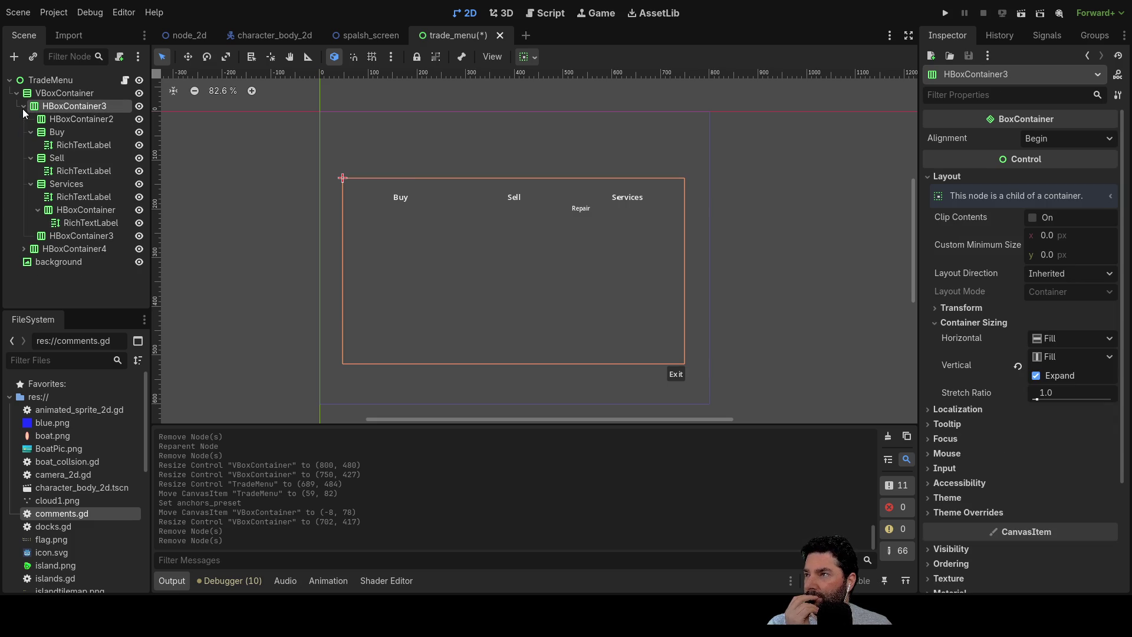
pyautogui.click(79, 121)
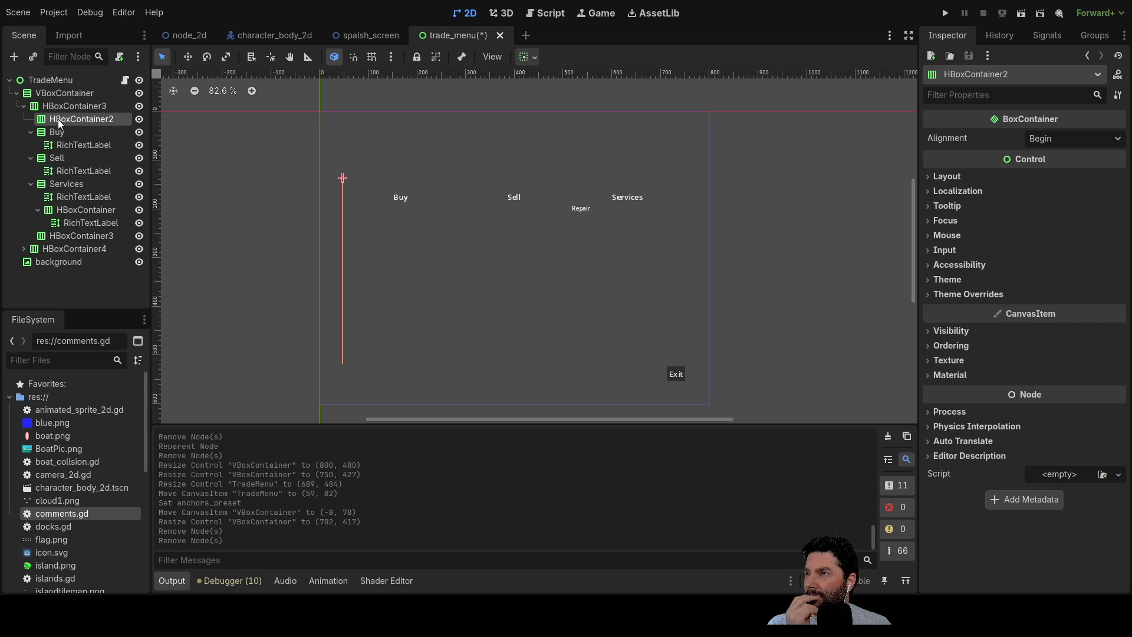
pyautogui.click(61, 107)
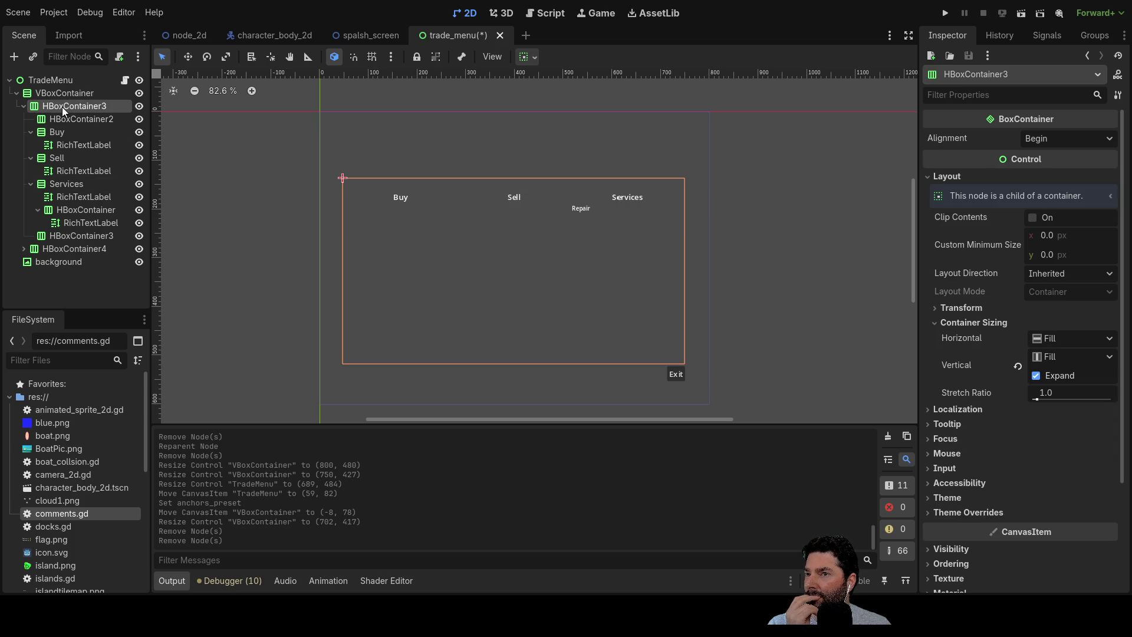
pyautogui.click(58, 94)
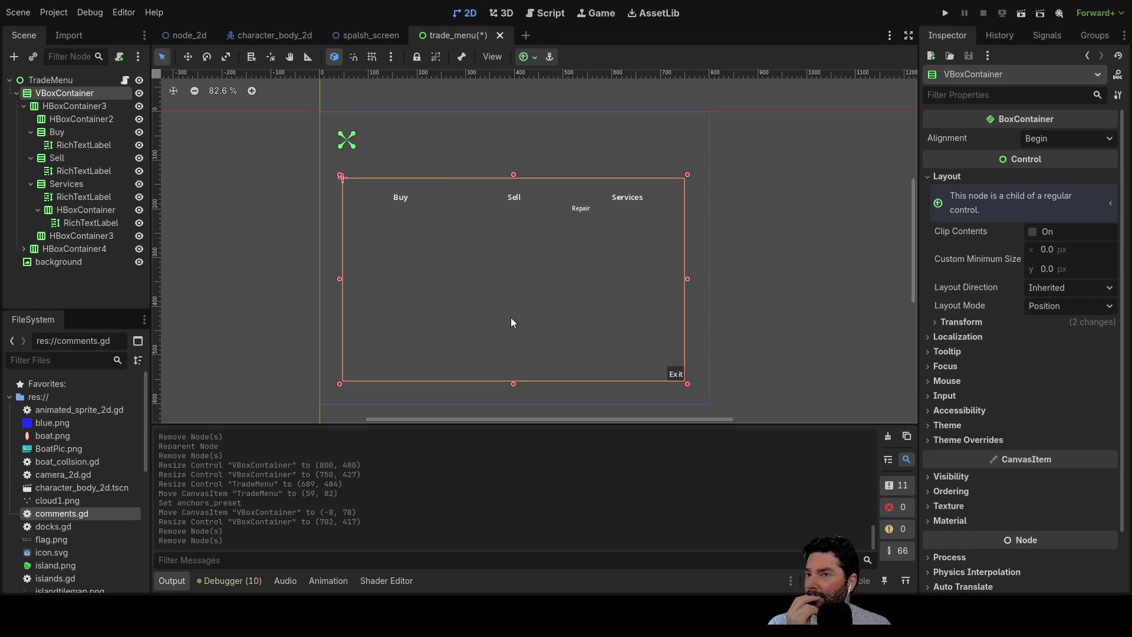
pyautogui.click(510, 317)
pyautogui.click(58, 93)
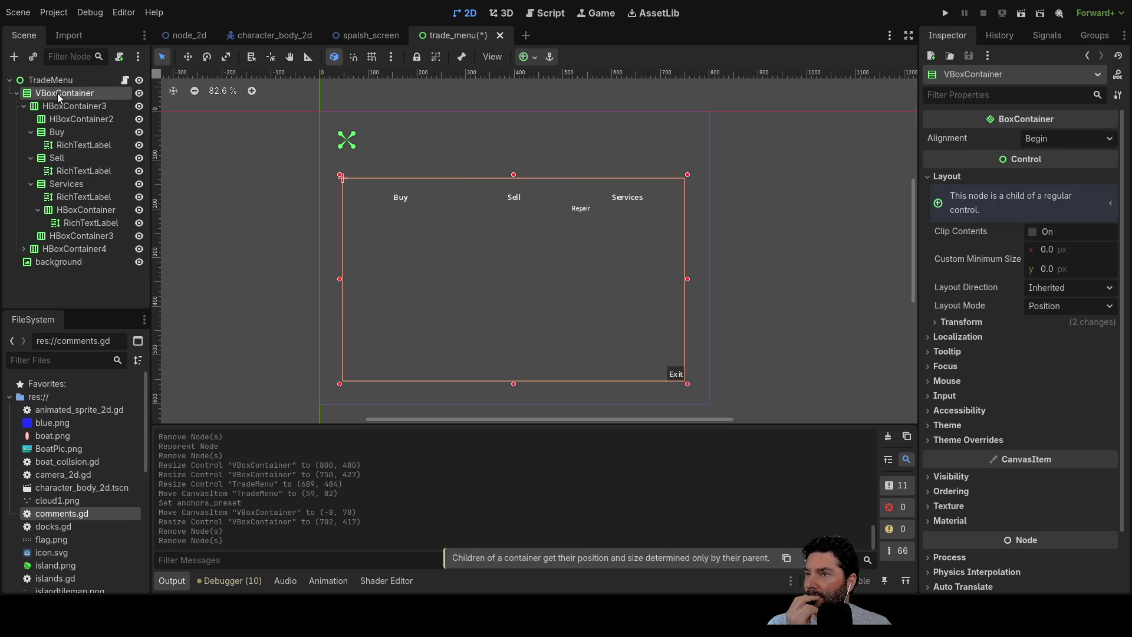
pyautogui.click(57, 82)
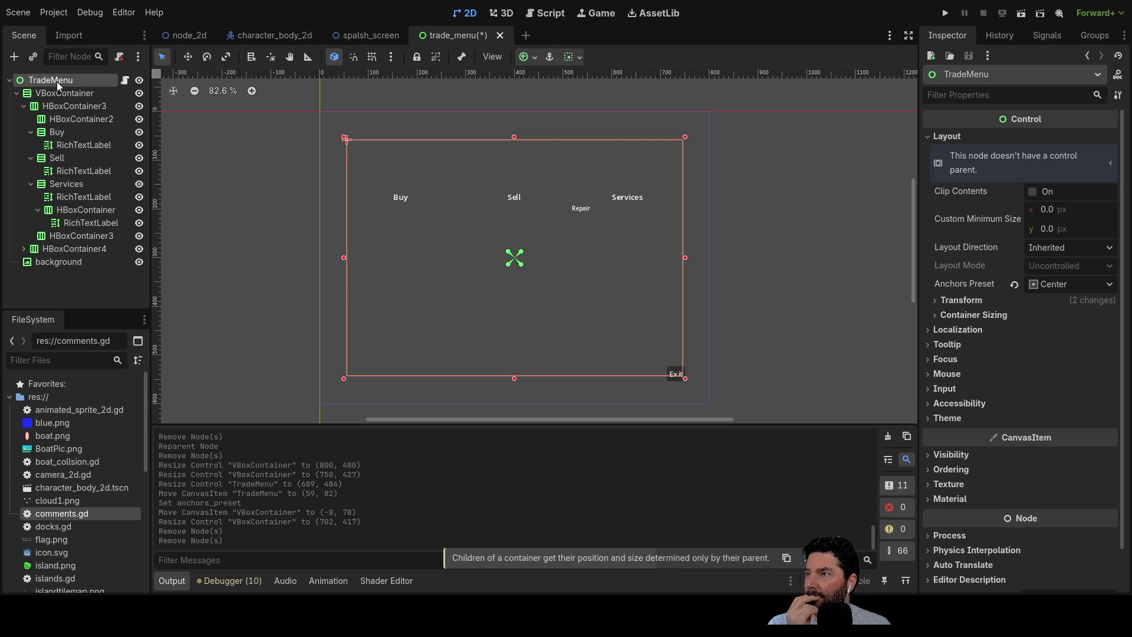
pyautogui.click(46, 91)
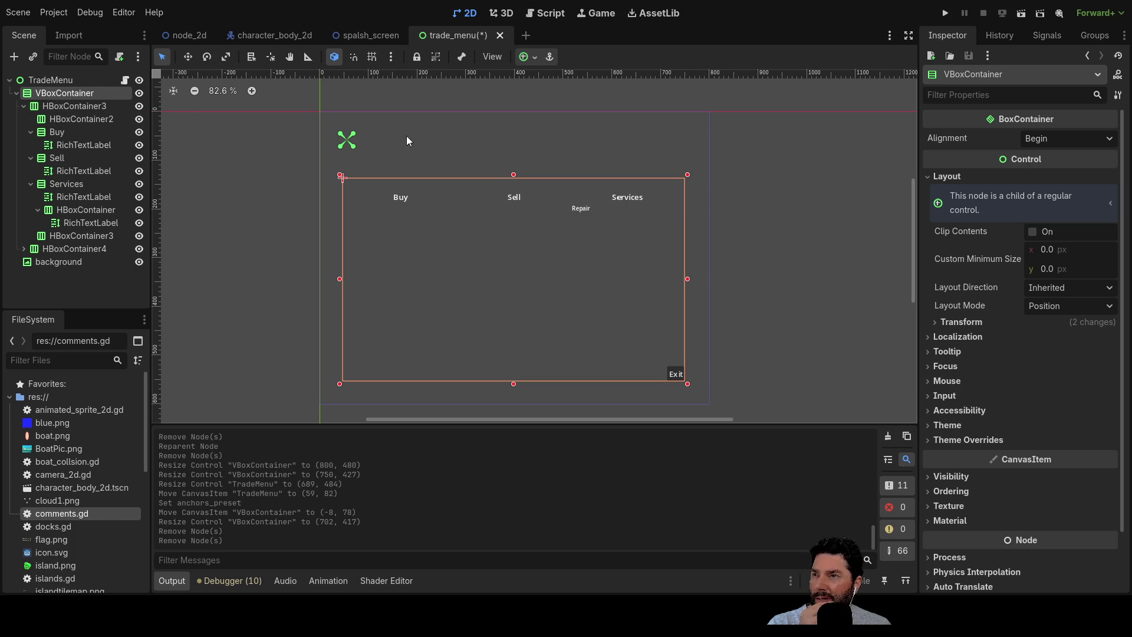
pyautogui.click(52, 80)
pyautogui.click(53, 94)
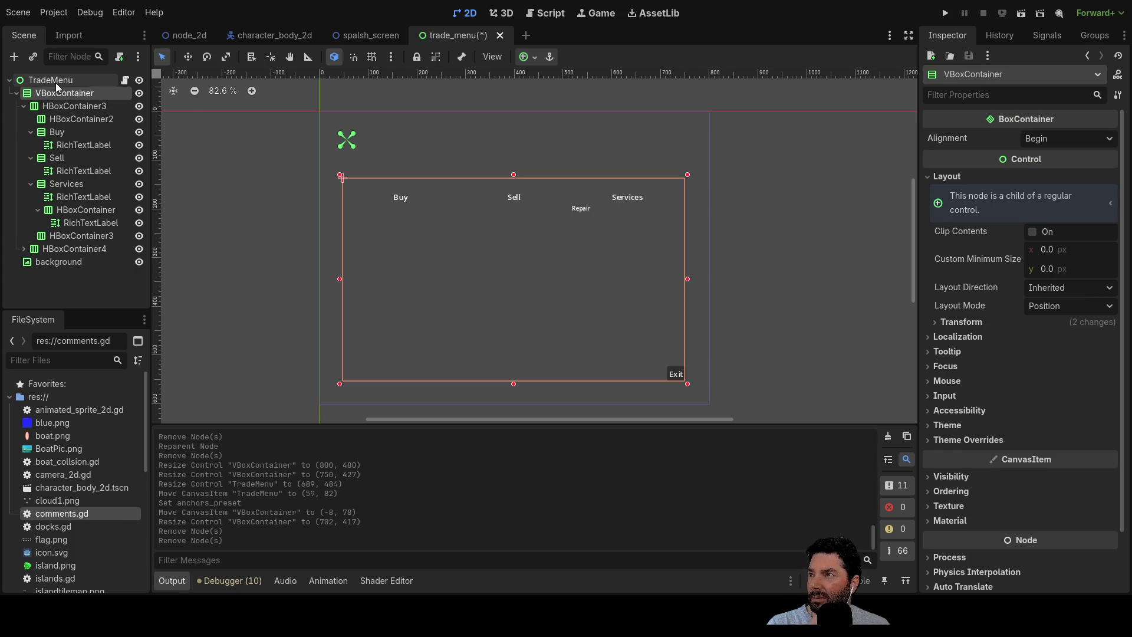
pyautogui.click(56, 81)
pyautogui.click(56, 93)
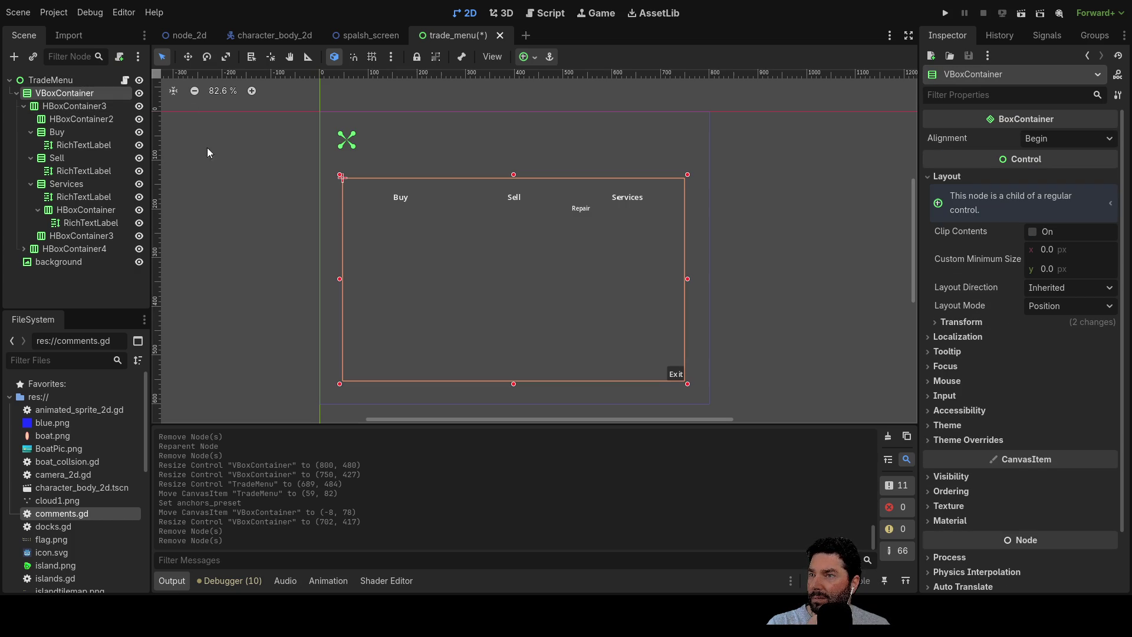
# Drag the VBoxContainer's top, bottom and right edges outward to about 738×505.
pyautogui.moveTo(514, 174); pyautogui.dragTo(514, 137)
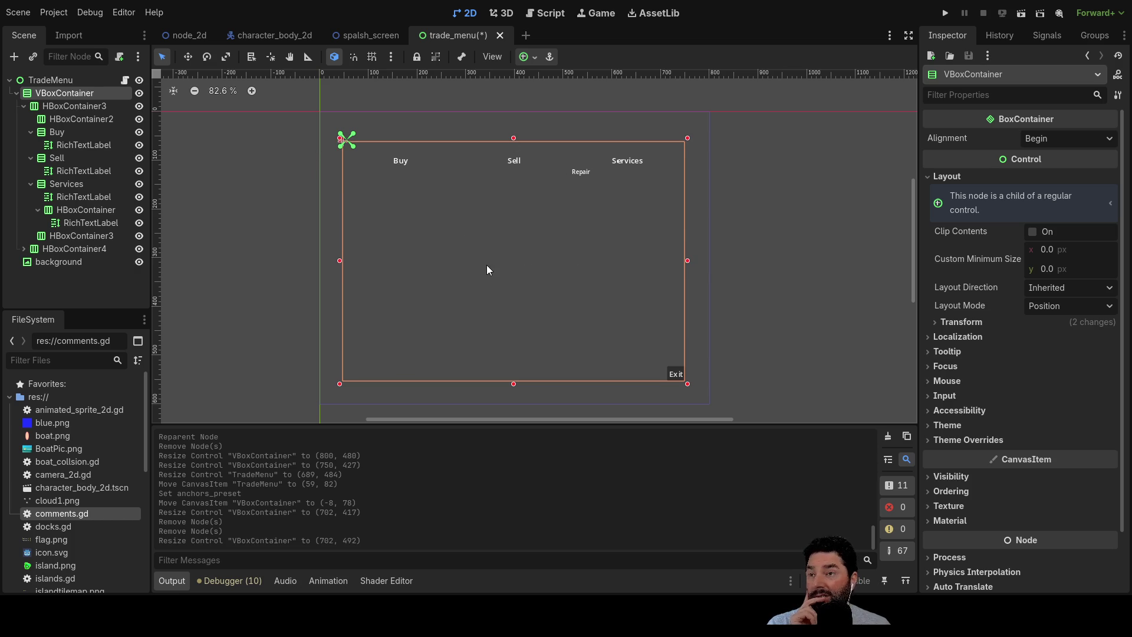
pyautogui.moveTo(513, 138); pyautogui.dragTo(514, 146)
pyautogui.moveTo(510, 386); pyautogui.dragTo(513, 394)
pyautogui.moveTo(690, 275); pyautogui.dragTo(707, 276)
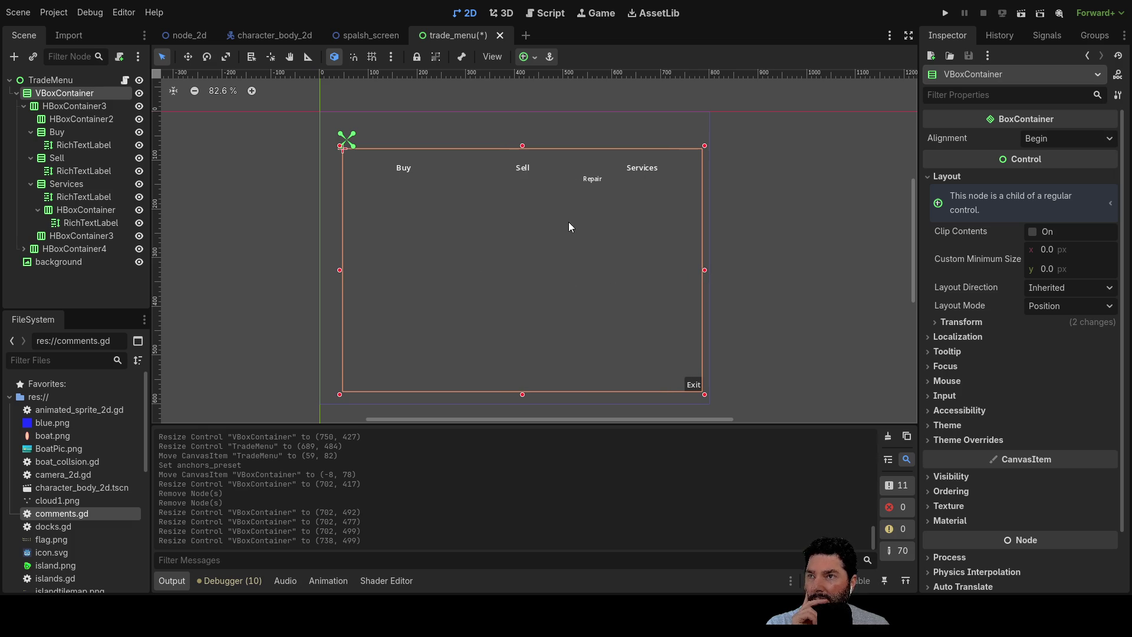
pyautogui.moveTo(522, 145); pyautogui.dragTo(520, 143)
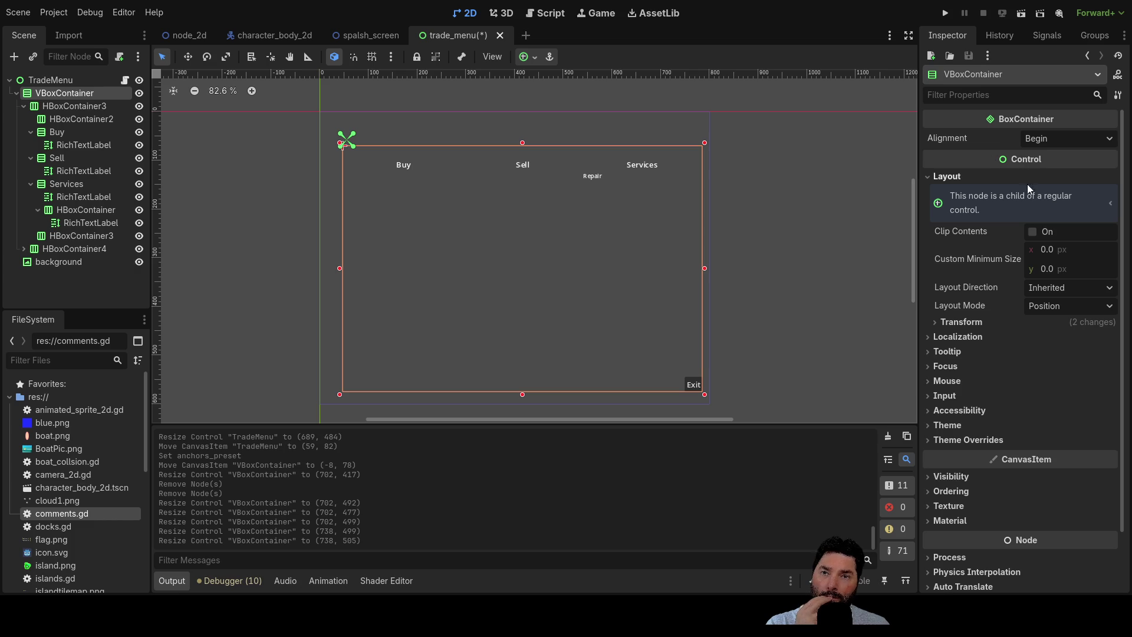
# Check the VBoxContainer's size and position in the Inspector, then select the TradeMenu root.
pyautogui.click(939, 321)
pyautogui.click(938, 322)
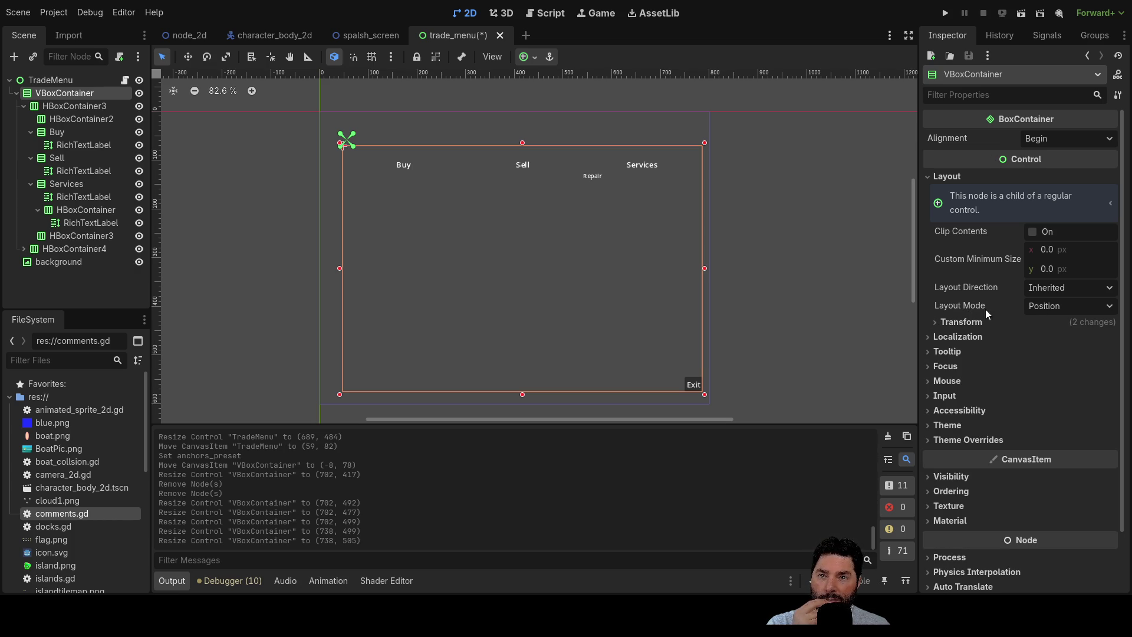
pyautogui.scroll(-2, 981, 359)
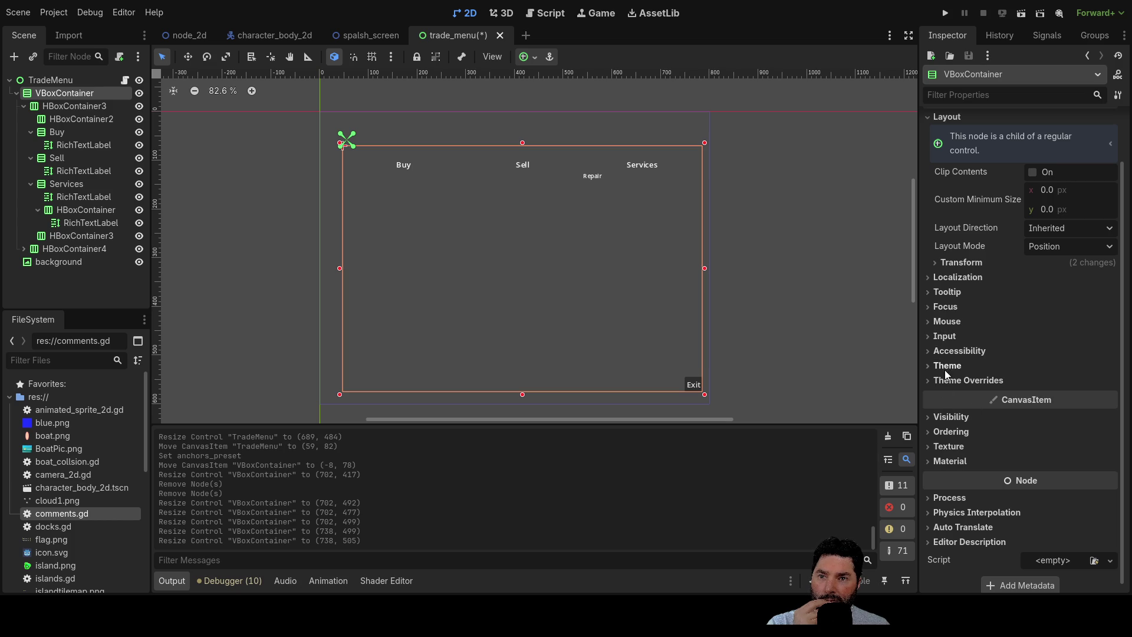
pyautogui.click(930, 277)
pyautogui.click(930, 277)
pyautogui.click(928, 306)
pyautogui.click(928, 306)
pyautogui.click(929, 291)
pyautogui.click(929, 291)
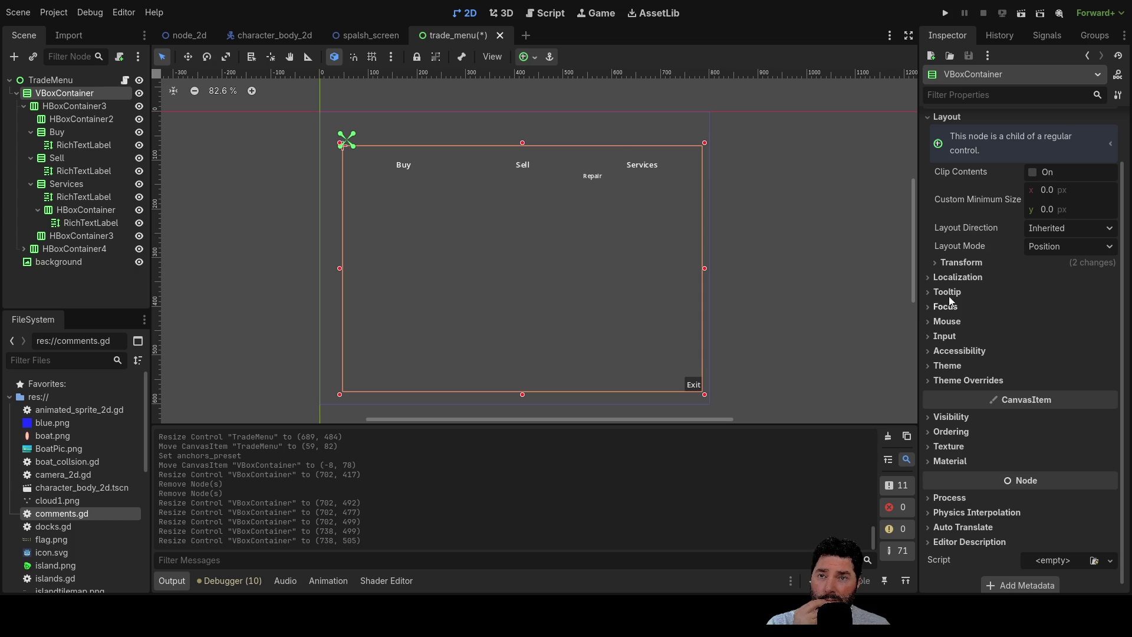
pyautogui.scroll(2, 963, 296)
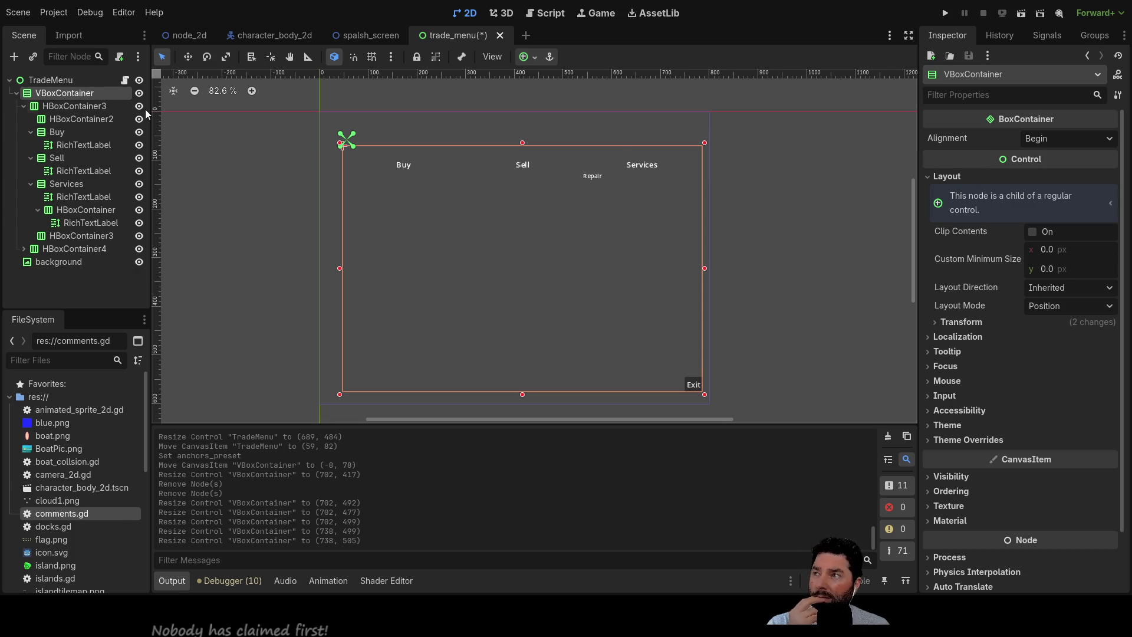
pyautogui.click(41, 81)
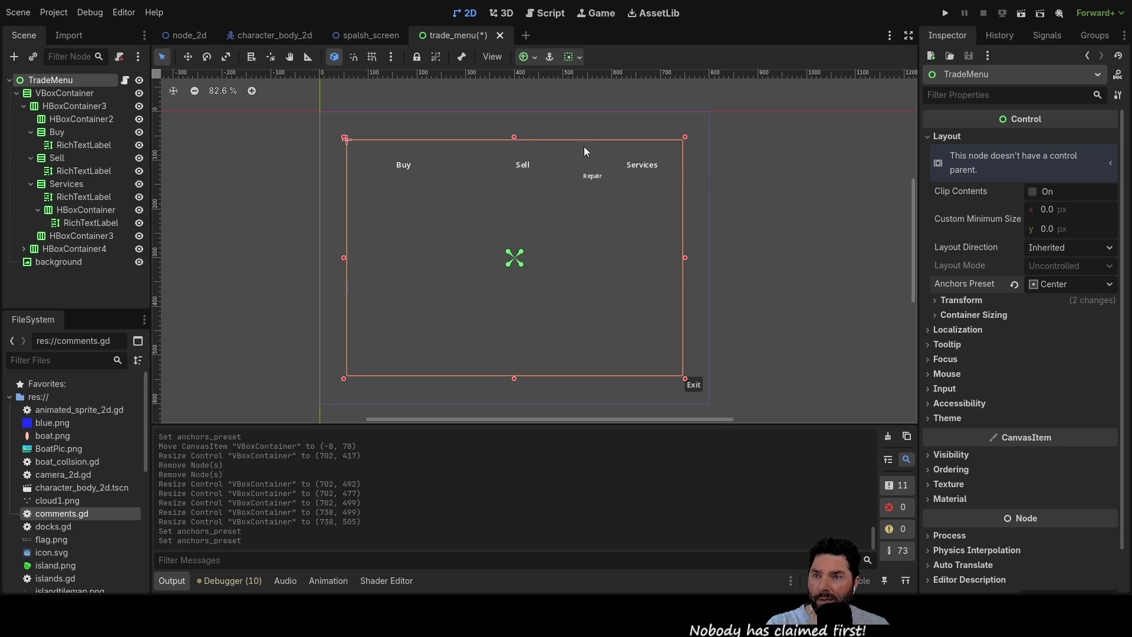
# Stretch TradeMenu and set its Anchors Preset to Full Rect.
pyautogui.click(58, 93)
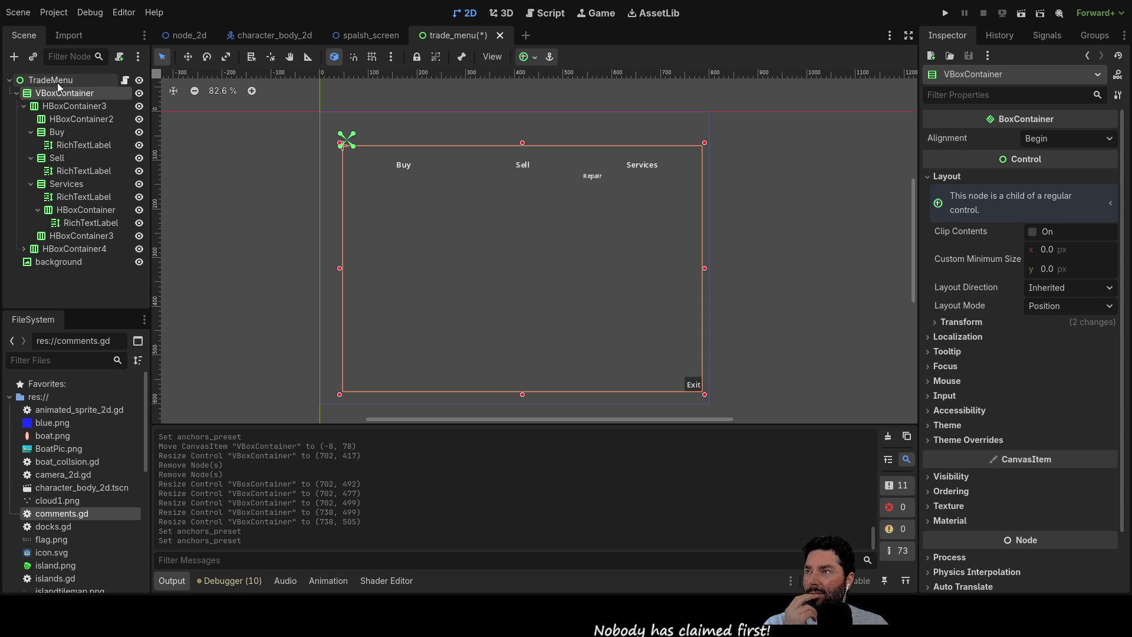
pyautogui.click(58, 83)
pyautogui.click(58, 92)
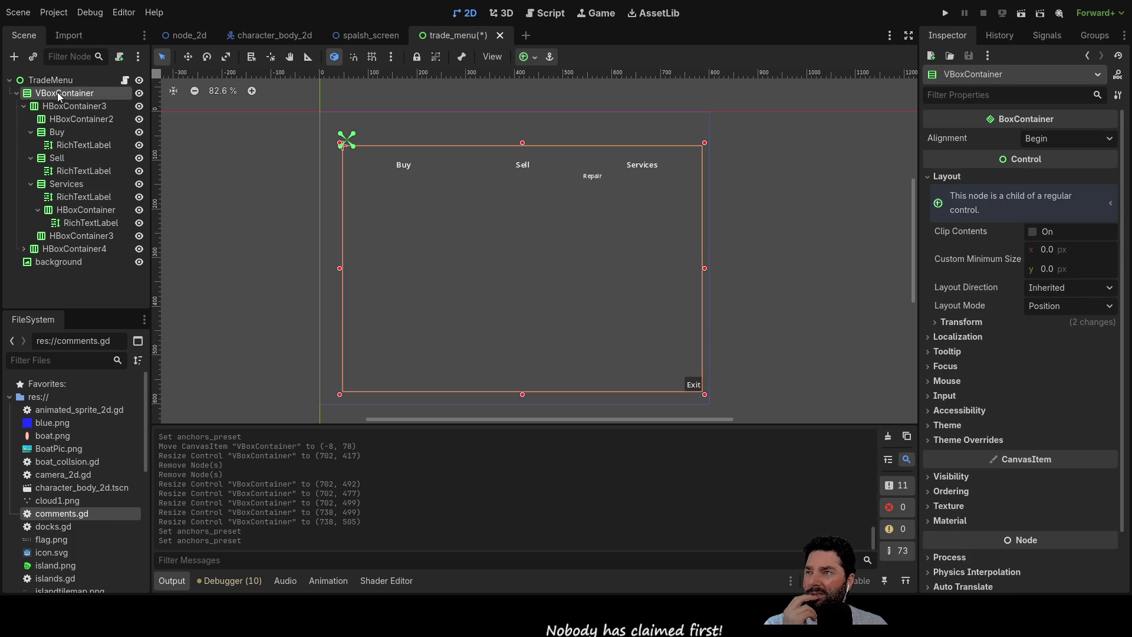
pyautogui.click(57, 79)
pyautogui.click(59, 92)
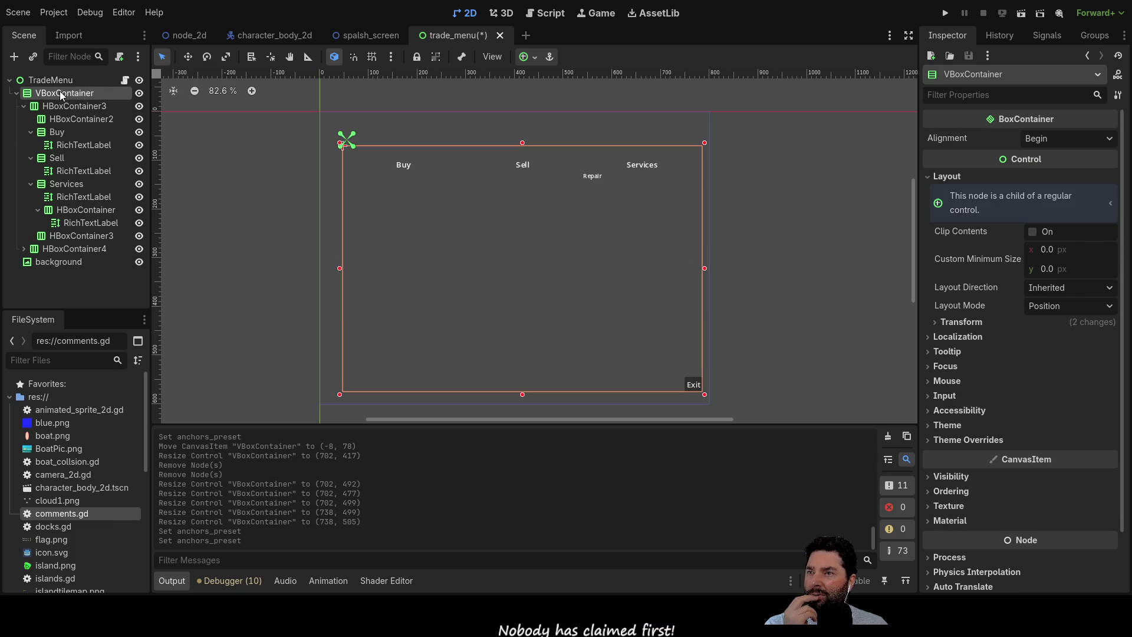
pyautogui.click(56, 81)
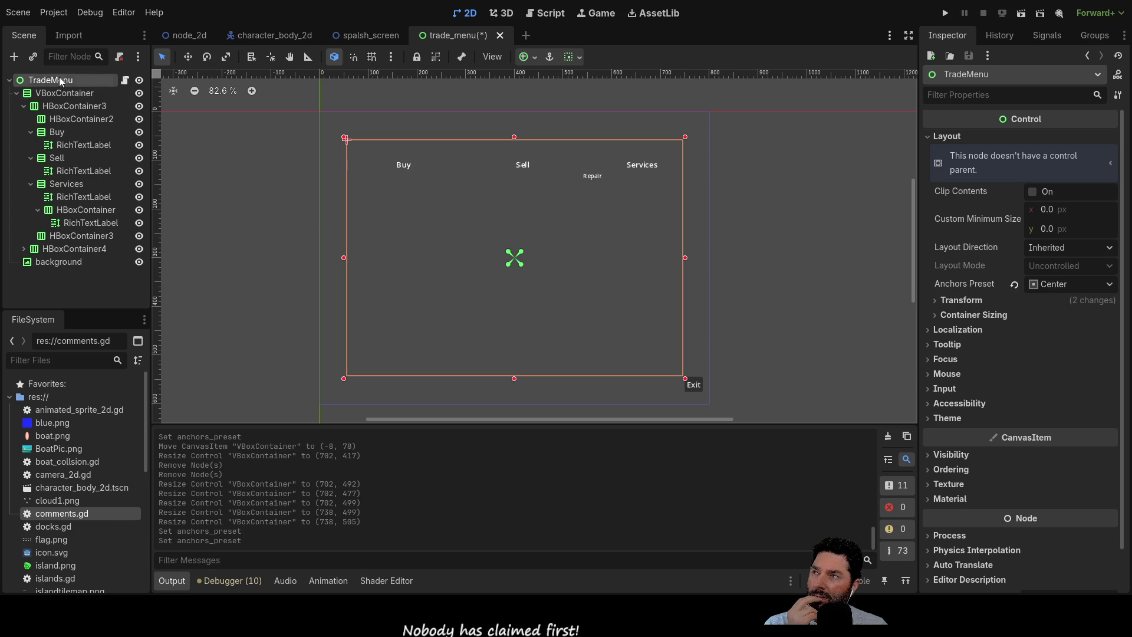
pyautogui.click(621, 301)
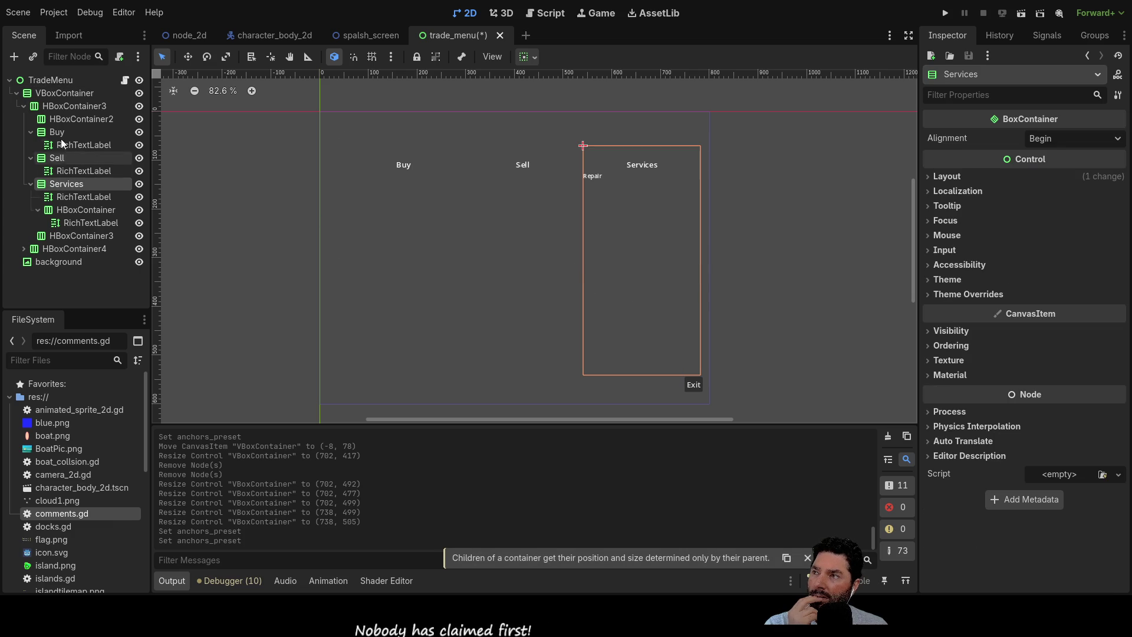
pyautogui.click(51, 80)
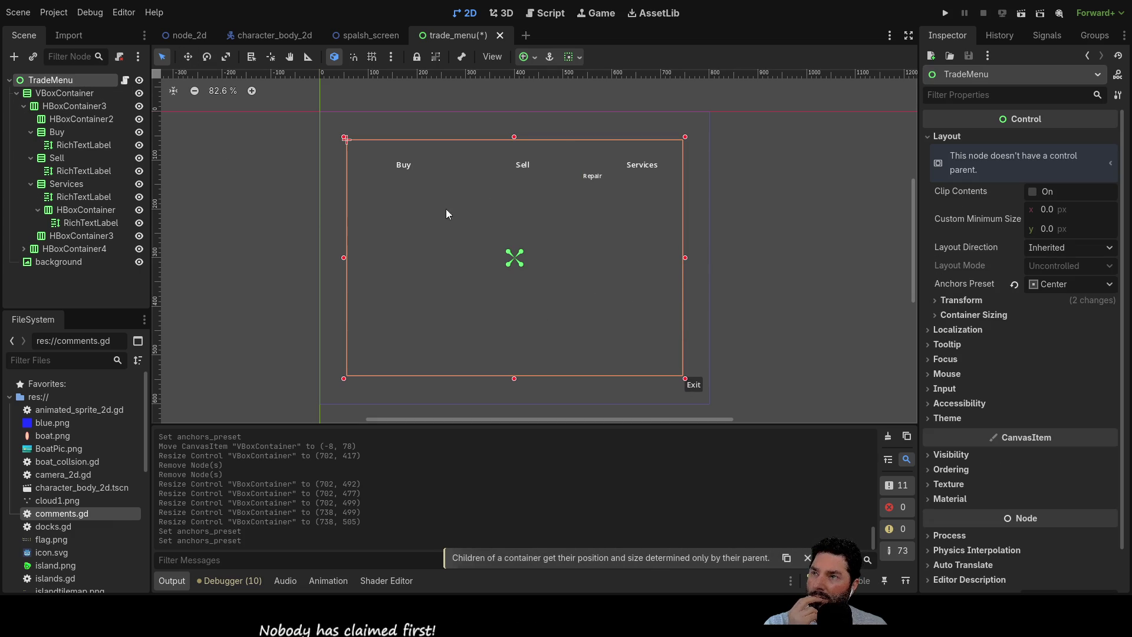
pyautogui.moveTo(343, 377); pyautogui.dragTo(318, 396)
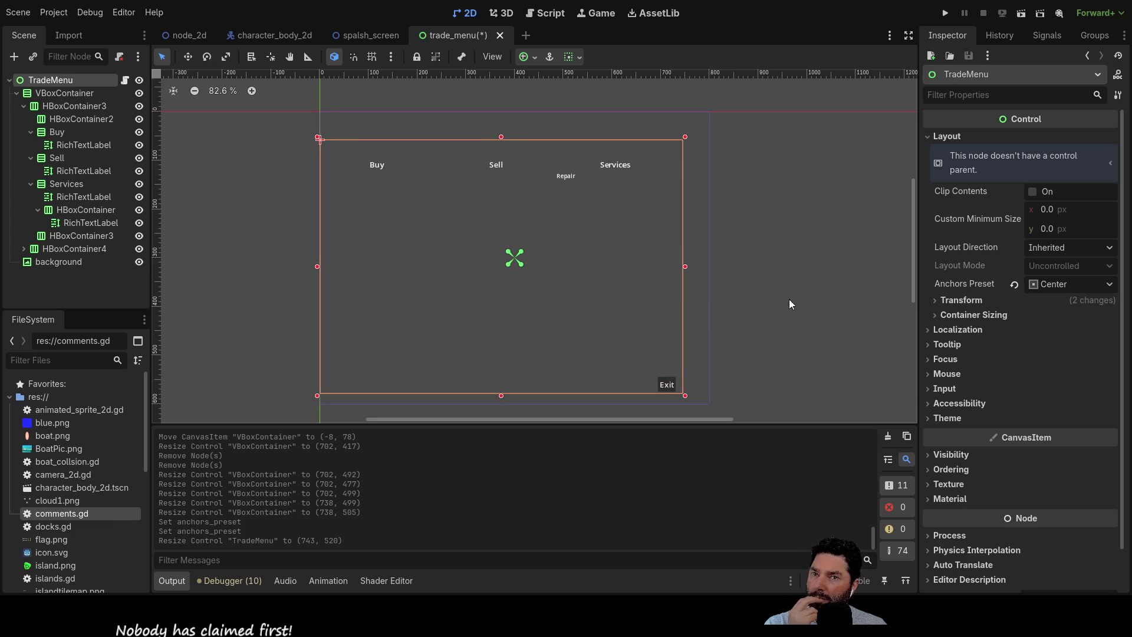
pyautogui.click(1111, 287)
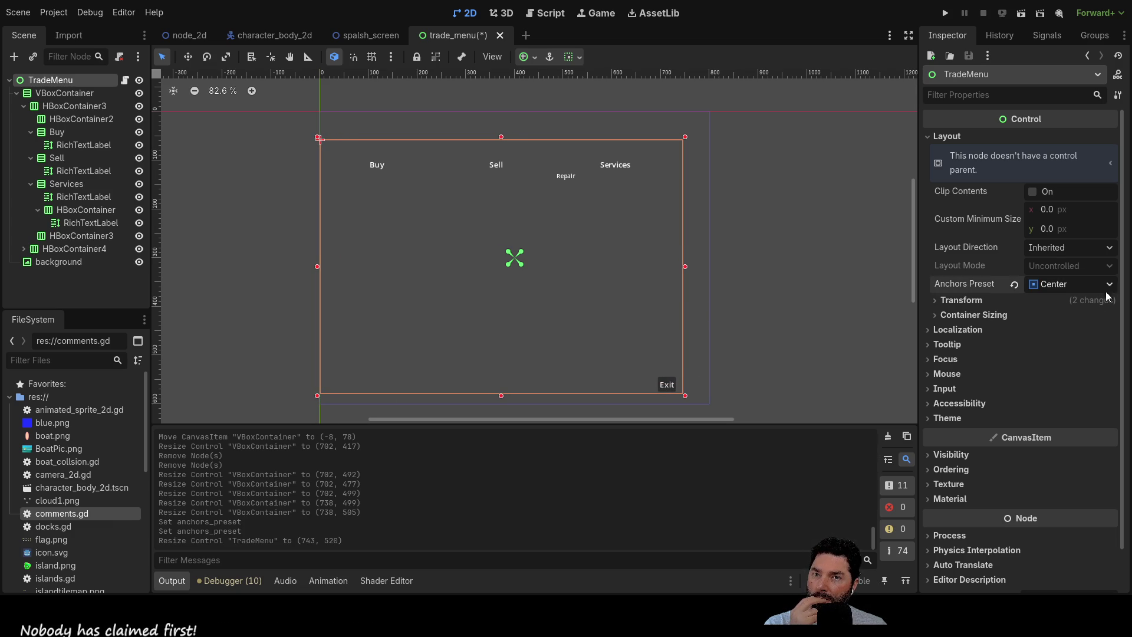
pyautogui.click(1074, 323)
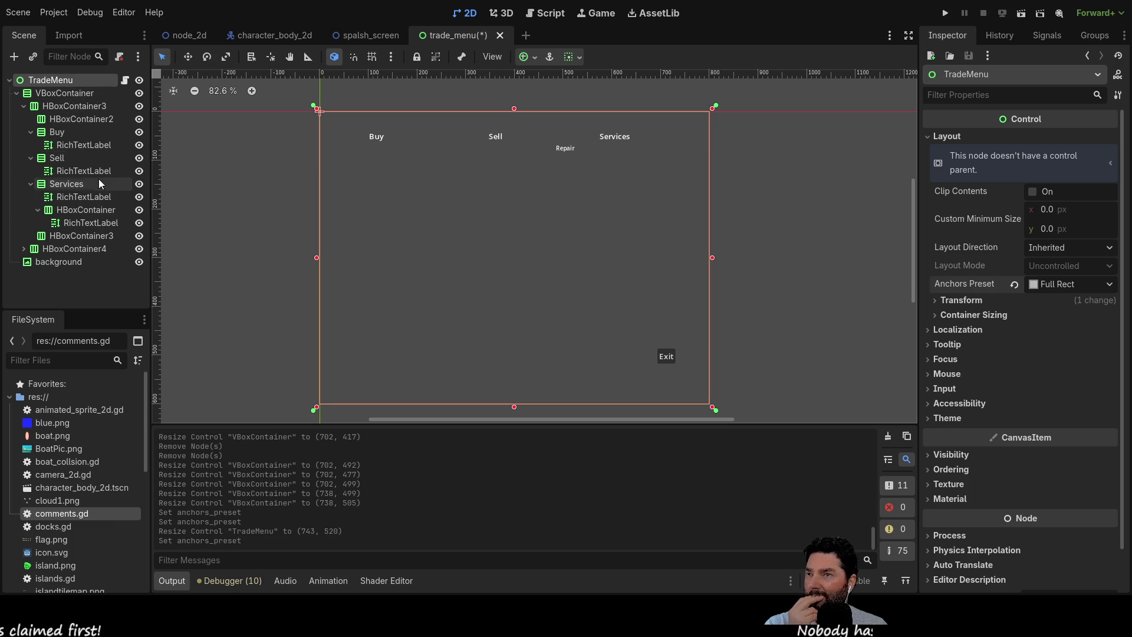
# Set the VBoxContainer to Anchors layout with Full Rect preset and add a Container child.
pyautogui.click(58, 91)
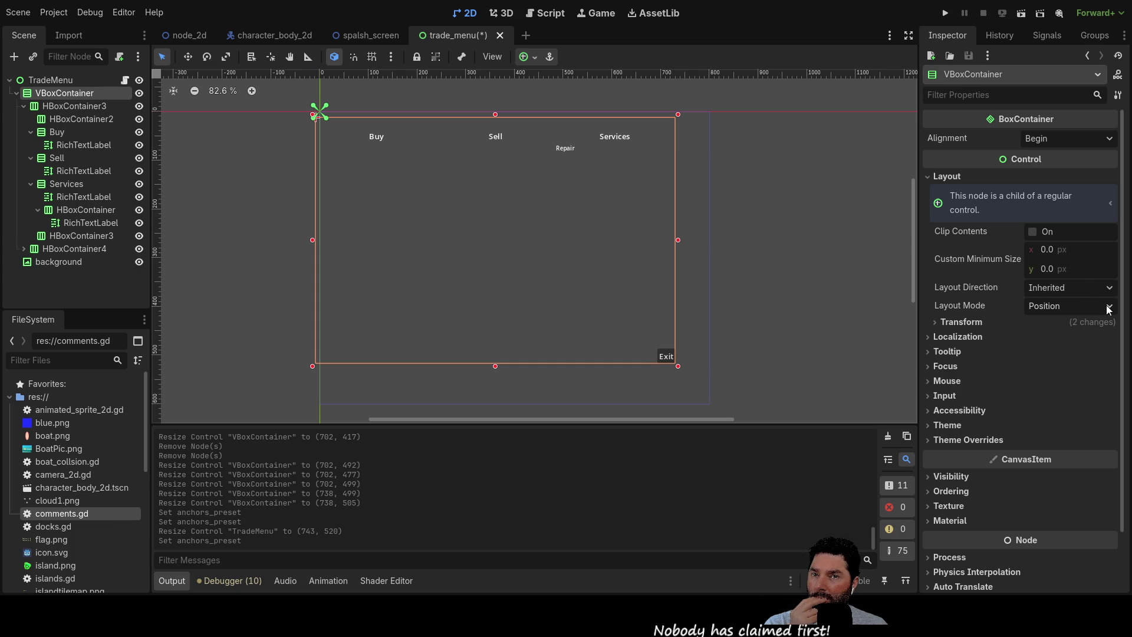
pyautogui.click(1066, 341)
pyautogui.click(1067, 324)
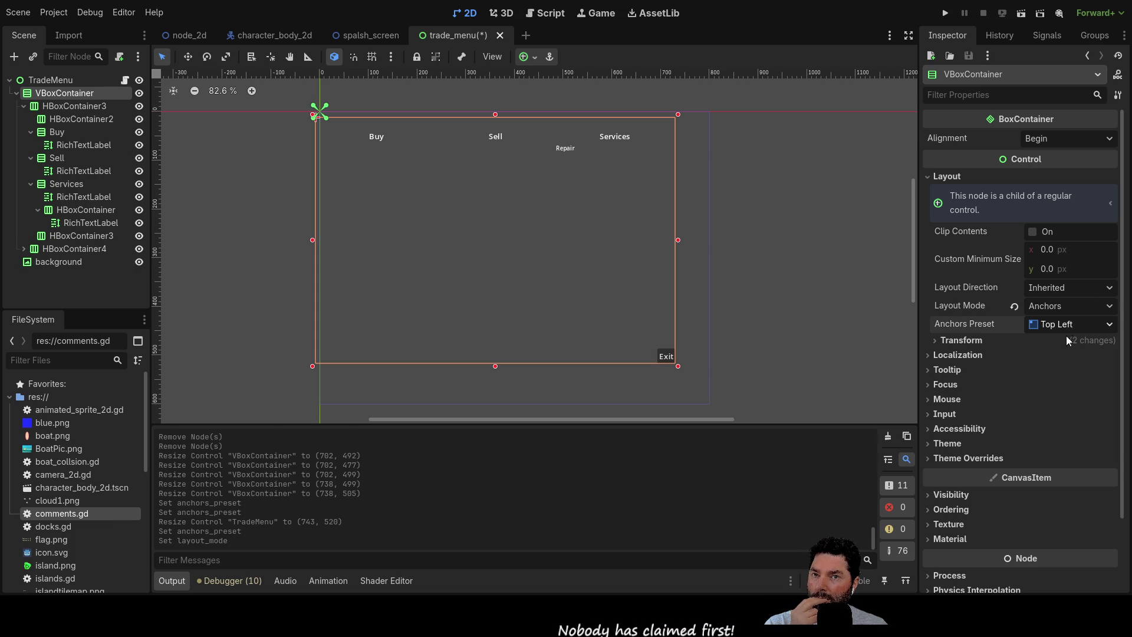
pyautogui.click(1053, 359)
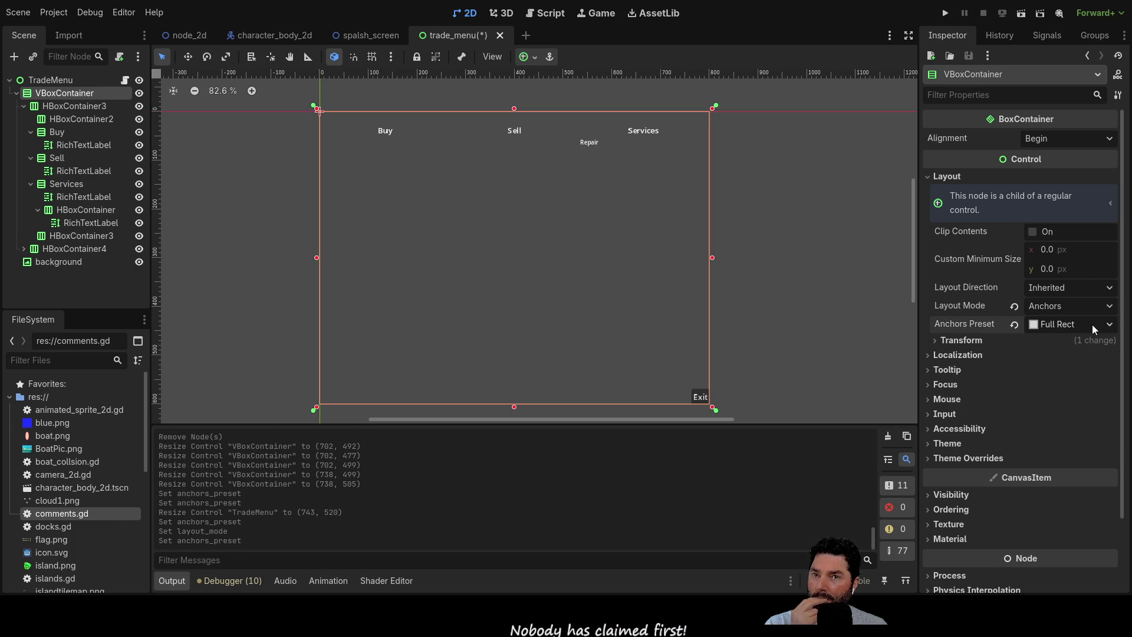
pyautogui.click(51, 82)
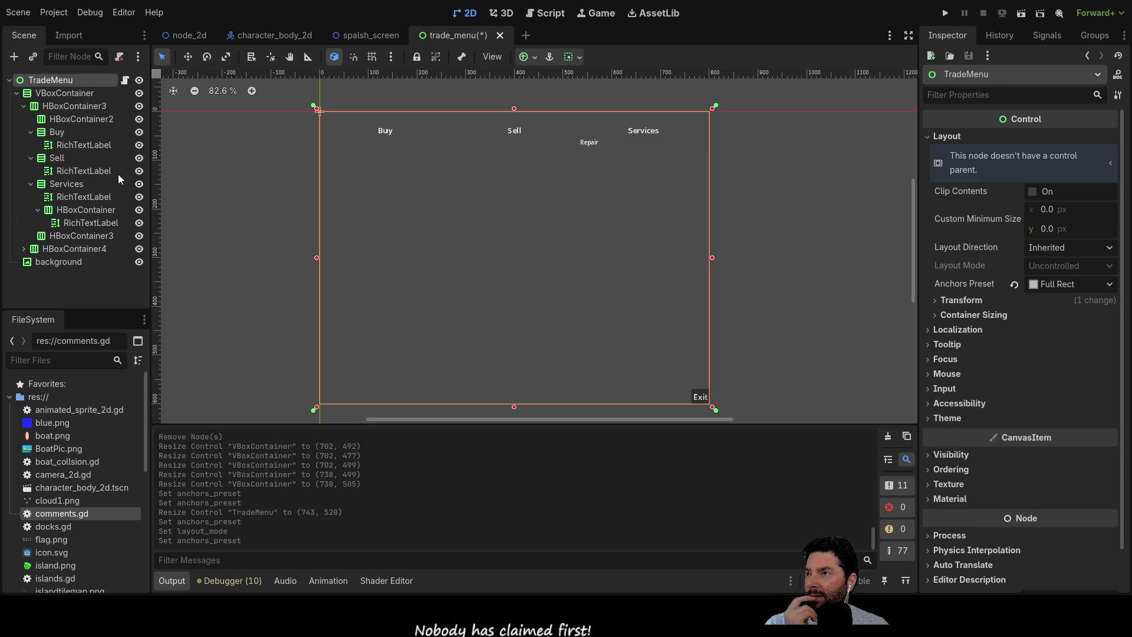
pyautogui.click(59, 94)
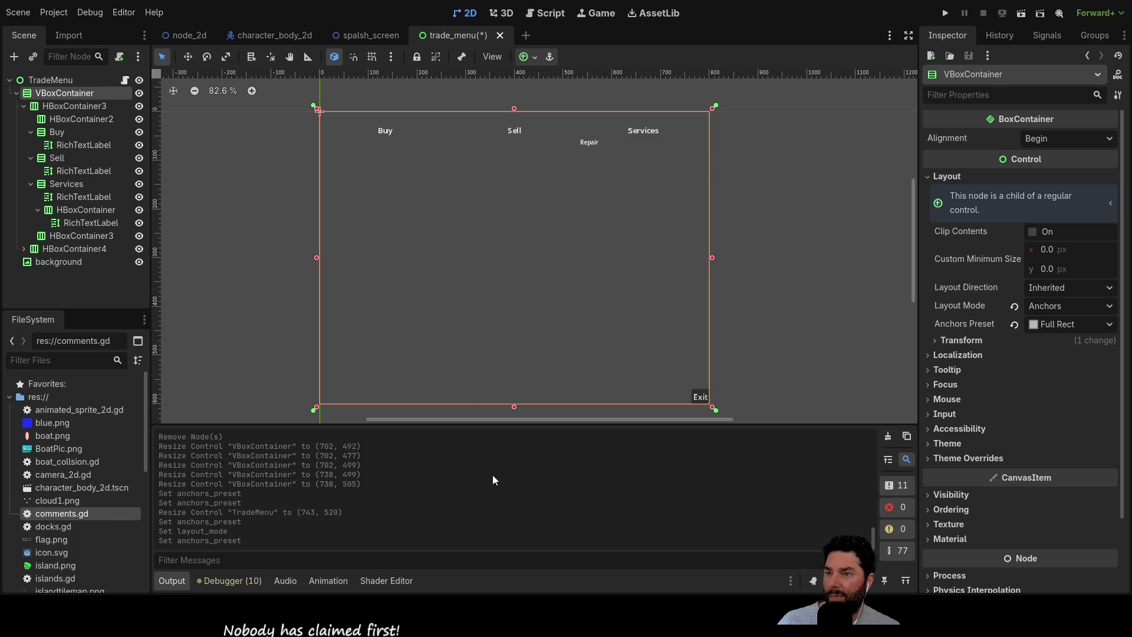
pyautogui.hotkey('ctrl', 'a')
pyautogui.press('Return')
# Move the new Container above HBoxContainer3 and give it a 100 px custom minimum height.
pyautogui.moveTo(55, 261); pyautogui.dragTo(58, 104)
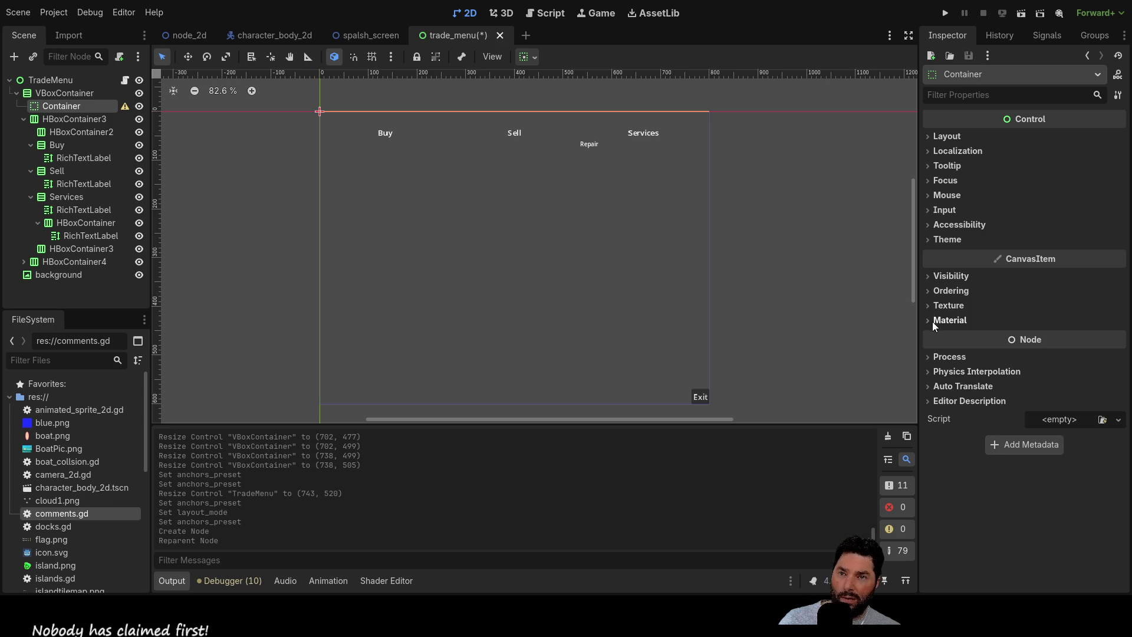
pyautogui.click(943, 136)
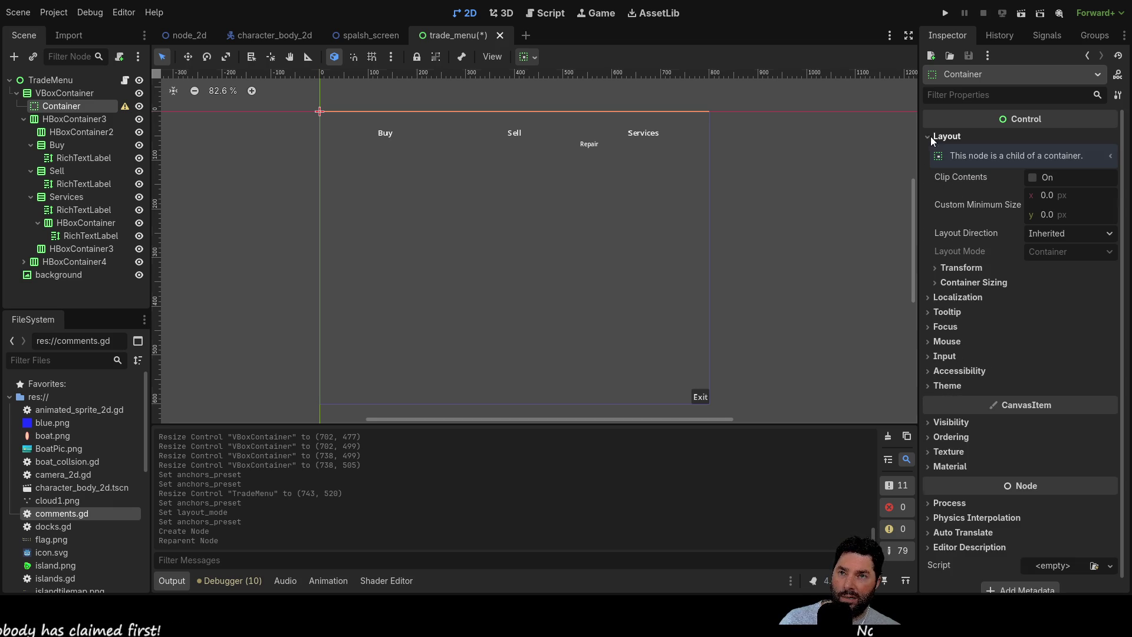
pyautogui.click(1043, 215)
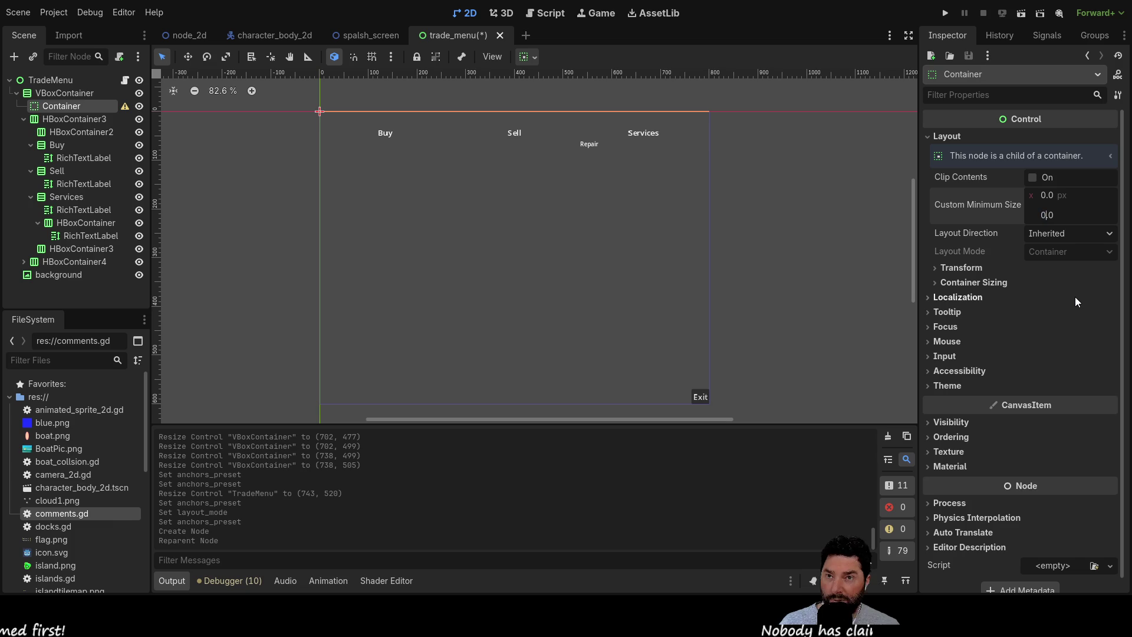
pyautogui.press('Delete')
pyautogui.press('Delete')
pyautogui.write('10')
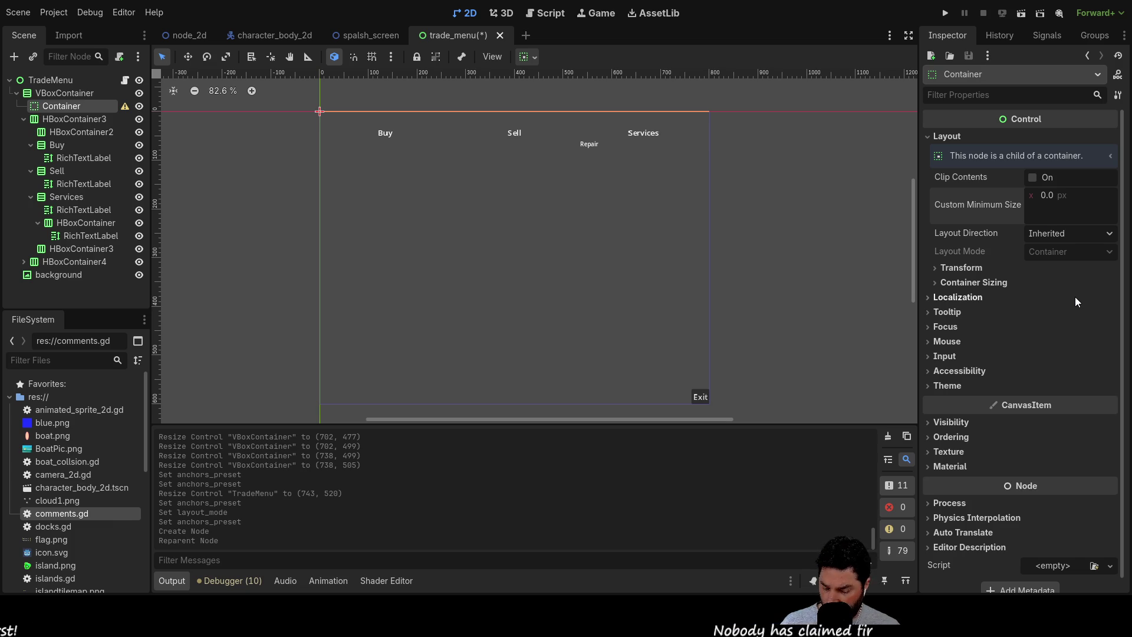
pyautogui.press('Return')
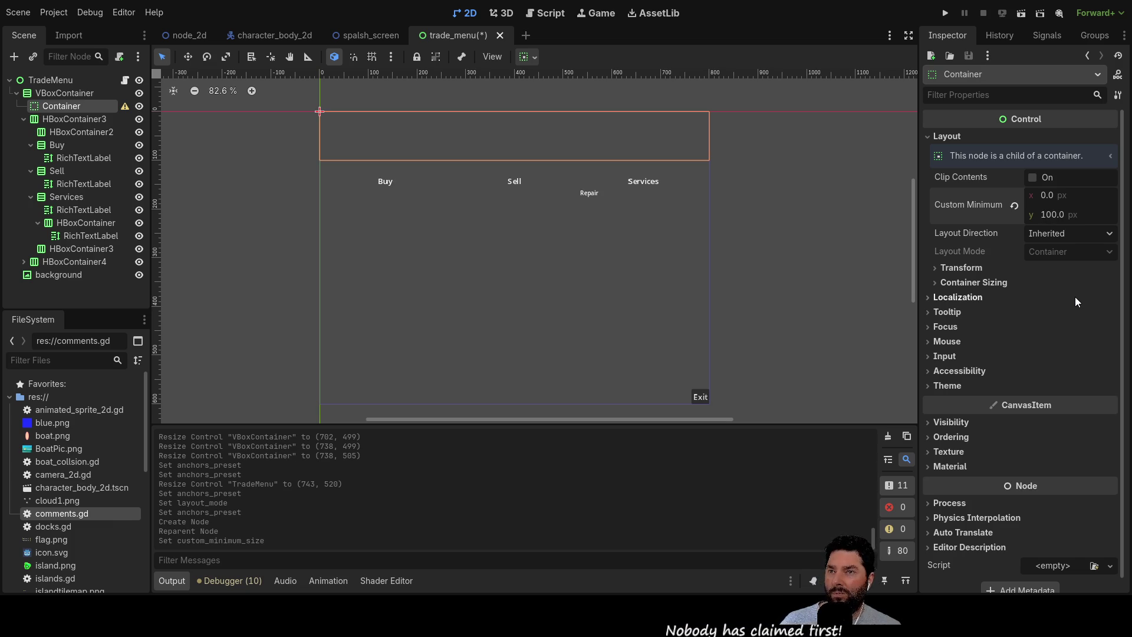
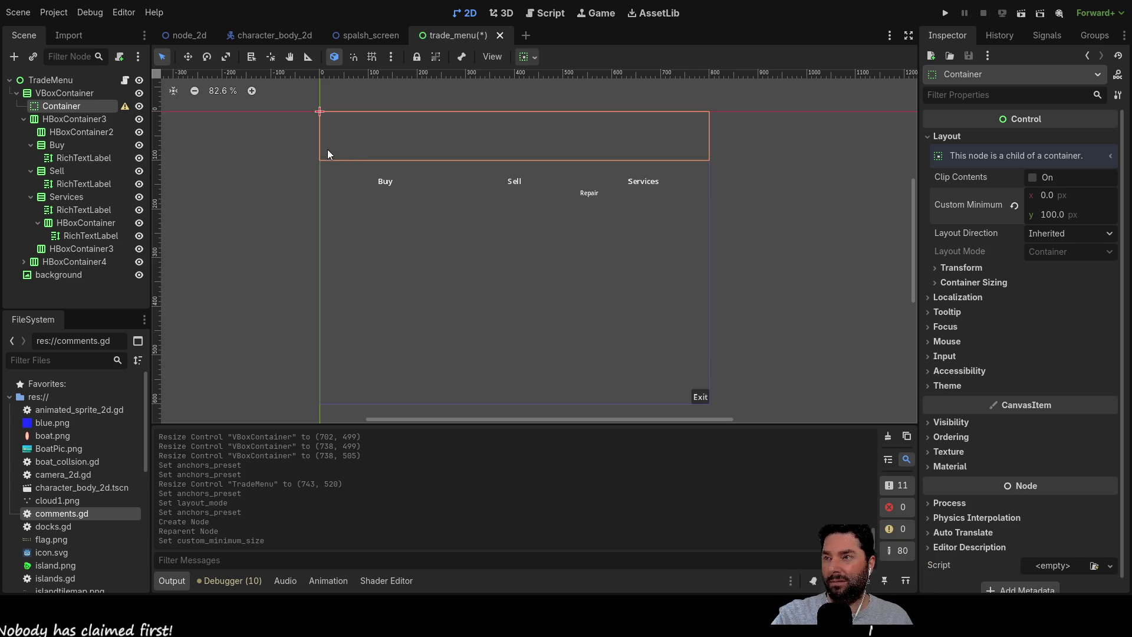
# Compare the Container and VBoxContainer bounds in the trade menu's Scene dock.
pyautogui.click(50, 93)
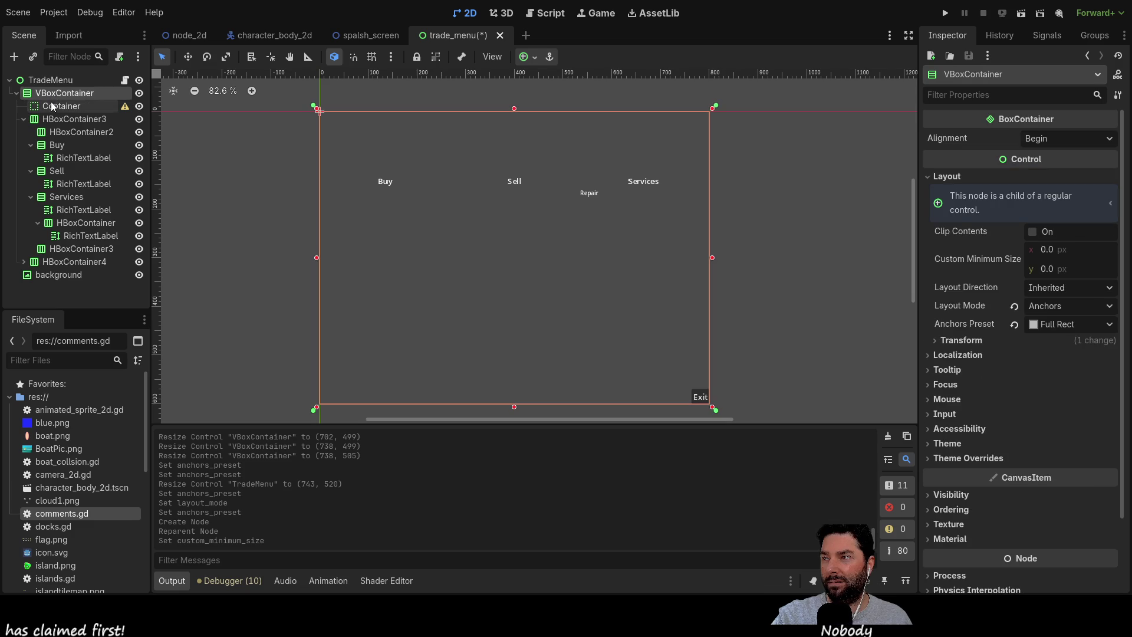
pyautogui.click(73, 106)
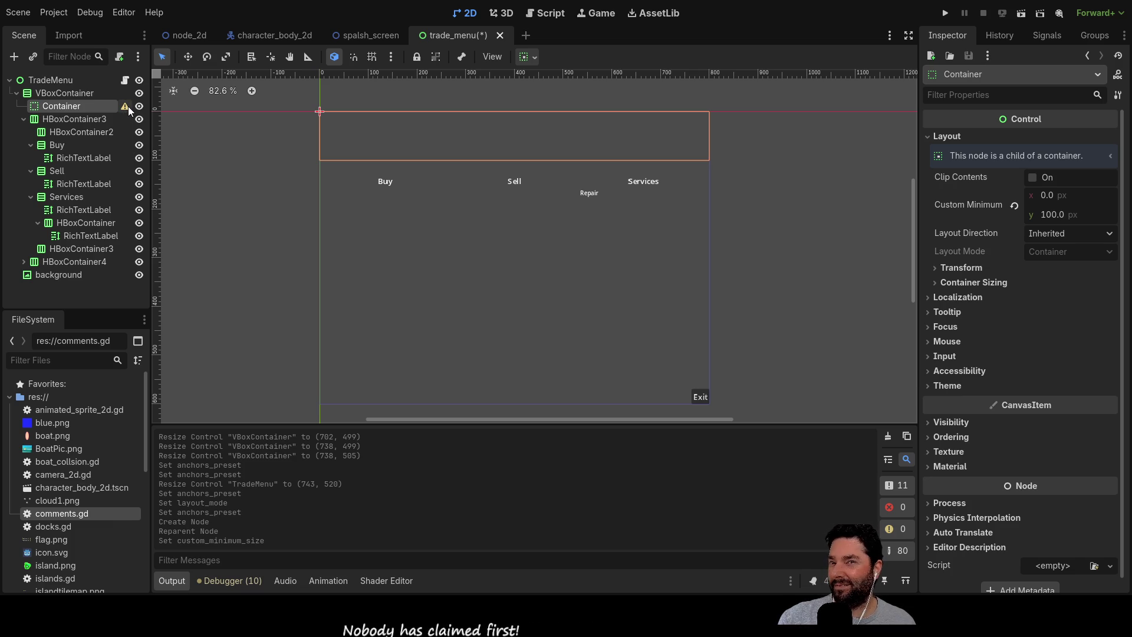
pyautogui.click(58, 94)
pyautogui.click(61, 104)
pyautogui.click(66, 93)
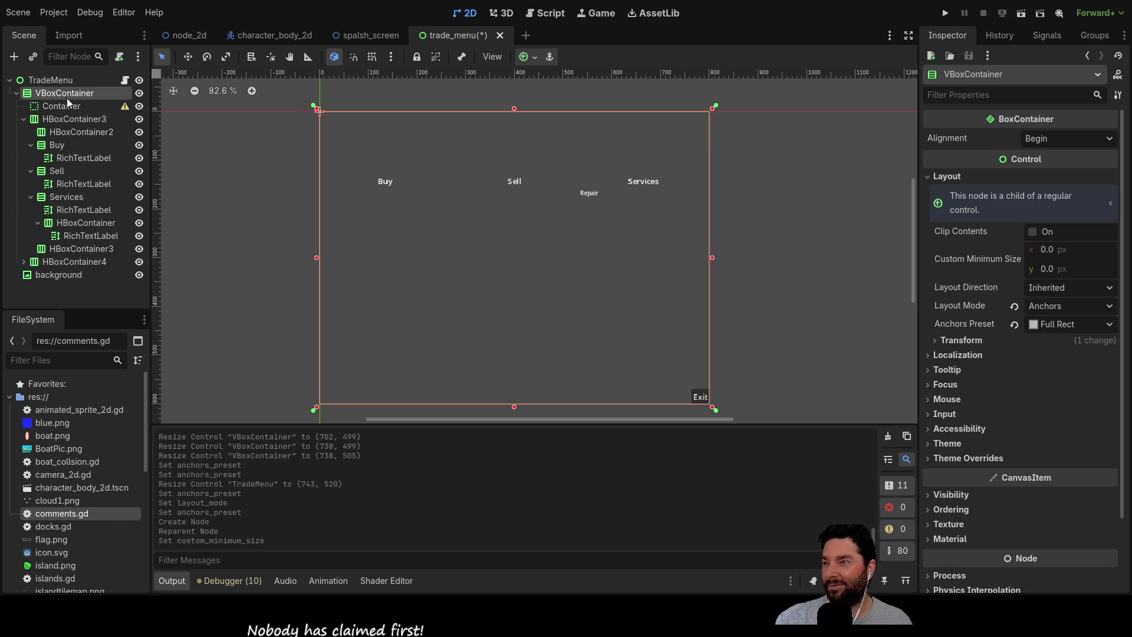
pyautogui.click(64, 106)
# Save the trade_menu scene and return to the node_2d World scene.
pyautogui.click(64, 93)
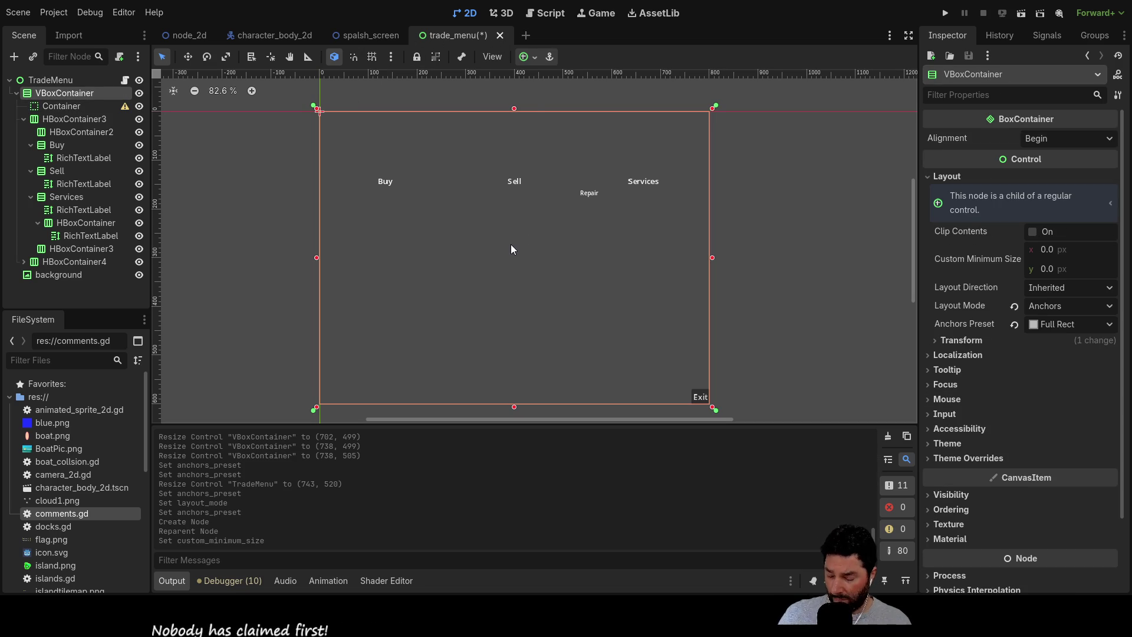
pyautogui.hotkey('ctrl', 's')
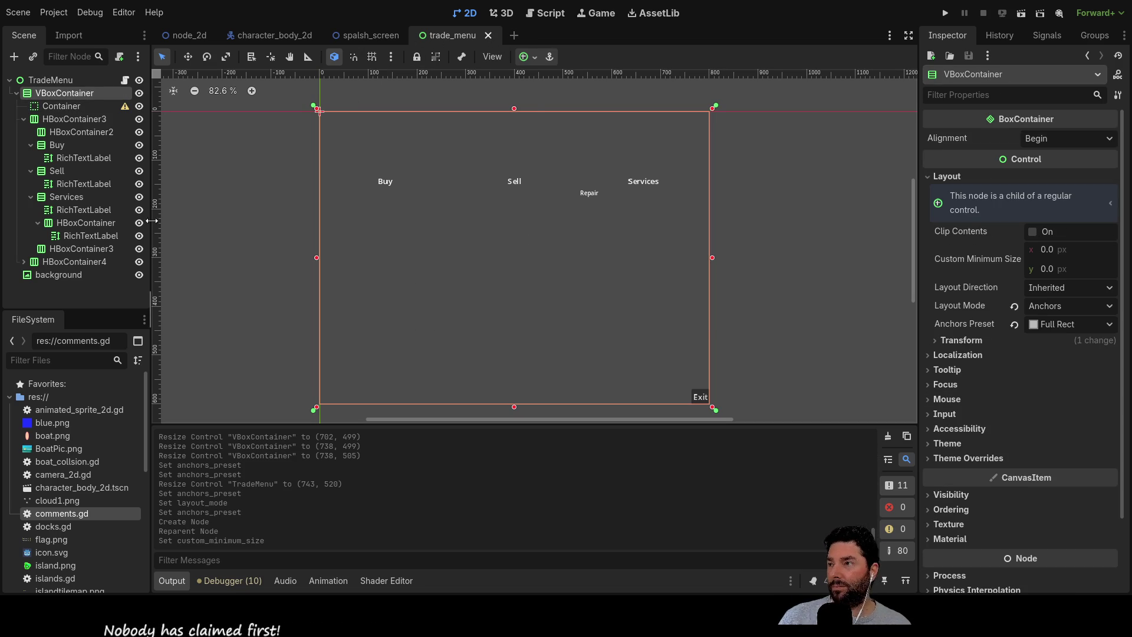
pyautogui.click(189, 39)
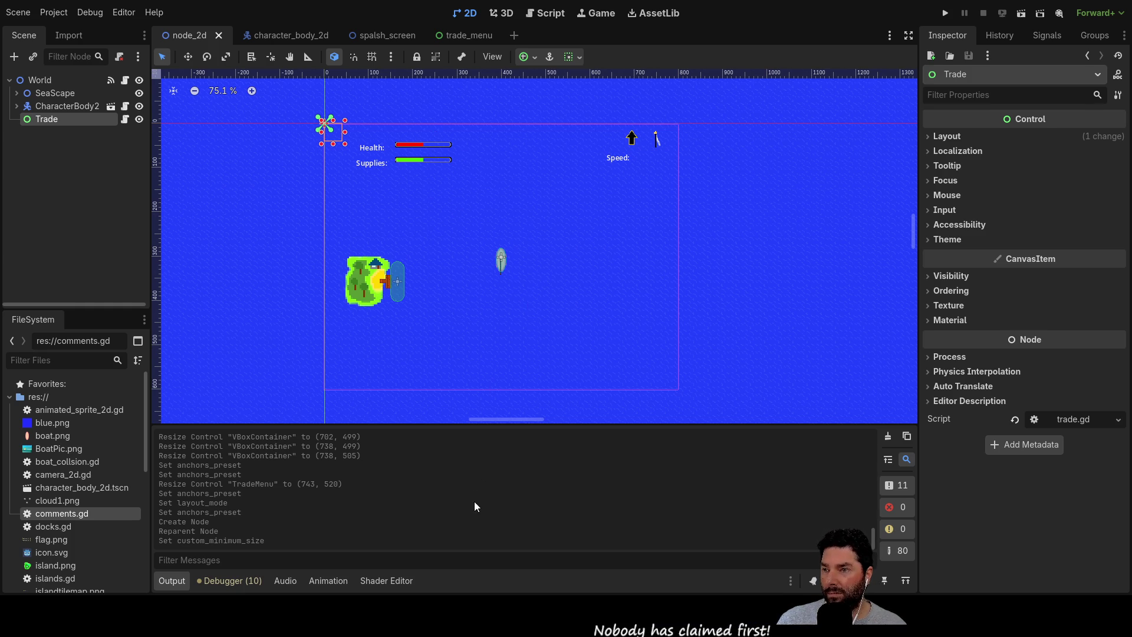
# Add a CanvasLayer under Trade and instance trade_menu.tscn inside it.
pyautogui.hotkey('ctrl', 'a')
pyautogui.press('Return')
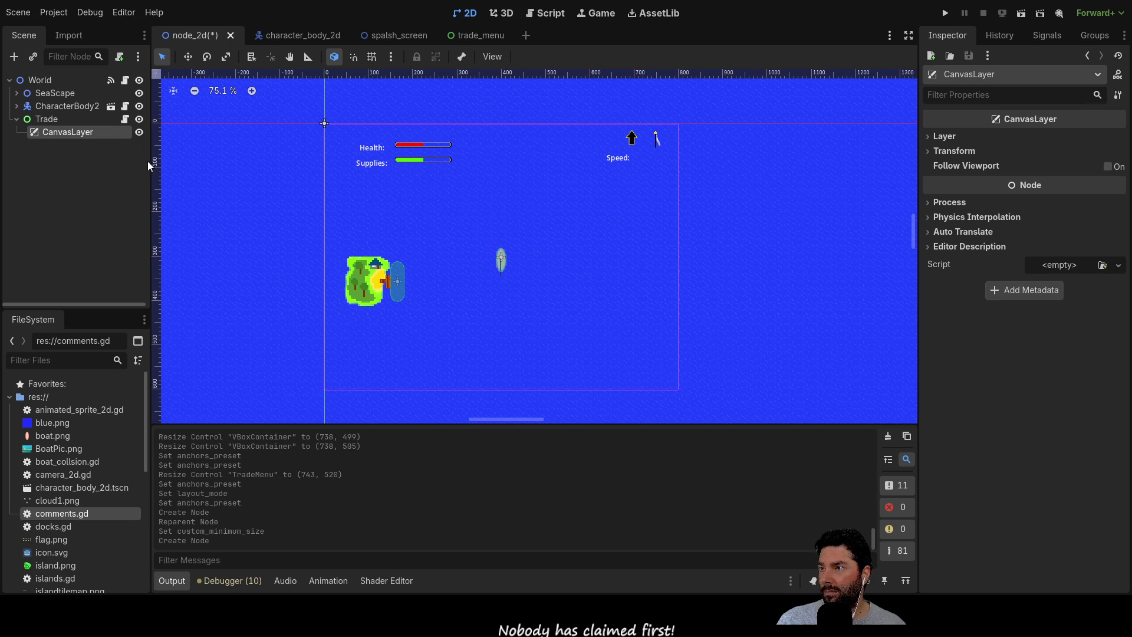
pyautogui.moveTo(321, 193)
pyautogui.mouseDown()
pyautogui.moveTo(479, 221)
pyautogui.moveTo(444, 263)
pyautogui.moveTo(434, 166)
pyautogui.mouseUp()
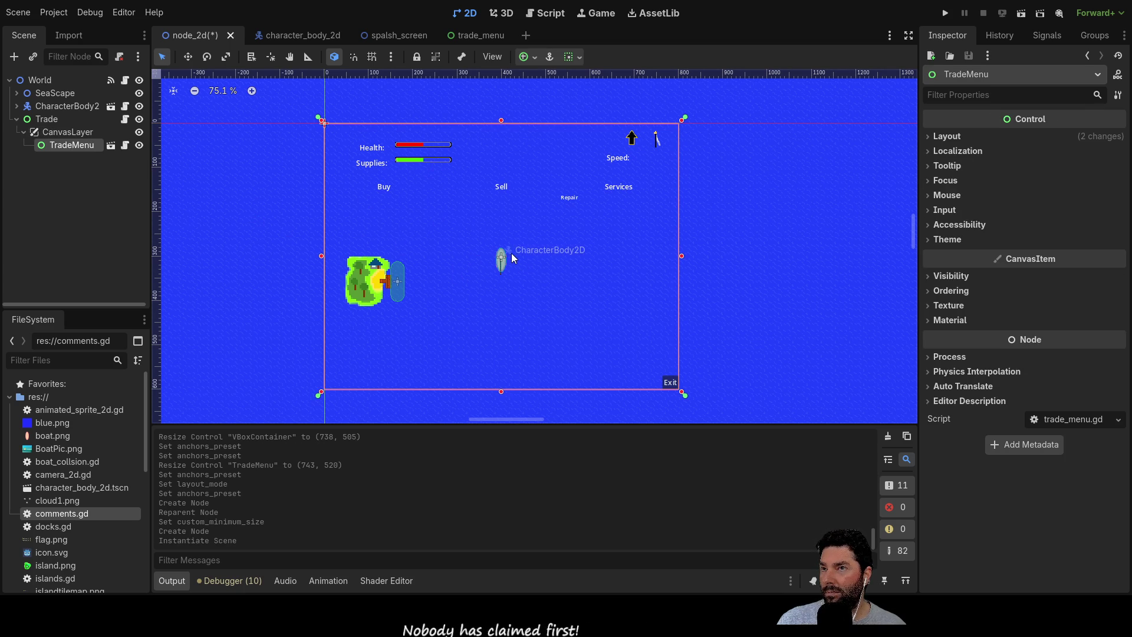
# Toggle the CanvasLayer and TradeMenu visibility on and off, leaving the menu shown.
pyautogui.click(139, 145)
pyautogui.click(139, 132)
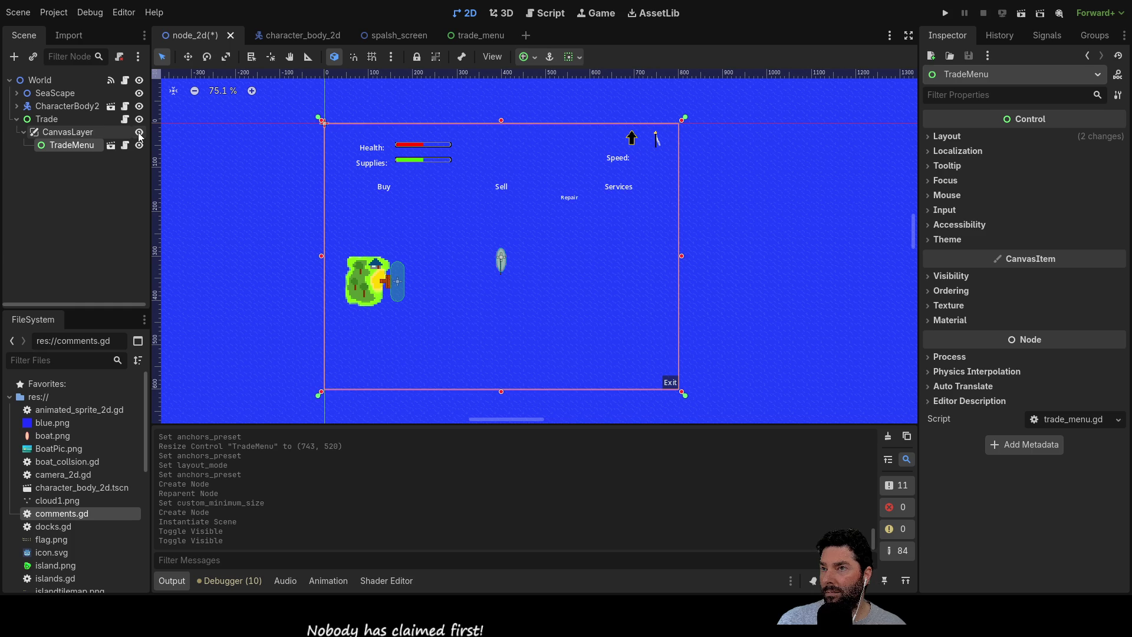
pyautogui.click(139, 133)
pyautogui.click(139, 132)
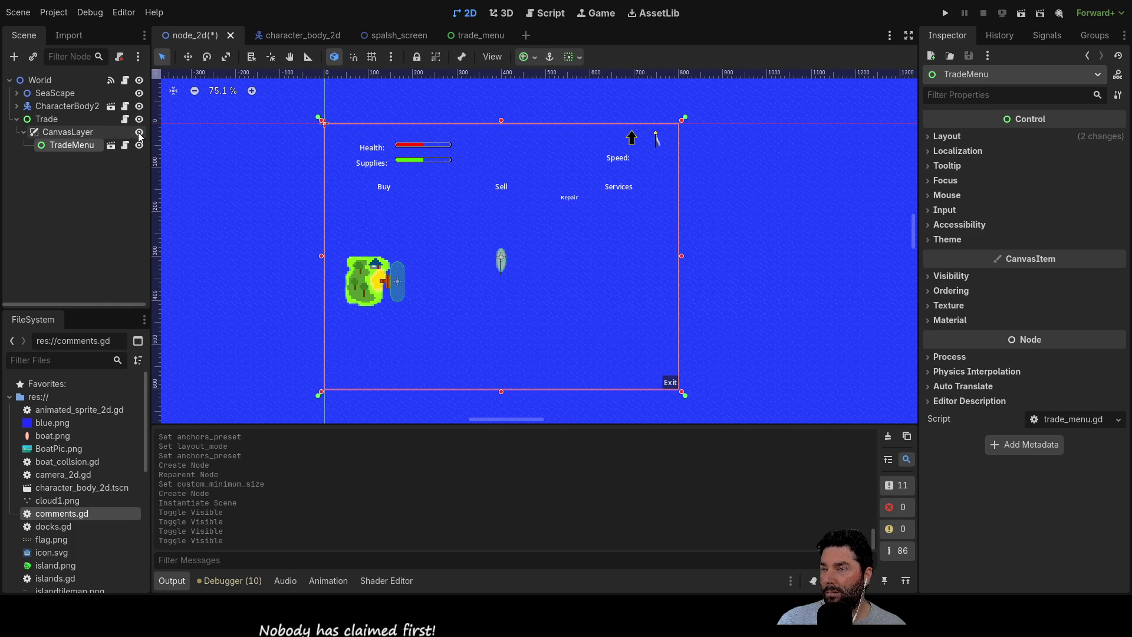
pyautogui.click(139, 133)
pyautogui.click(139, 134)
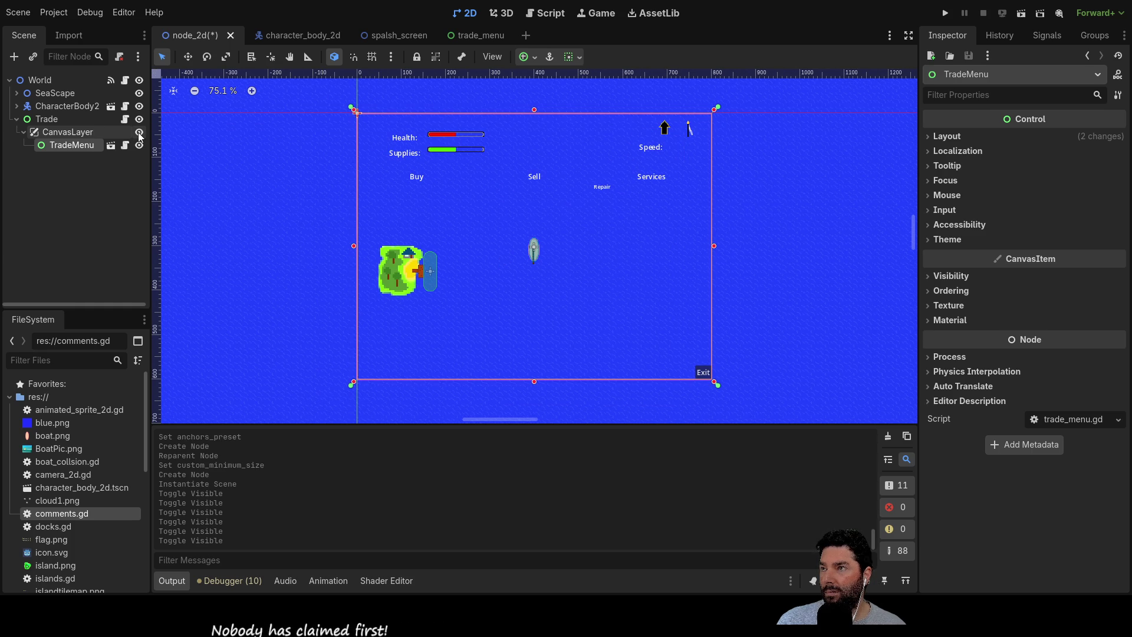
pyautogui.click(139, 134)
pyautogui.click(139, 133)
pyautogui.click(139, 133)
pyautogui.click(139, 133)
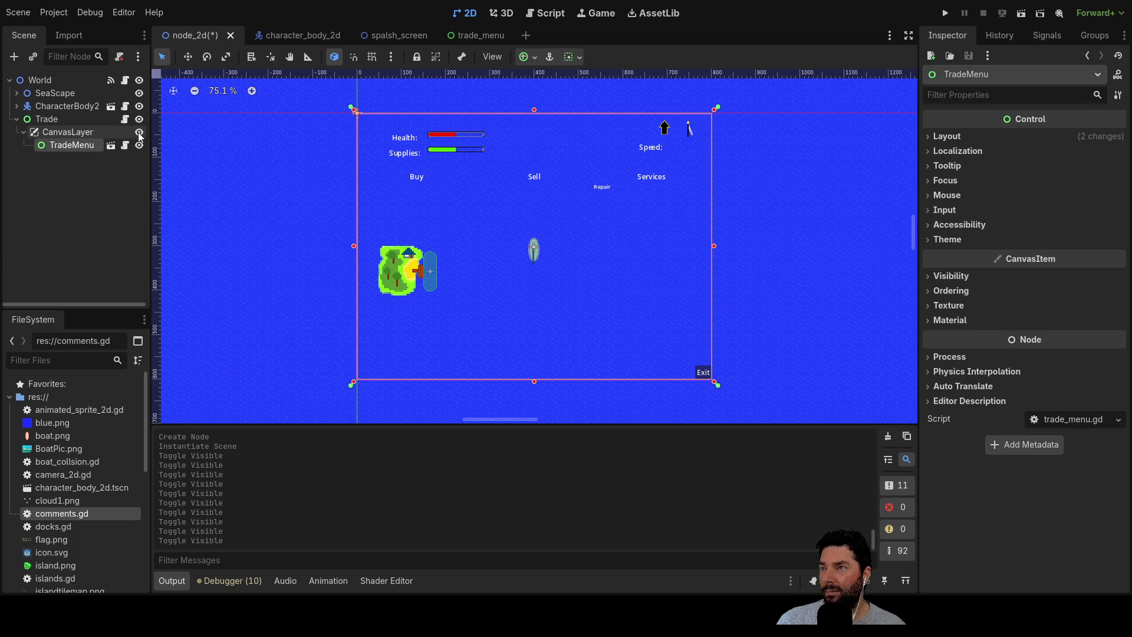
pyautogui.click(139, 132)
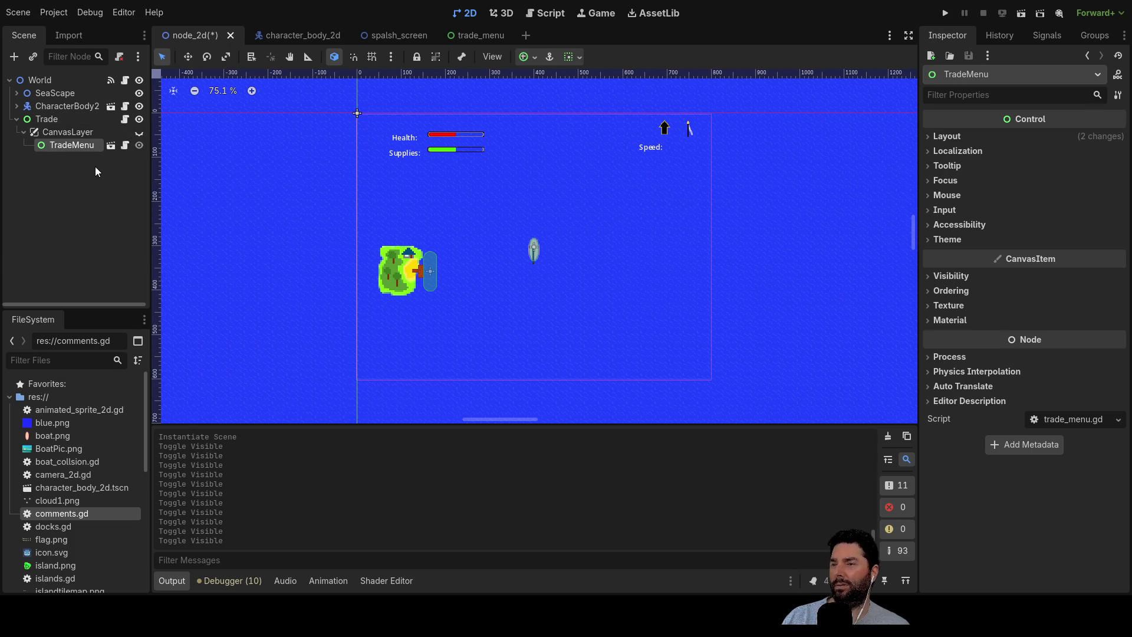
pyautogui.click(137, 134)
pyautogui.click(137, 133)
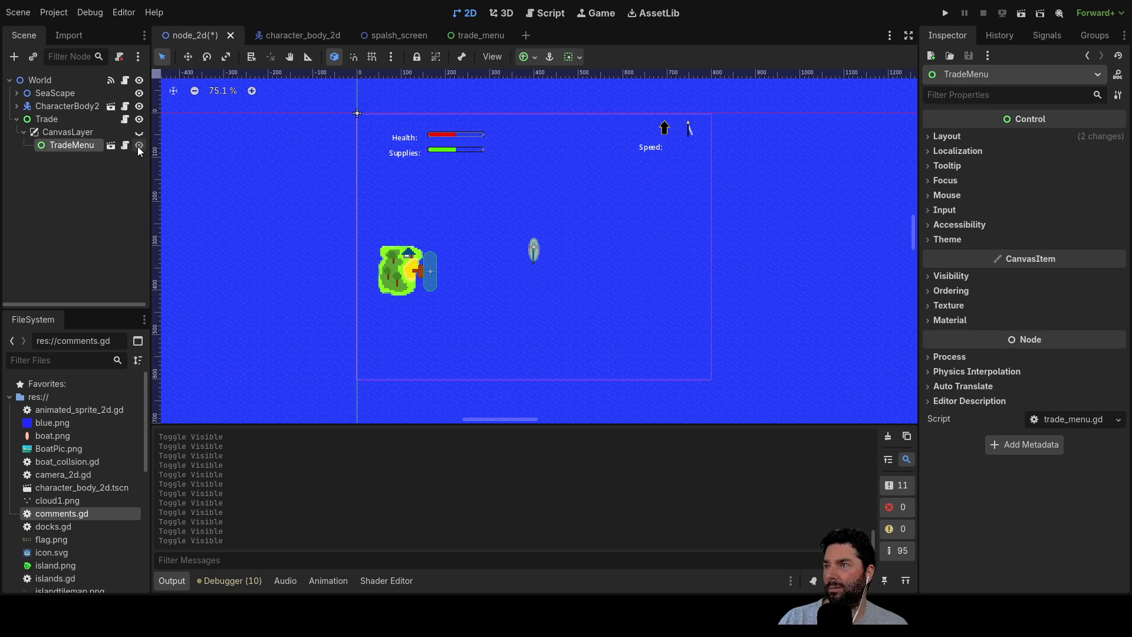
pyautogui.click(138, 133)
pyautogui.click(137, 146)
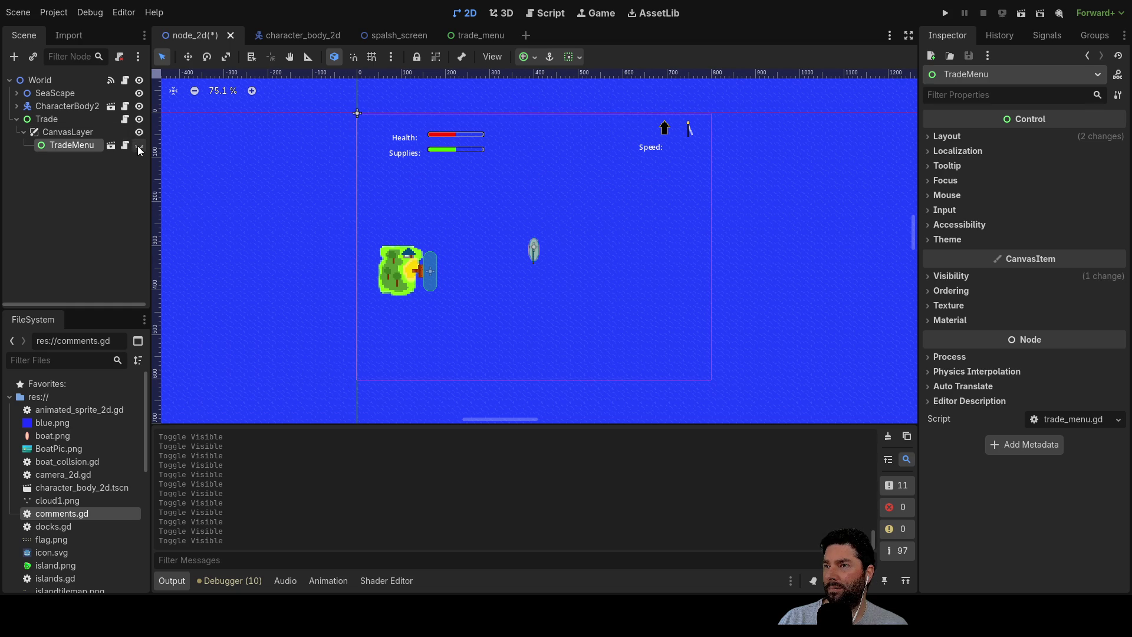
pyautogui.click(138, 145)
pyautogui.click(139, 145)
pyautogui.click(138, 146)
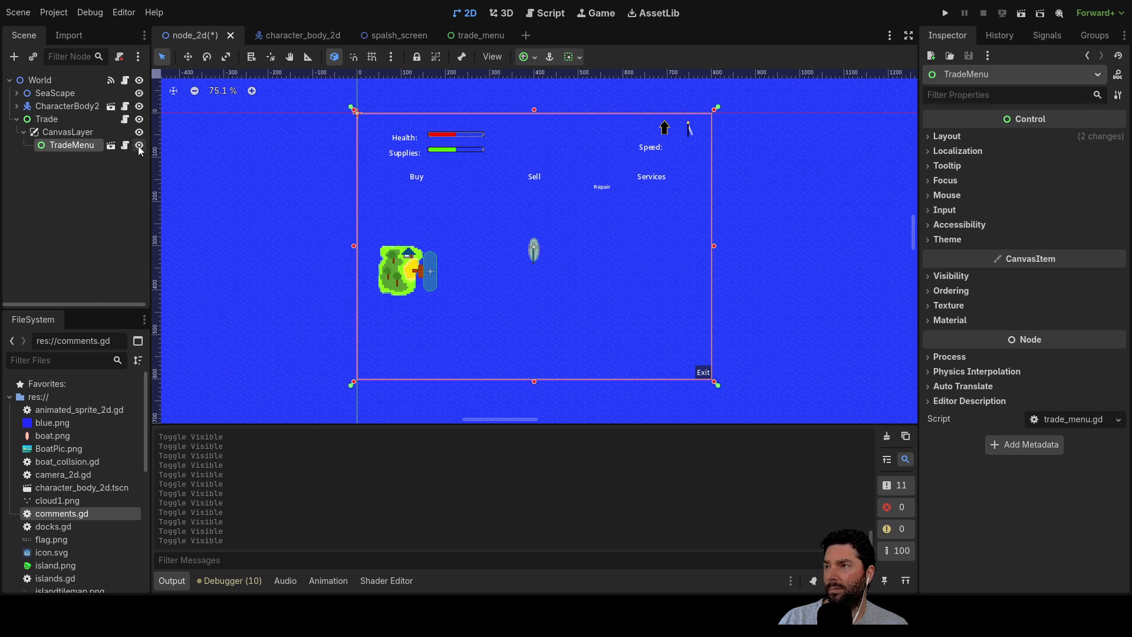
pyautogui.click(138, 132)
pyautogui.click(138, 133)
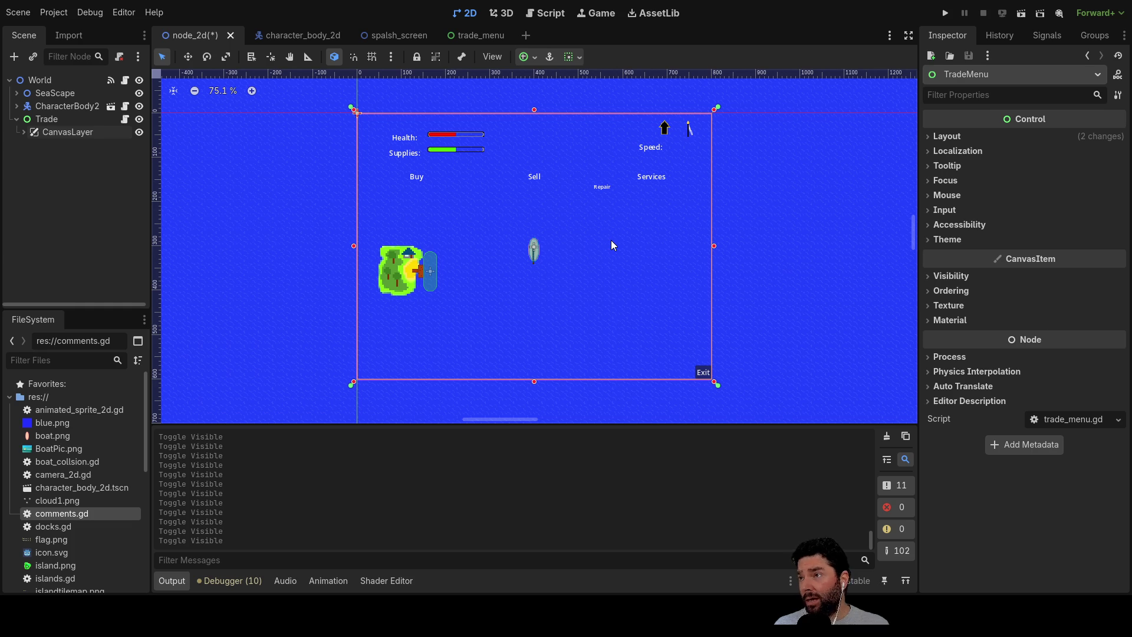
# Rename the CanvasLayer holding TradeMenu to Trade_menu.
pyautogui.click(140, 132)
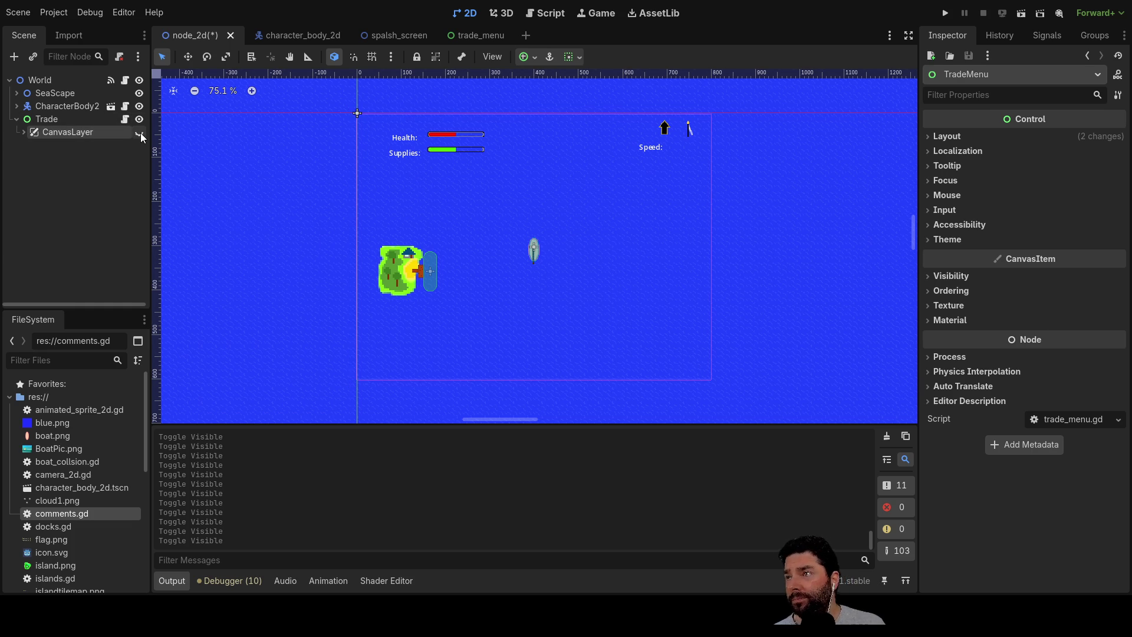
pyautogui.click(140, 133)
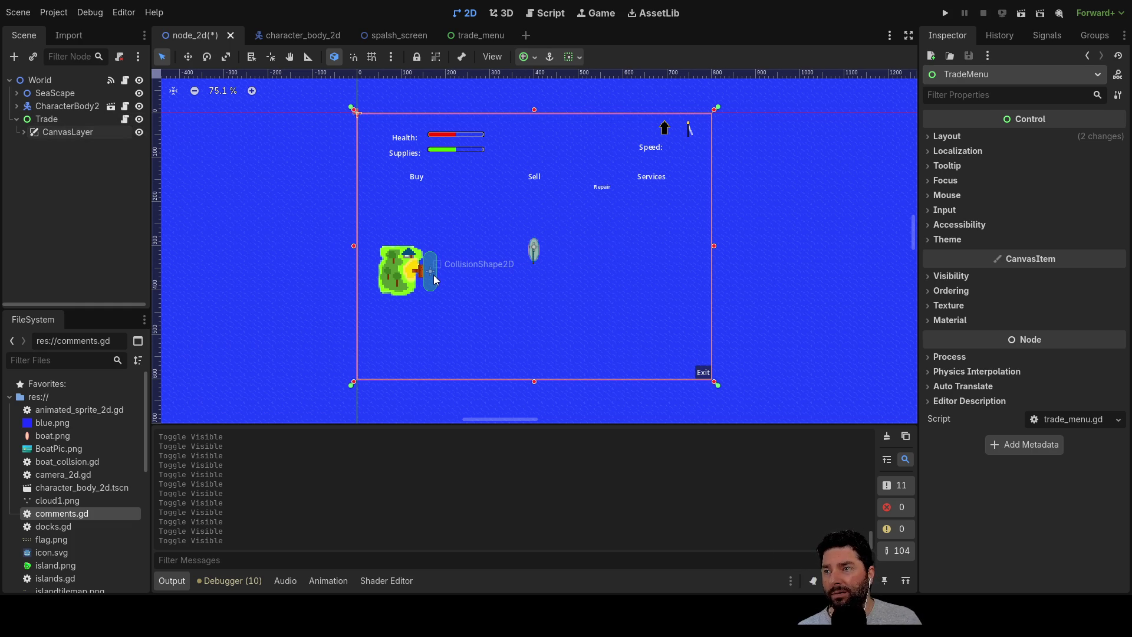
pyautogui.click(78, 139)
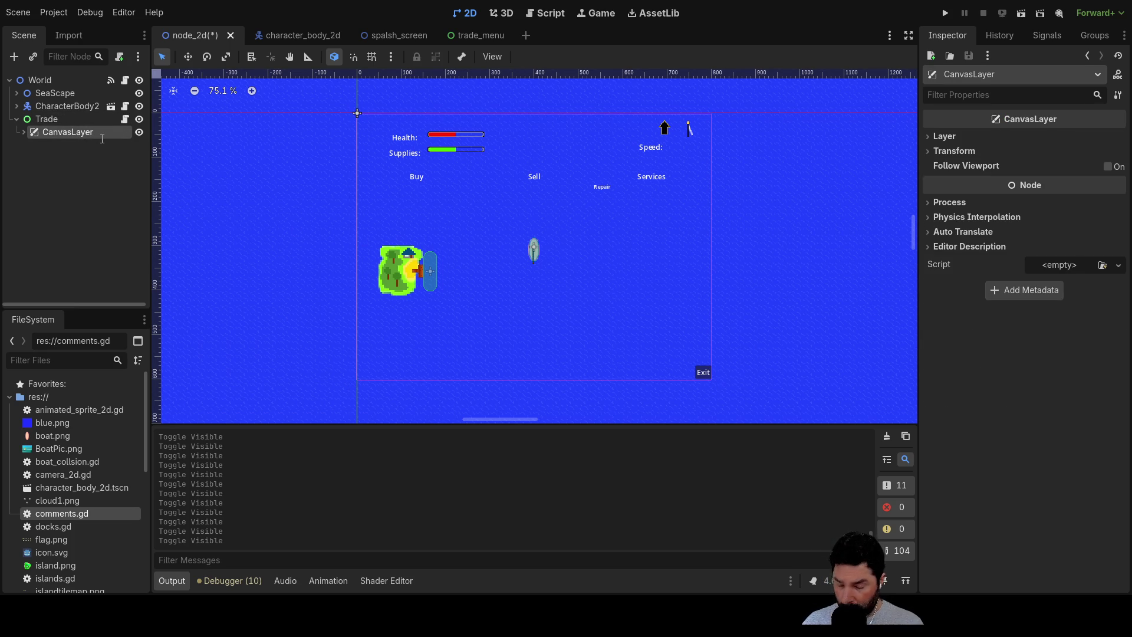
pyautogui.write('Trademenu')
pyautogui.press('Return')
pyautogui.click(98, 158)
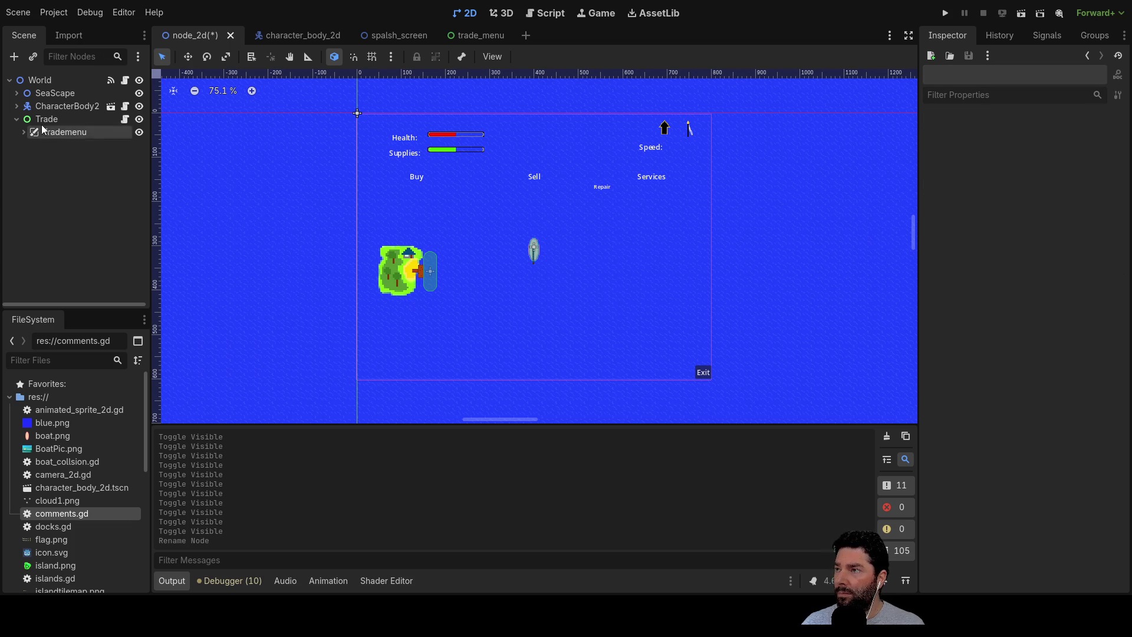
pyautogui.click(22, 132)
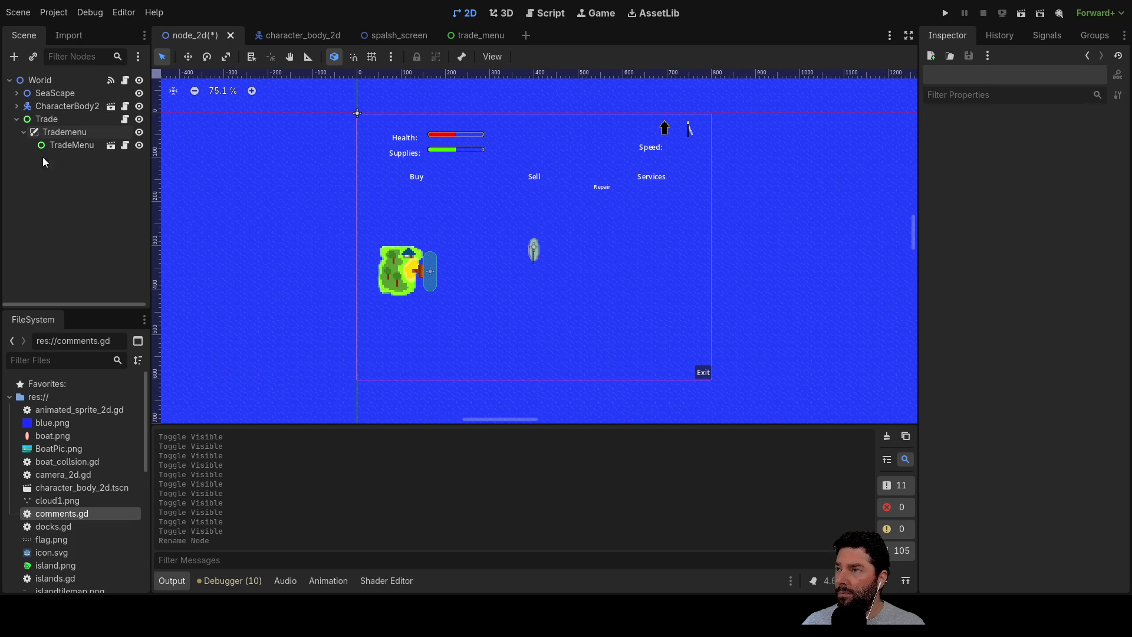
pyautogui.click(76, 132)
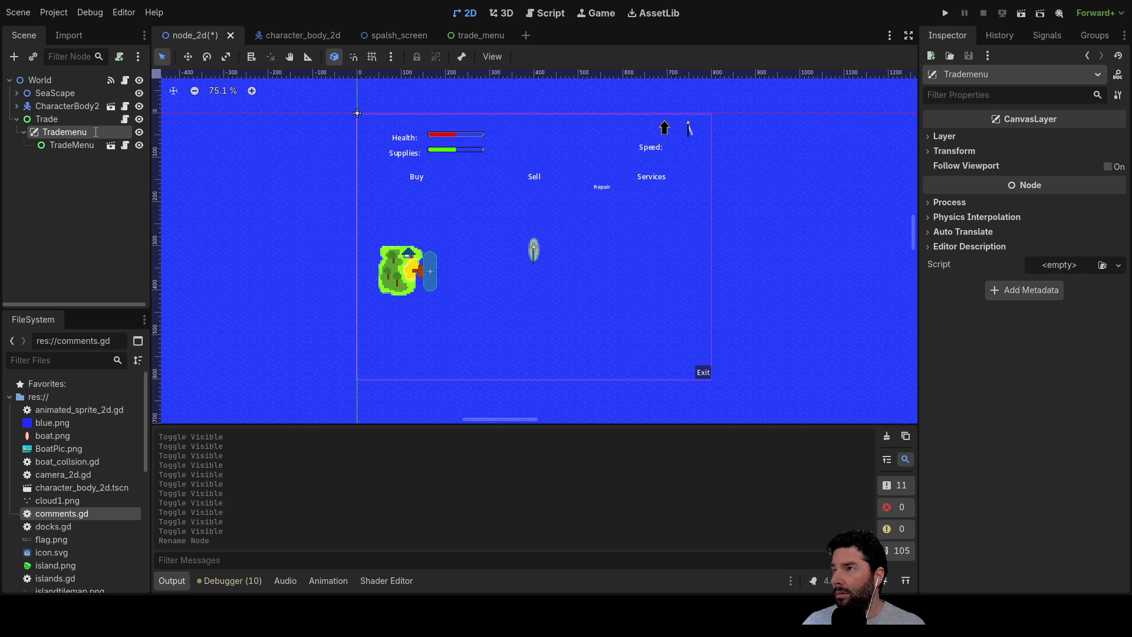
pyautogui.write('_')
pyautogui.click(73, 162)
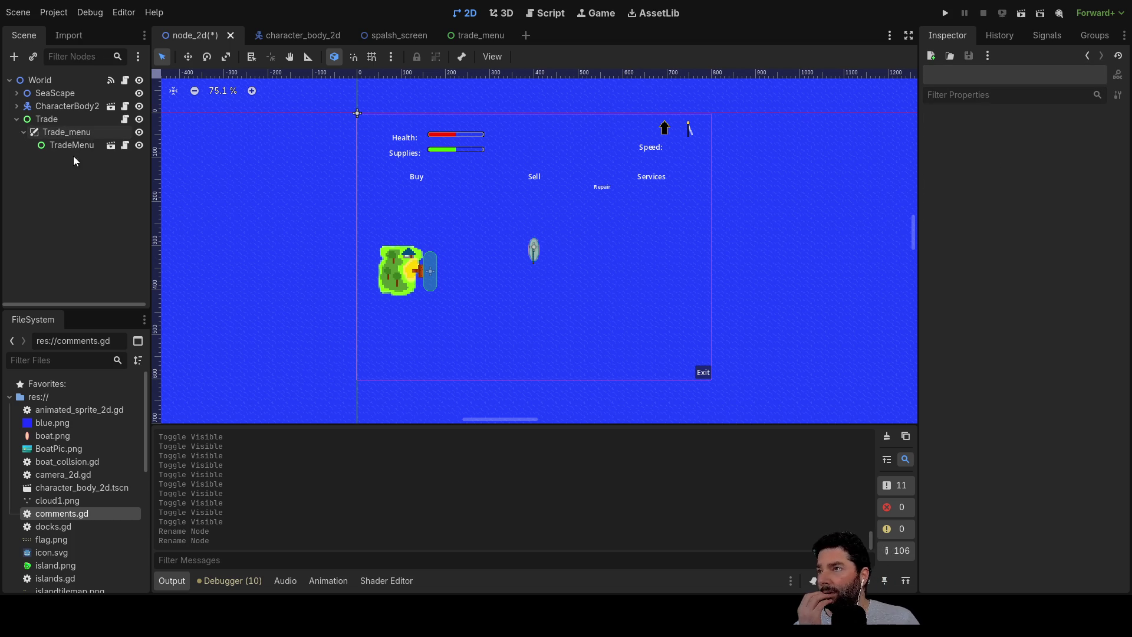
# Toggle the Trade_menu and TradeMenu visibility to check the menu display.
pyautogui.click(75, 147)
pyautogui.click(140, 132)
pyautogui.click(140, 132)
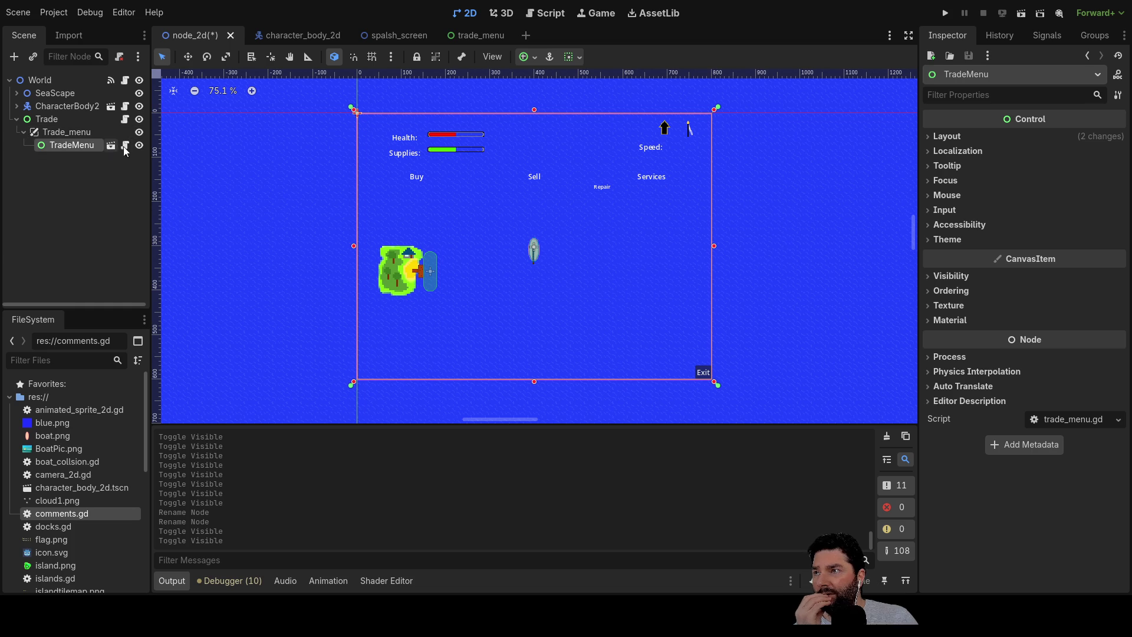
pyautogui.click(138, 146)
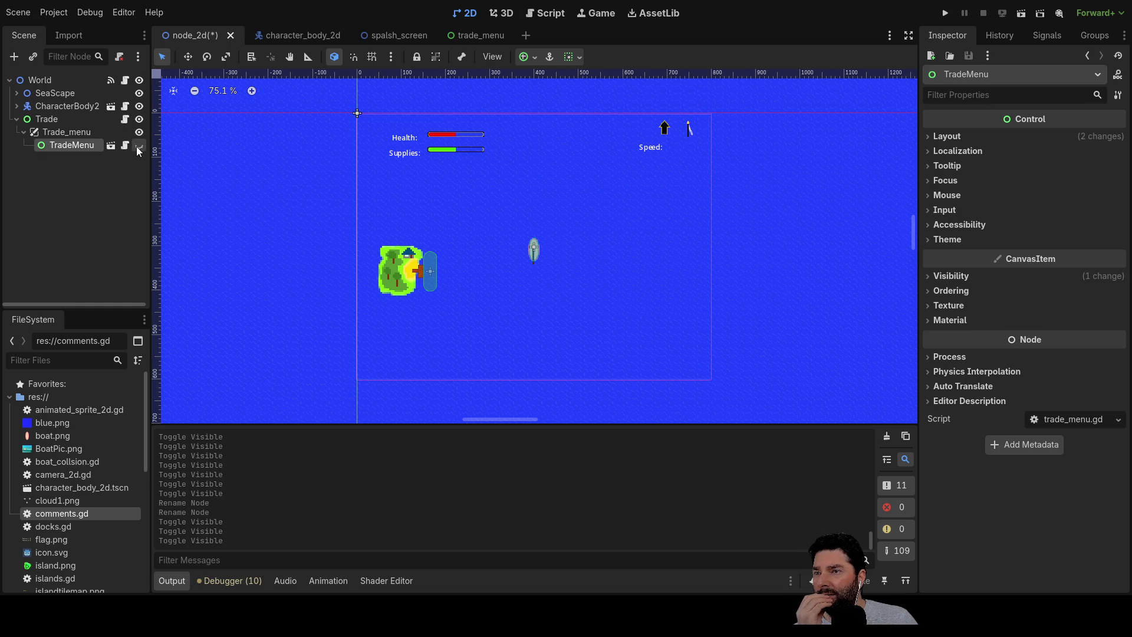
pyautogui.click(138, 146)
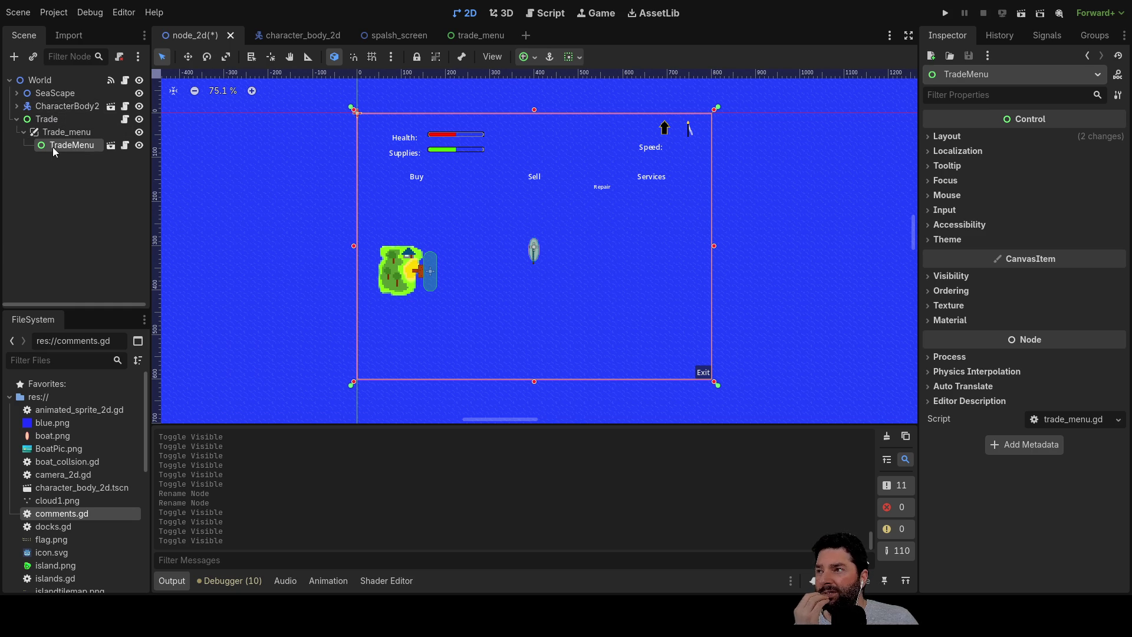
# Open trade_menu.gd and cut the scene-change code from line 15.
pyautogui.click(545, 13)
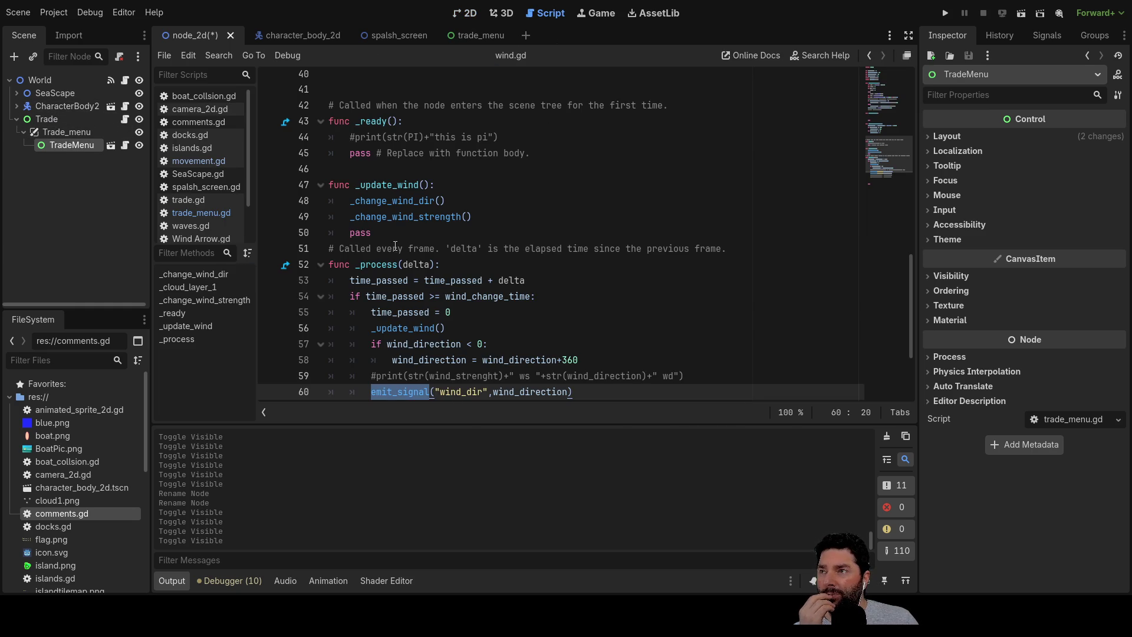
pyautogui.scroll(-3, 212, 106)
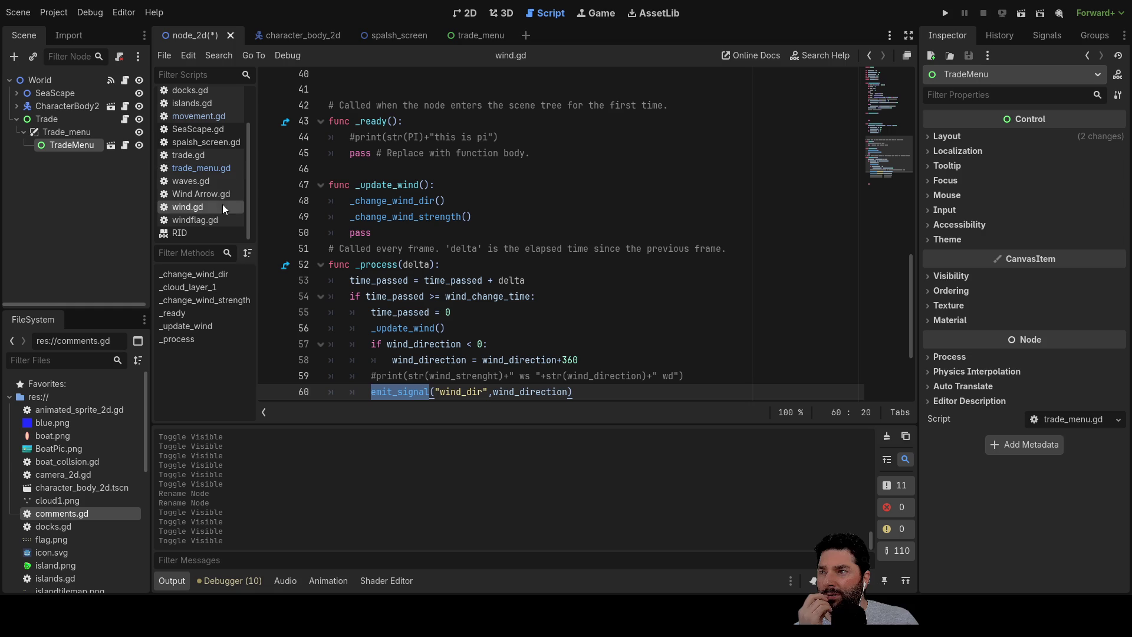
pyautogui.click(201, 167)
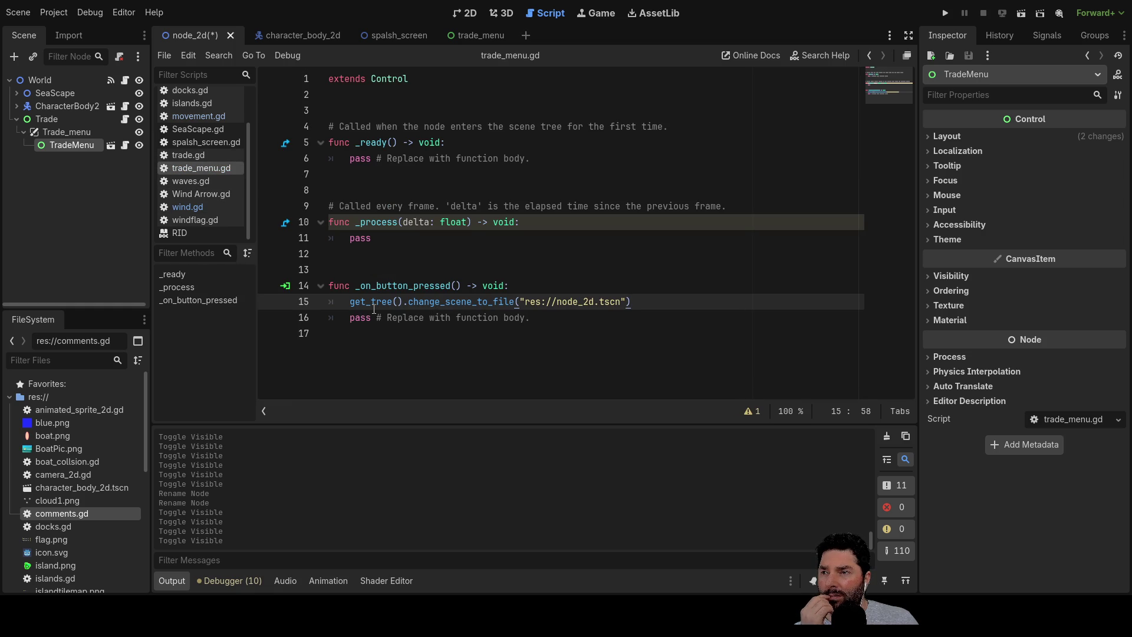
pyautogui.moveTo(652, 300); pyautogui.dragTo(369, 303)
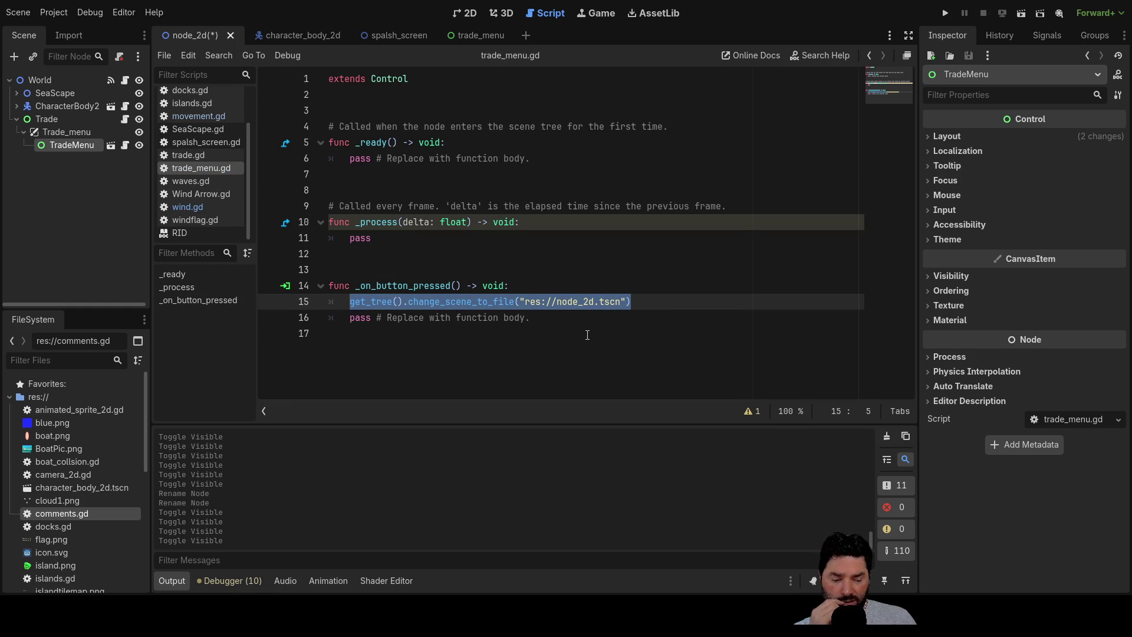
pyautogui.hotkey('ctrl', 'x')
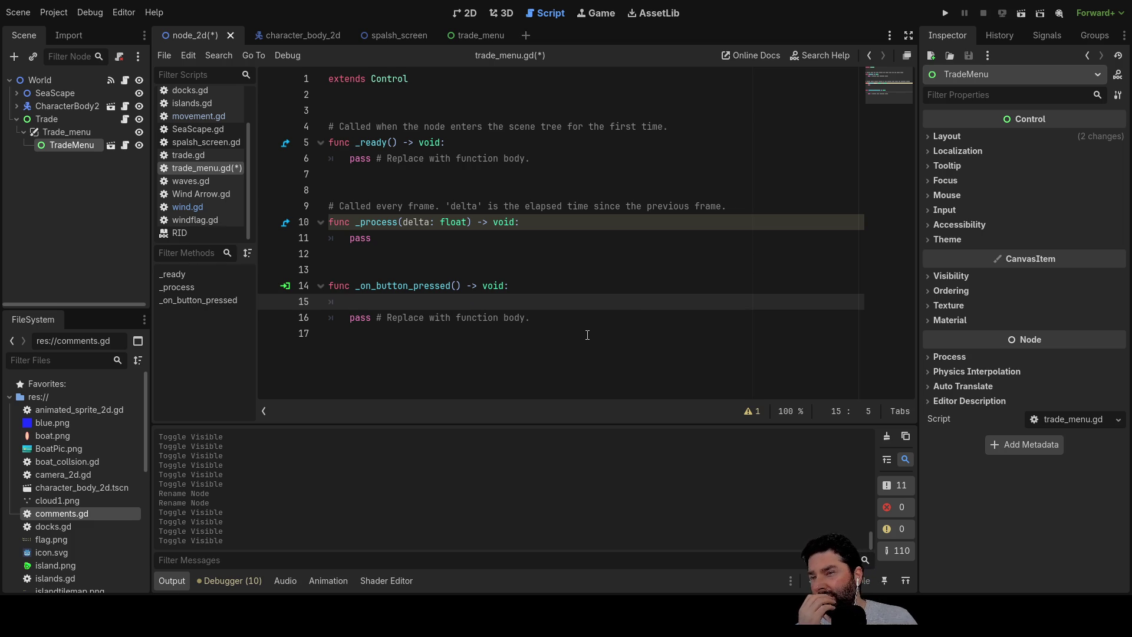
# Leave an empty indented line above pass in _on_button_pressed and show TradeMenu's signals.
pyautogui.hotkey('ctrl', 'shift', 'k')
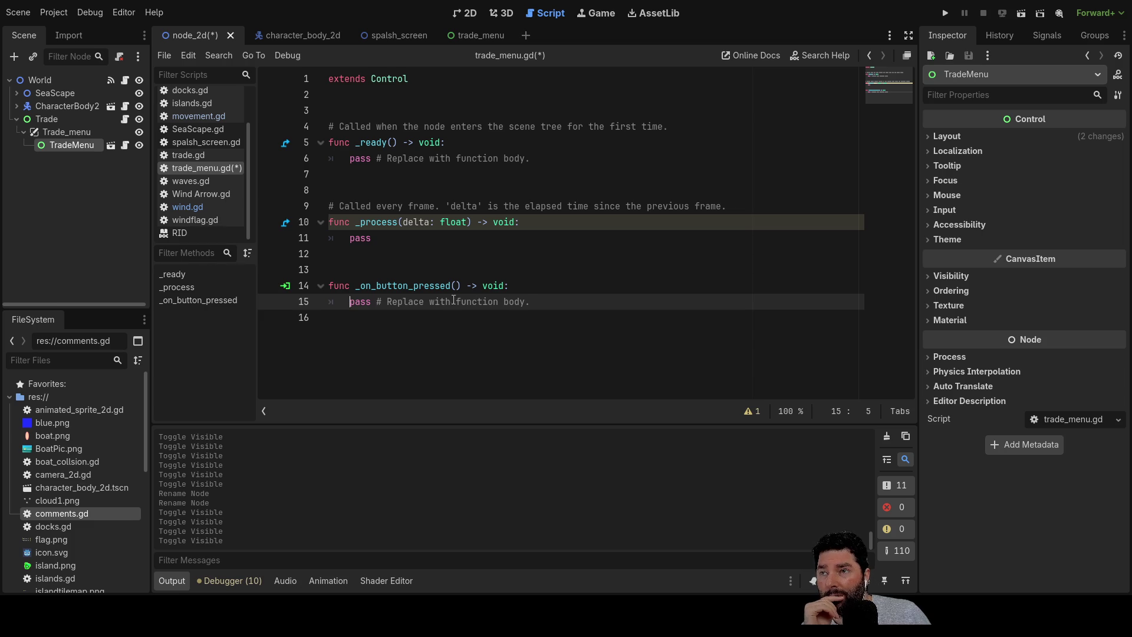
pyautogui.moveTo(380, 302); pyautogui.dragTo(328, 285)
pyautogui.doubleClick(374, 302)
pyautogui.press('Home')
pyautogui.press('Return')
pyautogui.press('Up')
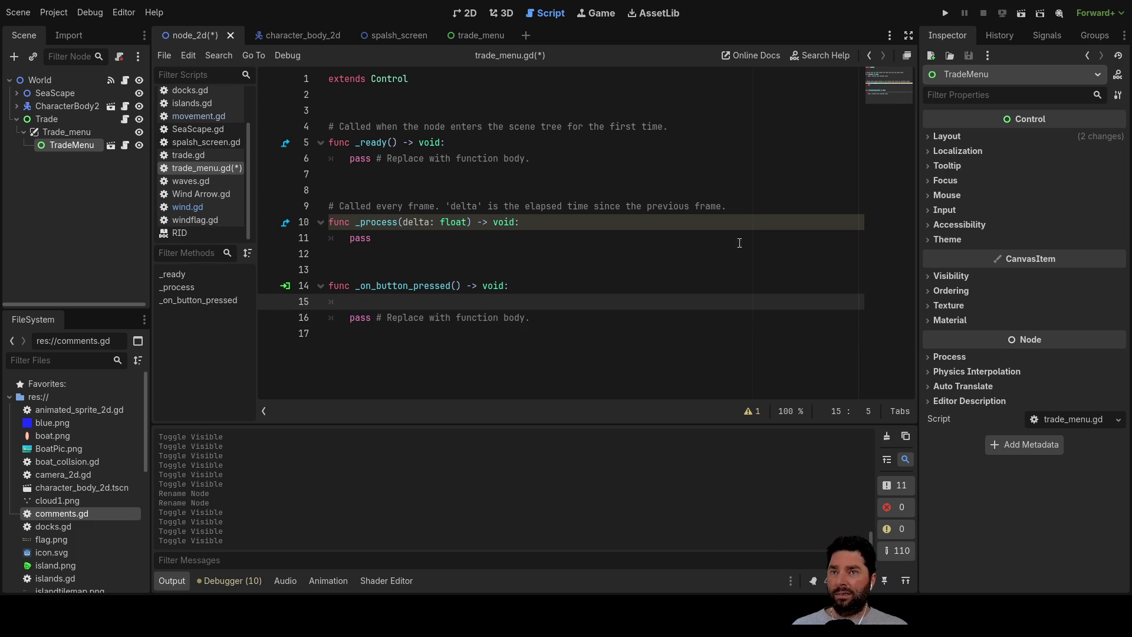
pyautogui.click(1052, 35)
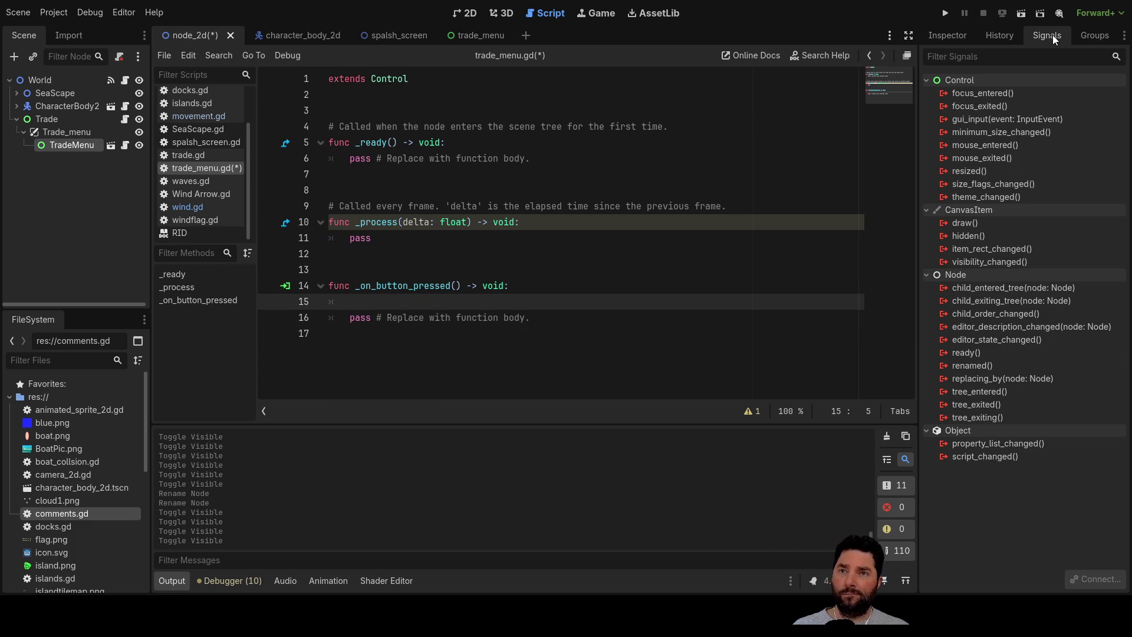
# In trade_menu, select the Button under HBoxContainer4 and check its pressed() connection.
pyautogui.click(494, 37)
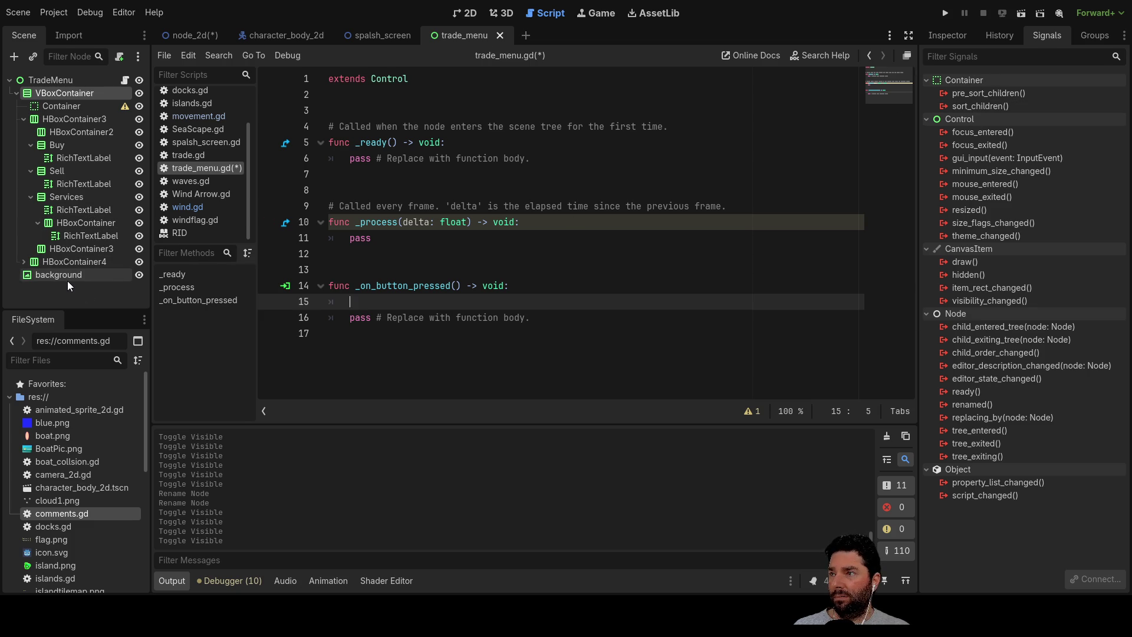
pyautogui.click(23, 261)
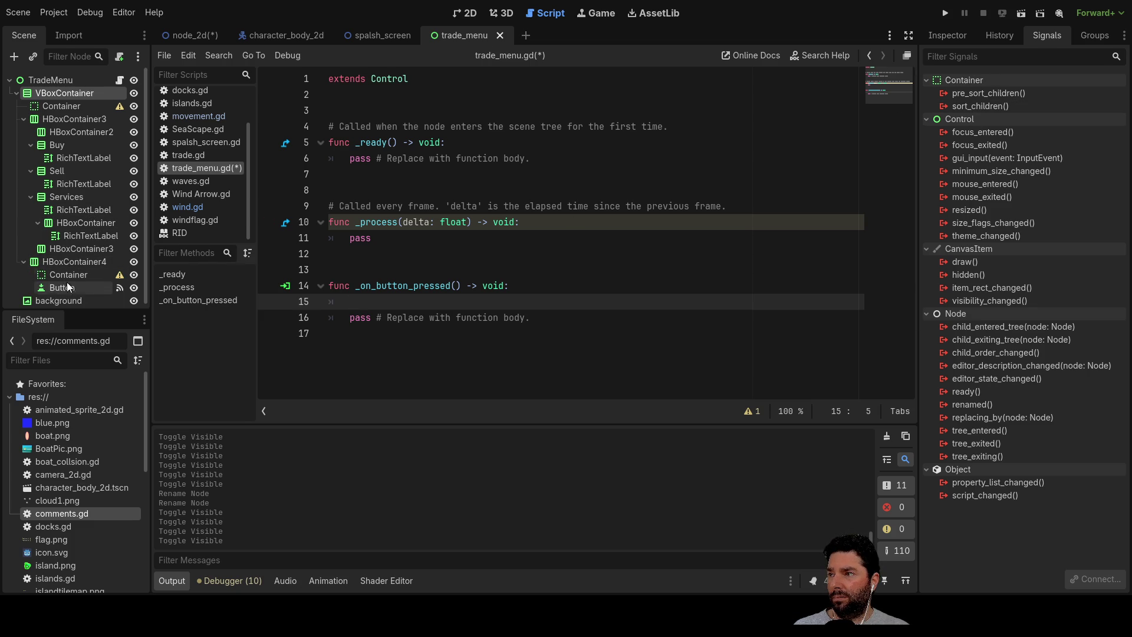
pyautogui.click(65, 287)
pyautogui.click(1045, 131)
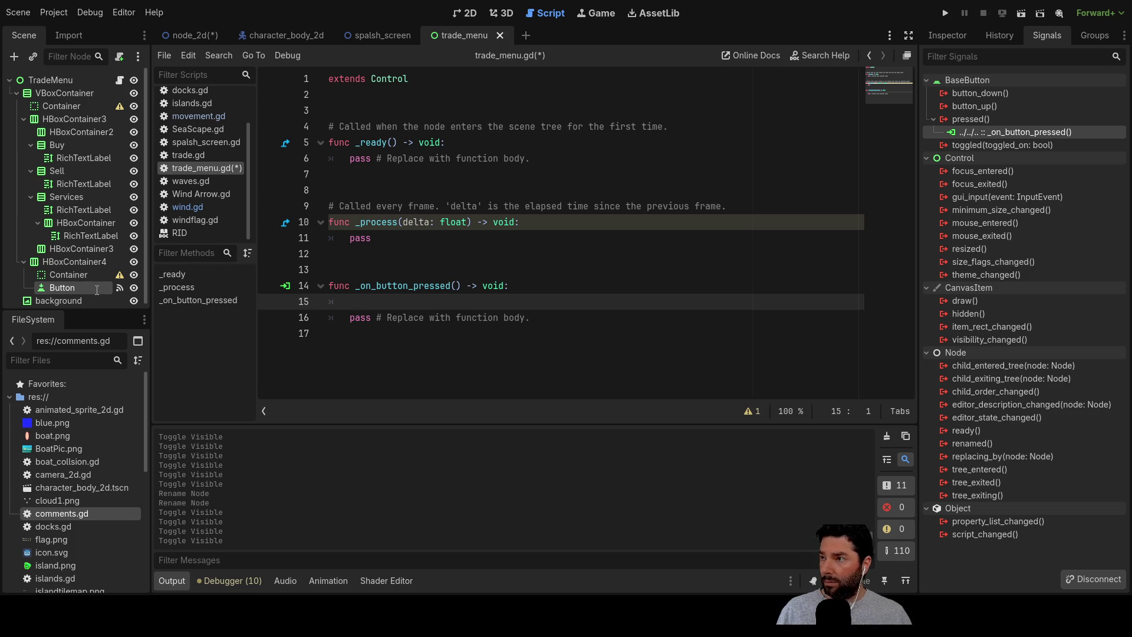
# Rename the Button to Exit_Trade, keeping its _on_button_pressed connection.
pyautogui.write('Exit_Trade')
pyautogui.press('Return')
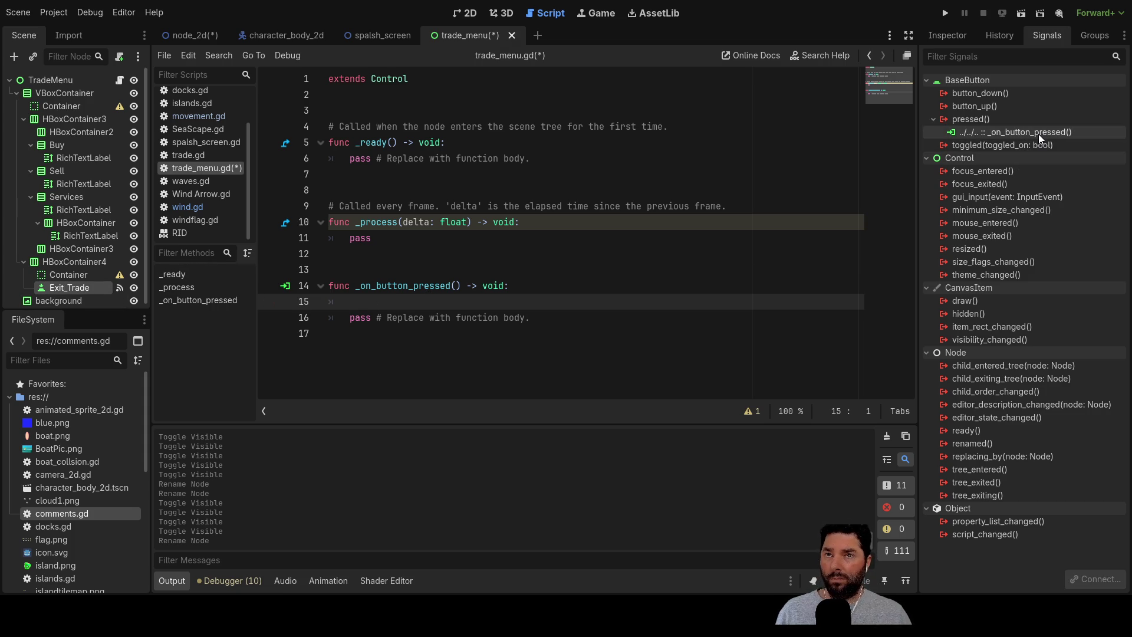
pyautogui.click(996, 131)
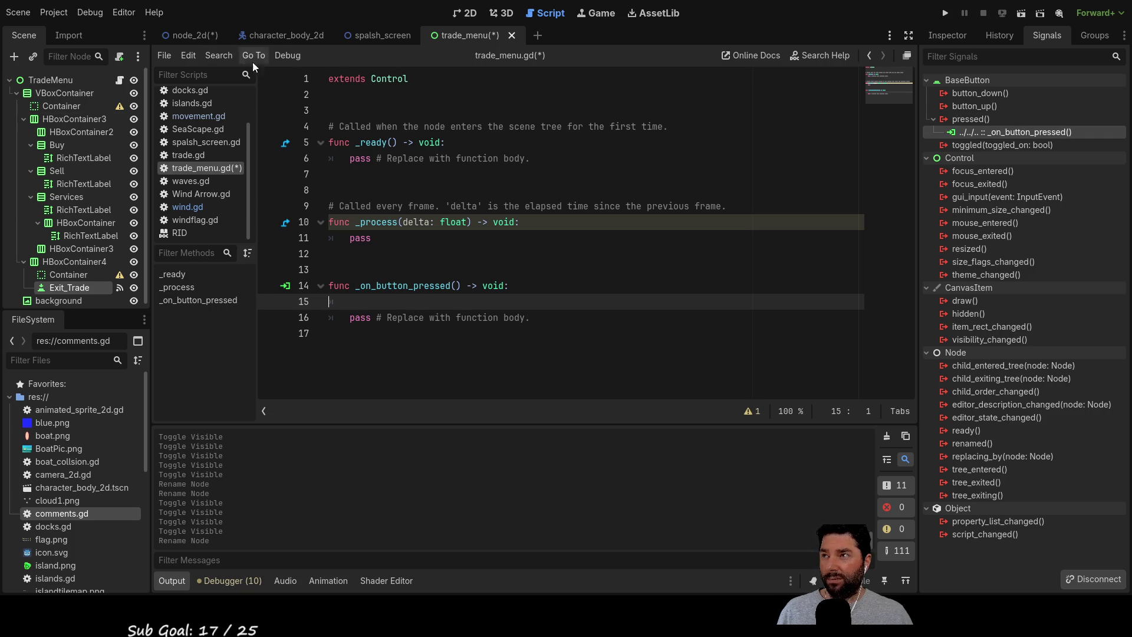
pyautogui.click(462, 15)
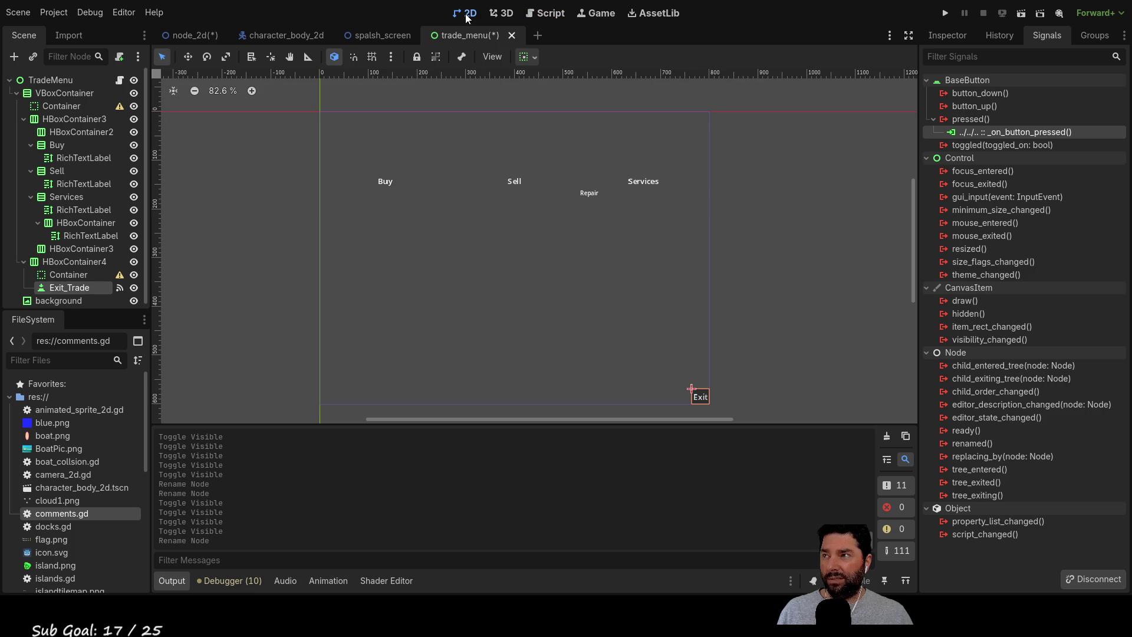
pyautogui.click(541, 15)
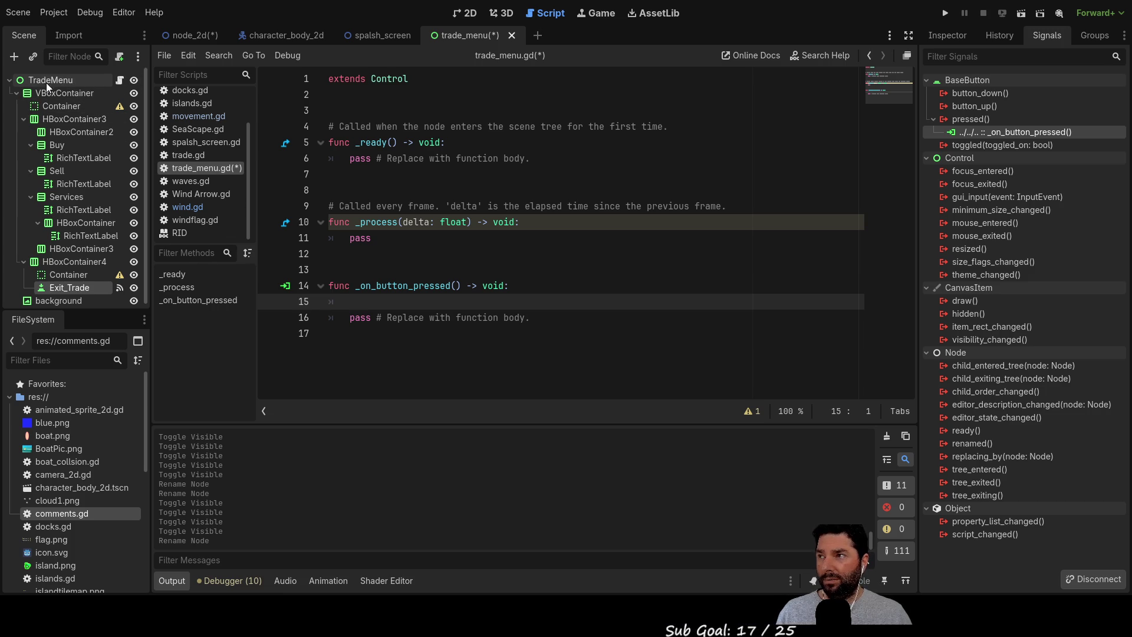
pyautogui.doubleClick(136, 81)
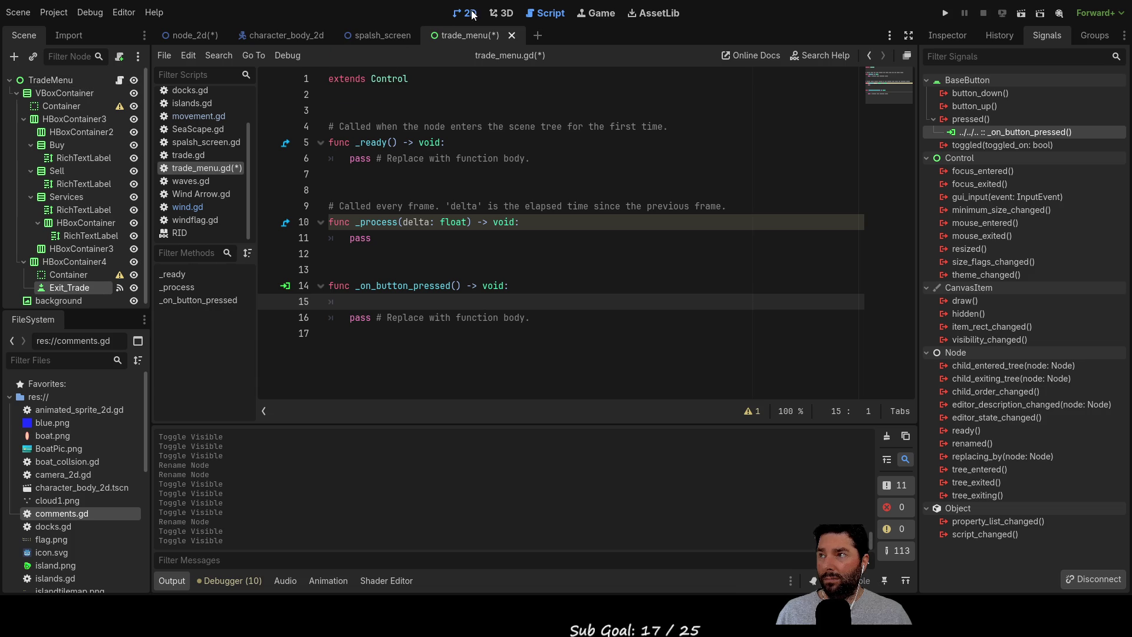
pyautogui.click(465, 13)
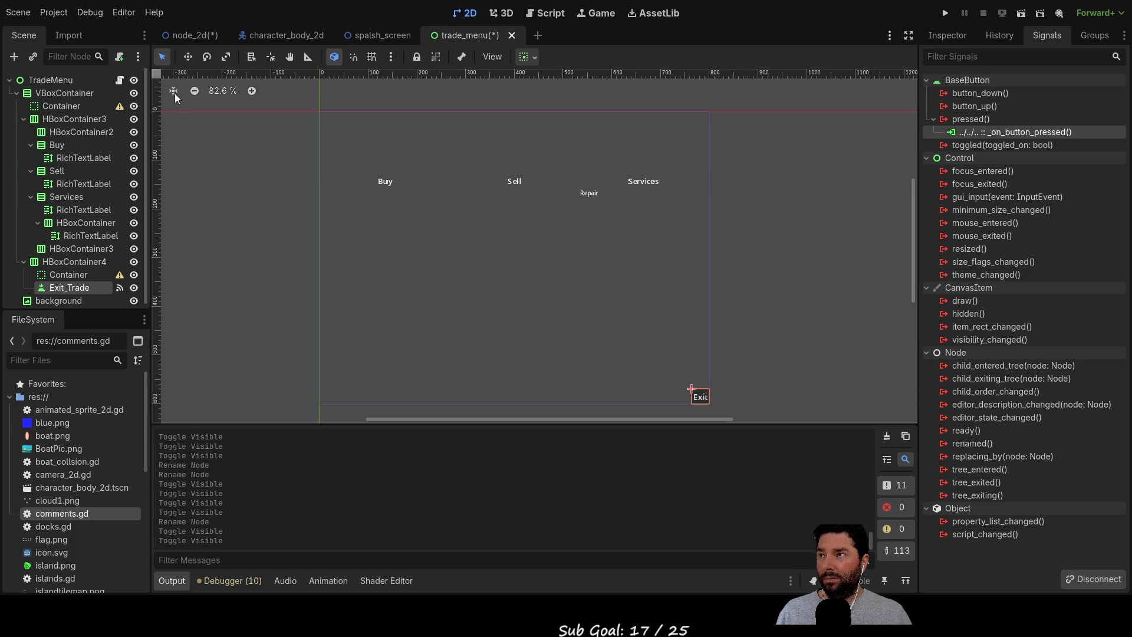
pyautogui.click(134, 81)
pyautogui.click(136, 80)
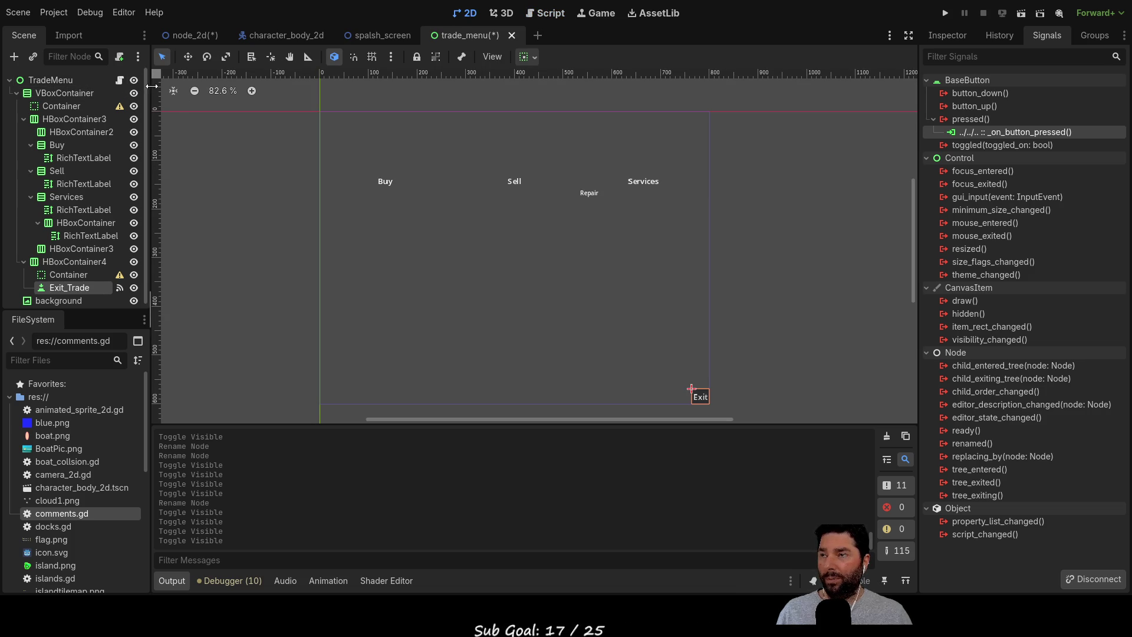
pyautogui.click(199, 35)
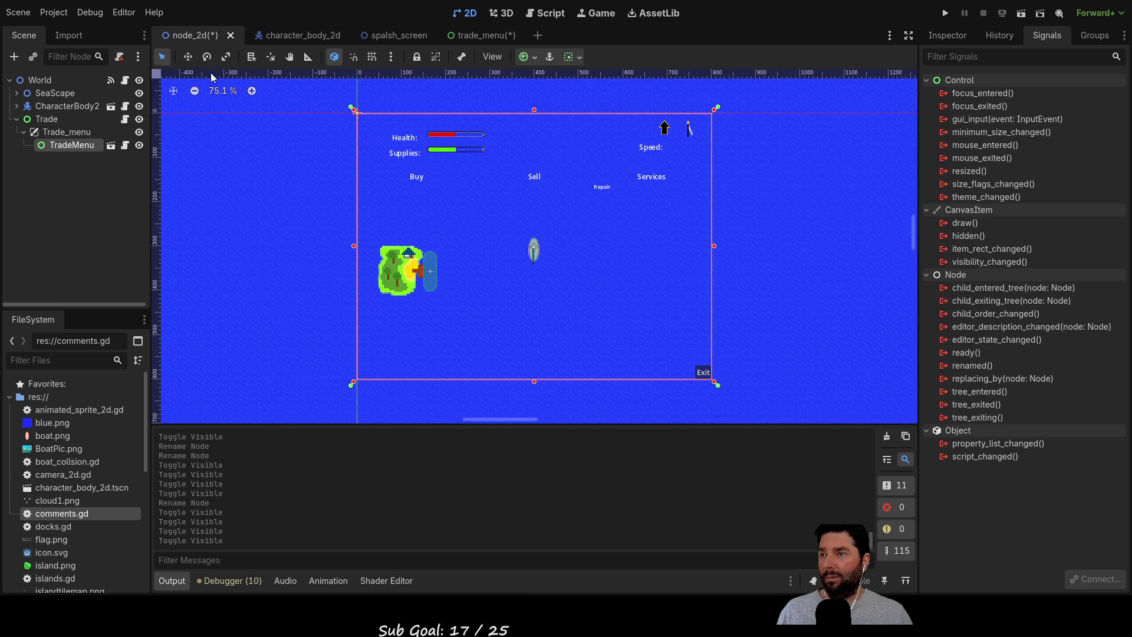
pyautogui.click(138, 145)
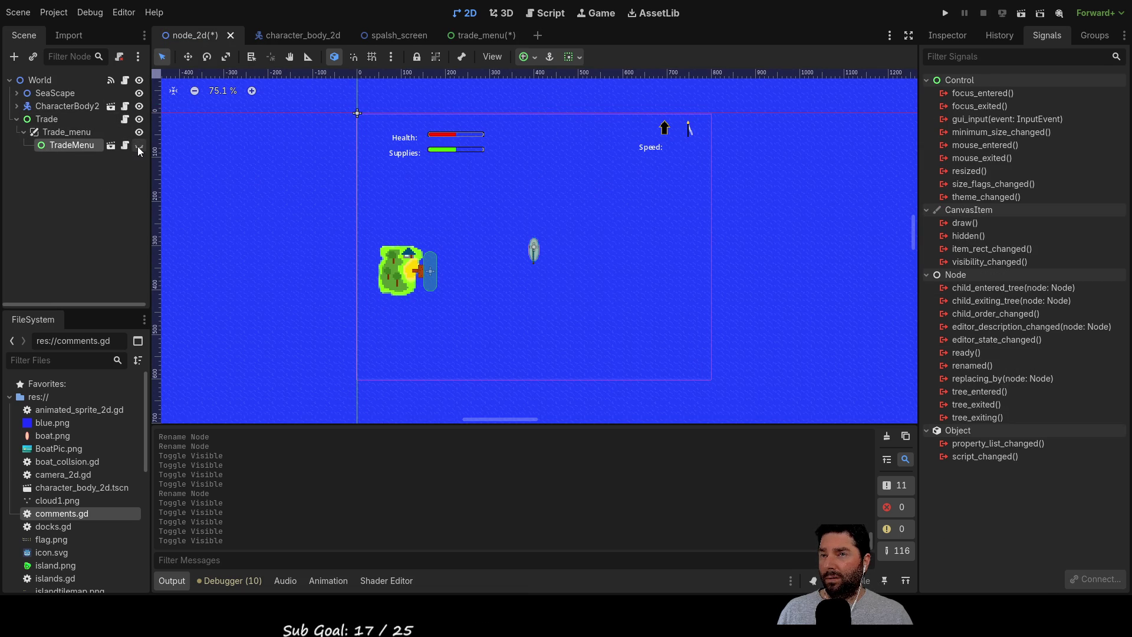
pyautogui.click(139, 146)
pyautogui.click(138, 146)
pyautogui.click(139, 145)
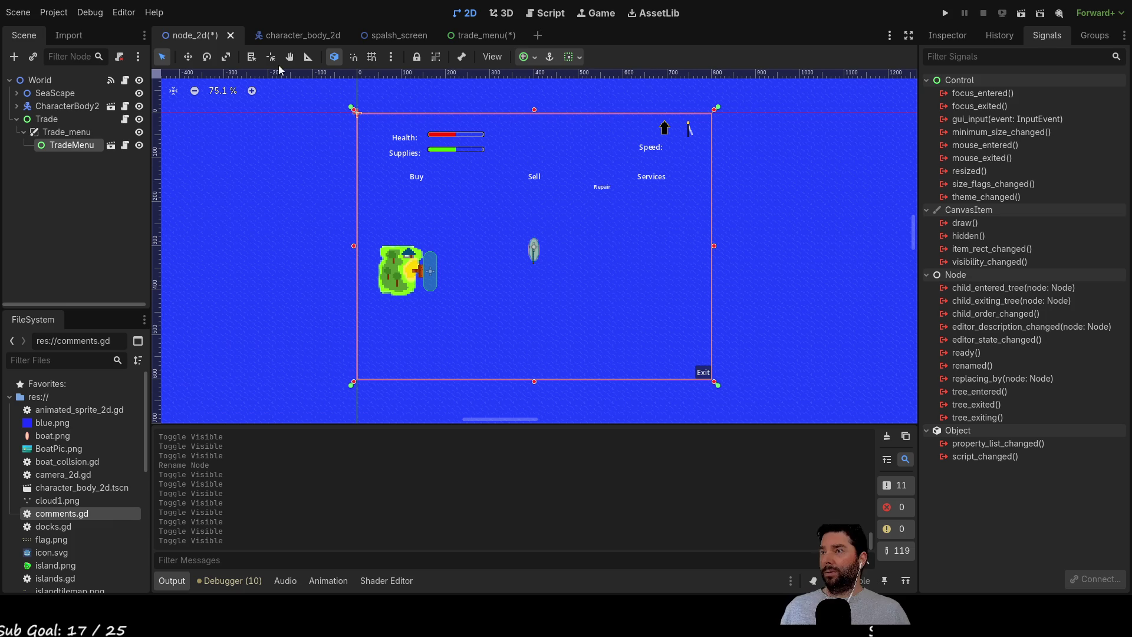
pyautogui.click(466, 36)
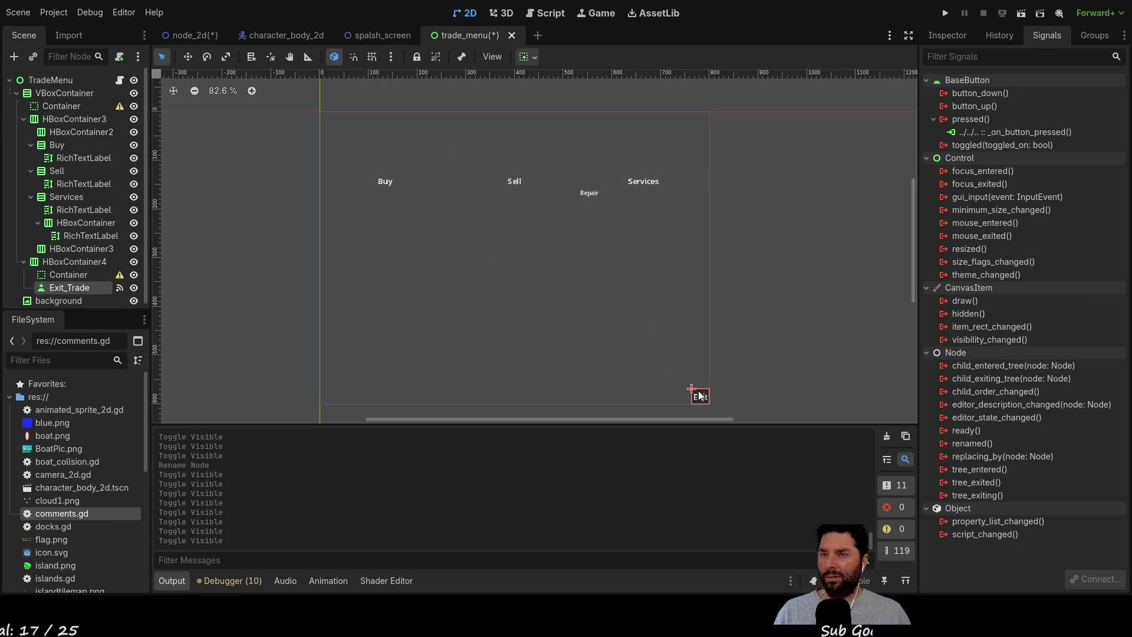
# Paste the copied Container into HBoxContainer4 as Container2.
pyautogui.scroll(-1, 72, 265)
pyautogui.click(72, 269)
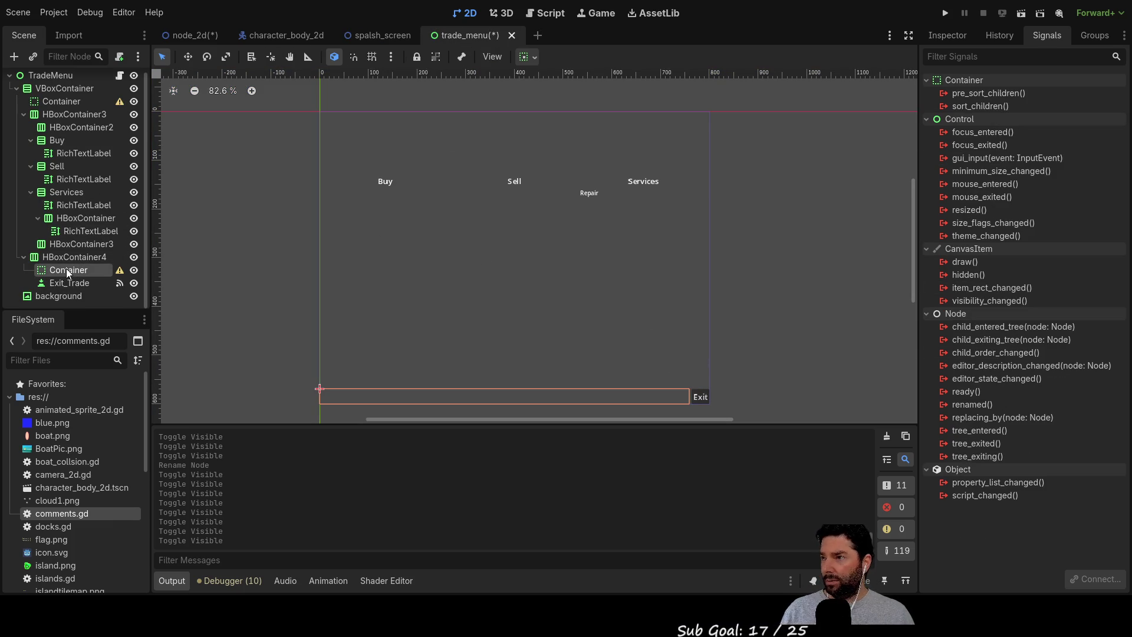
pyautogui.click(67, 260)
pyautogui.hotkey('ctrl', 'v')
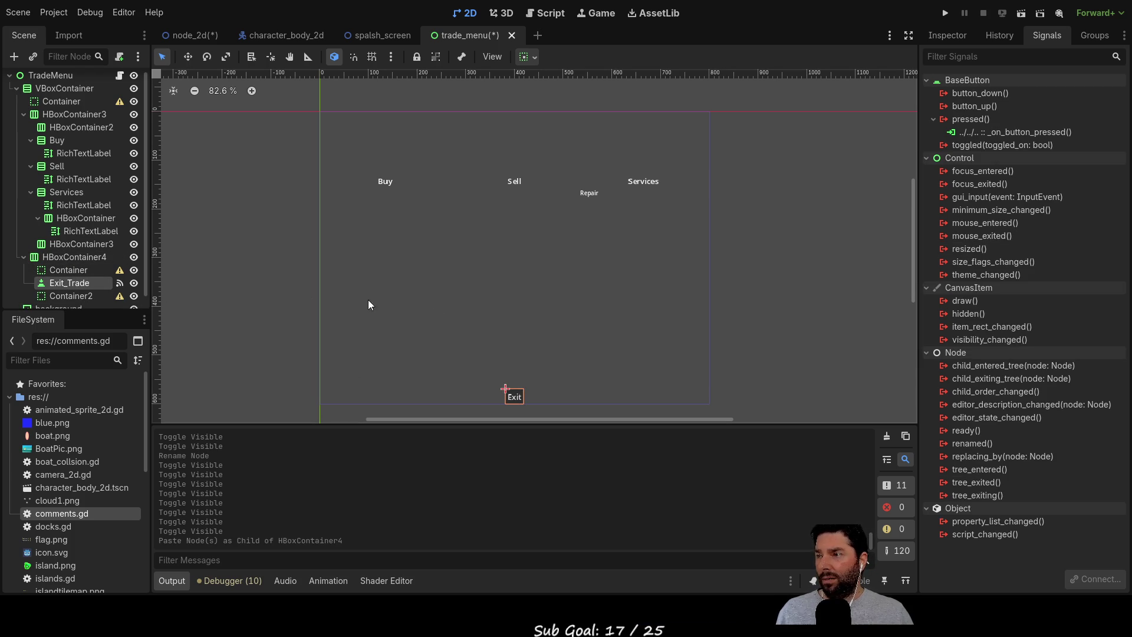
# Inspect HBoxContainer3's properties in the Inspector.
pyautogui.scroll(-1, 65, 272)
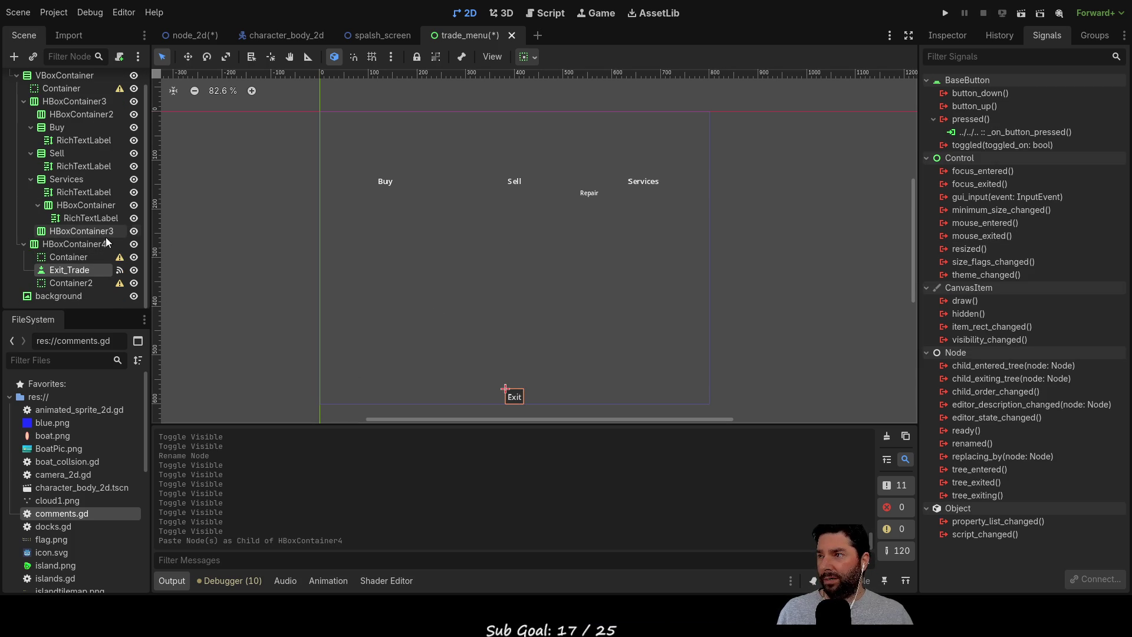
pyautogui.click(85, 231)
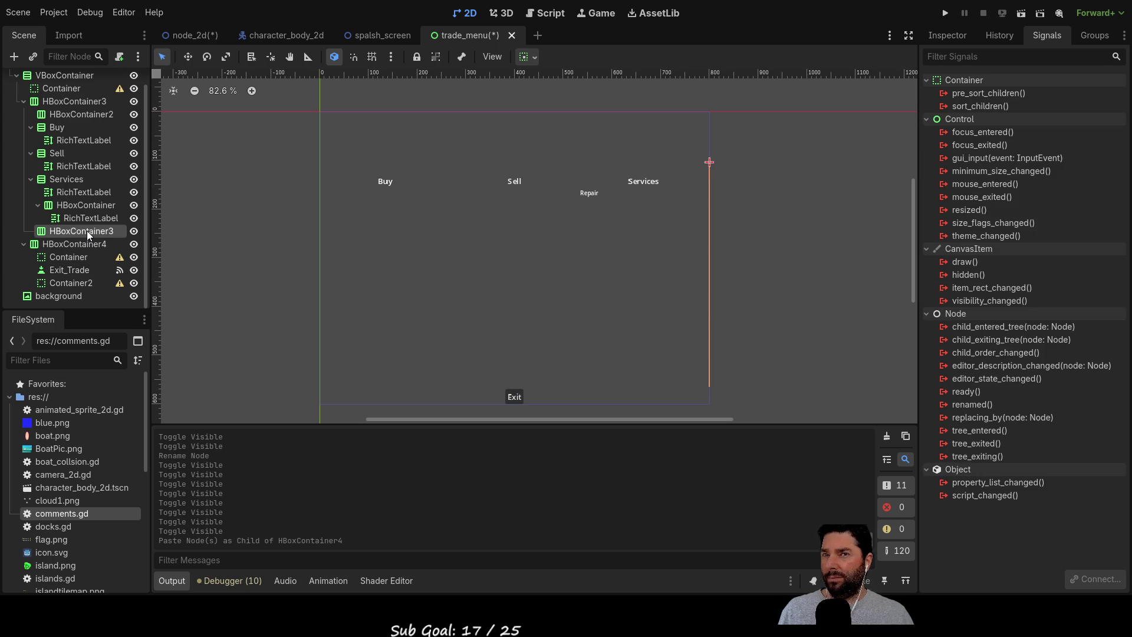
pyautogui.click(947, 36)
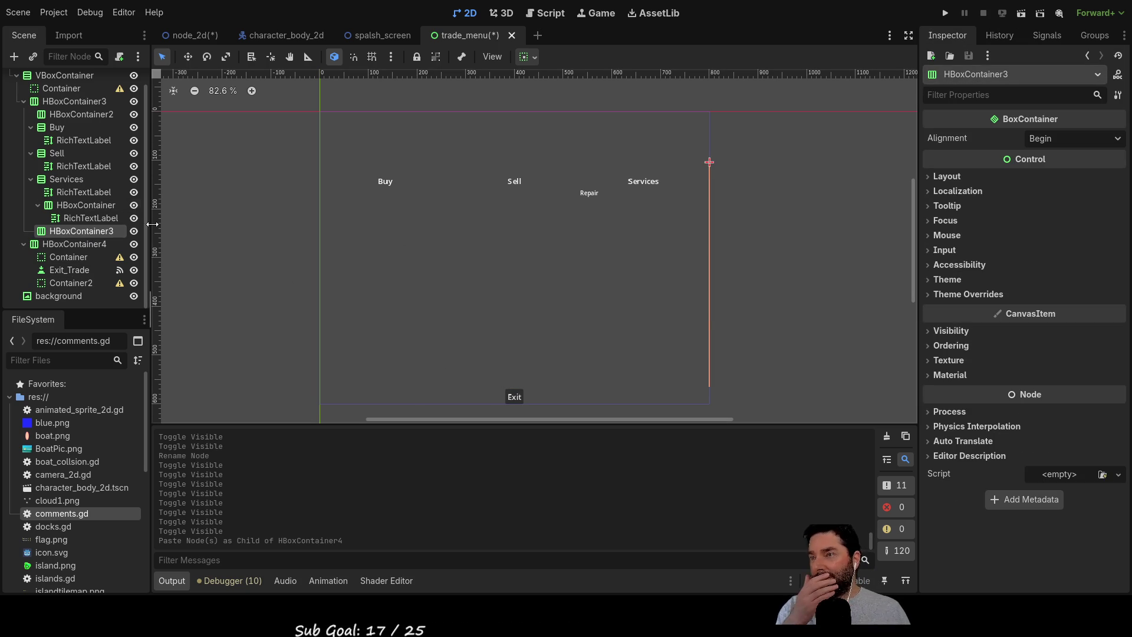
pyautogui.scroll(1, 89, 141)
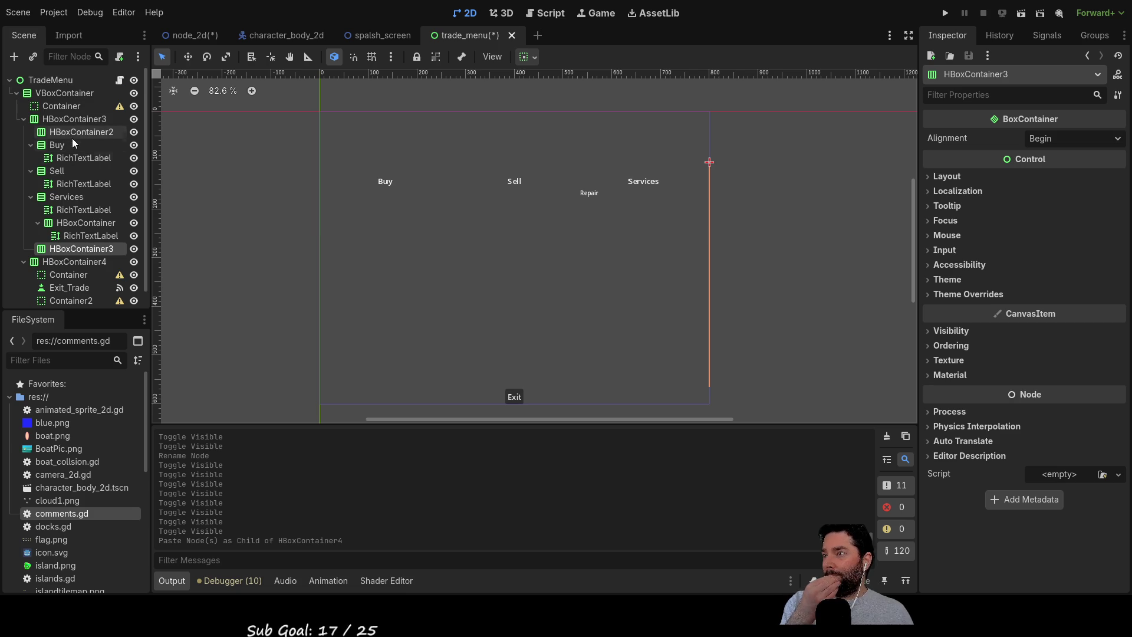
pyautogui.scroll(-1, 113, 205)
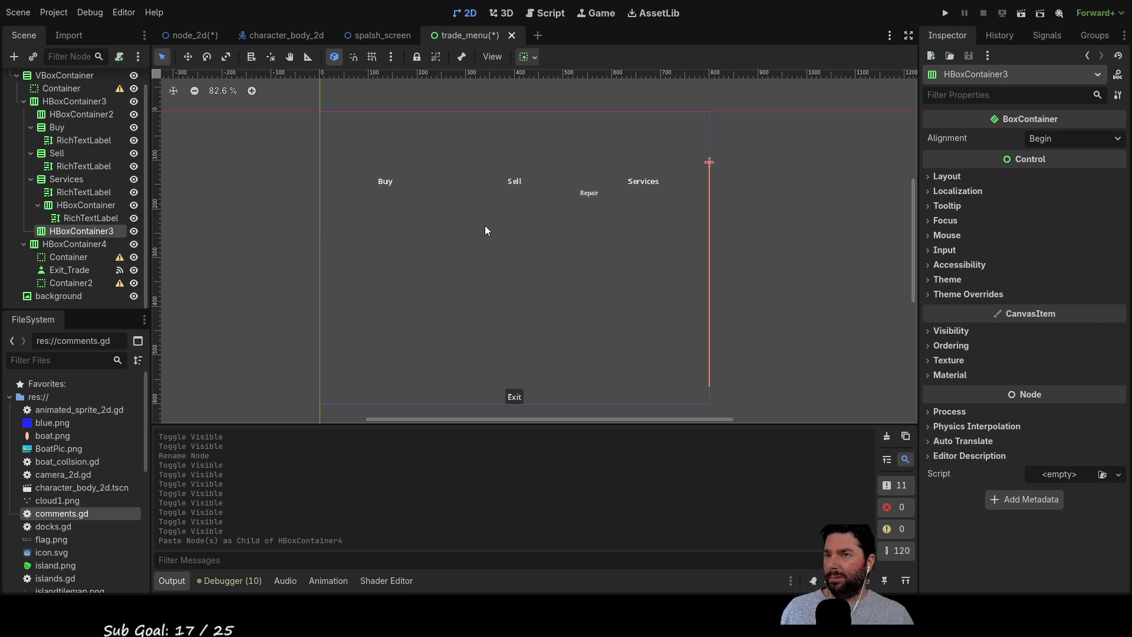
pyautogui.click(275, 37)
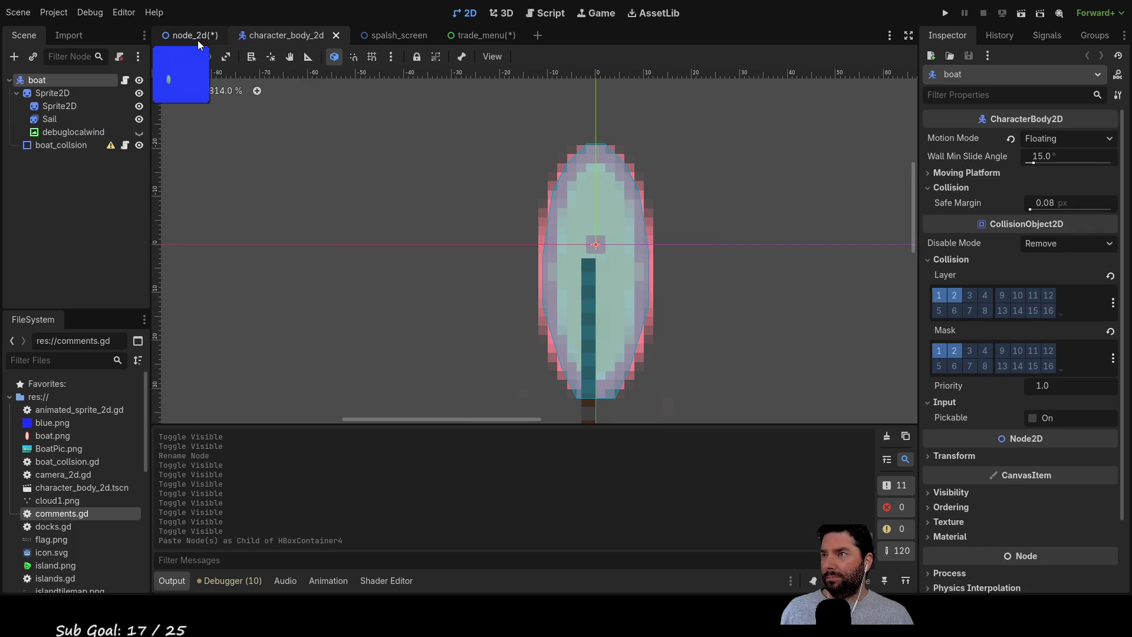
# Open trade_menu.gd in the script editor from the node_2d scene.
pyautogui.click(195, 35)
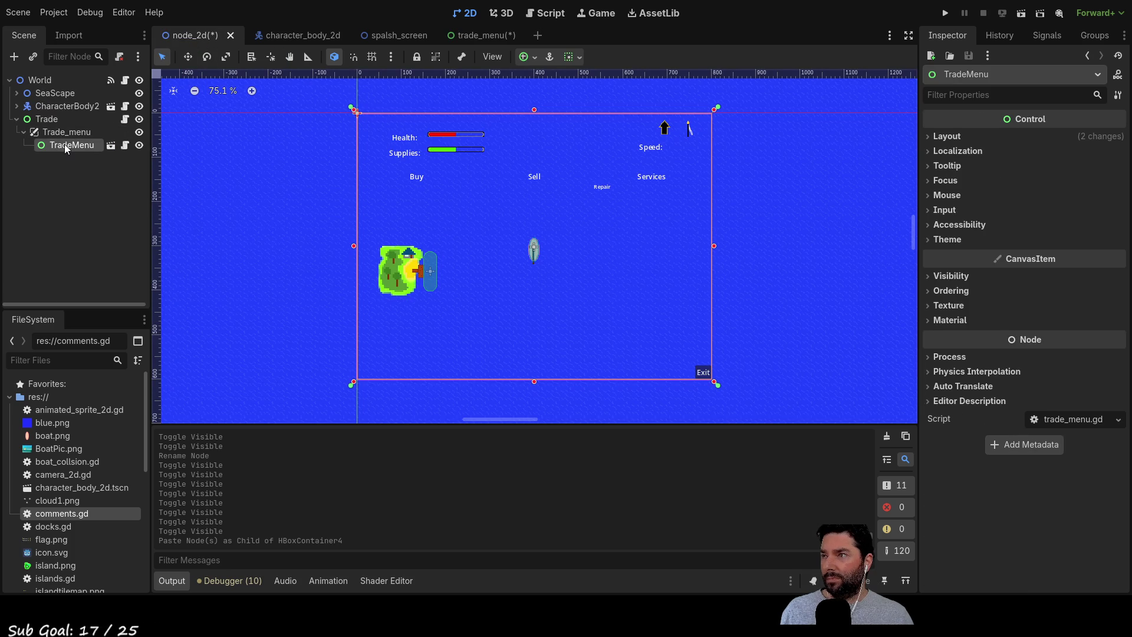
pyautogui.click(544, 21)
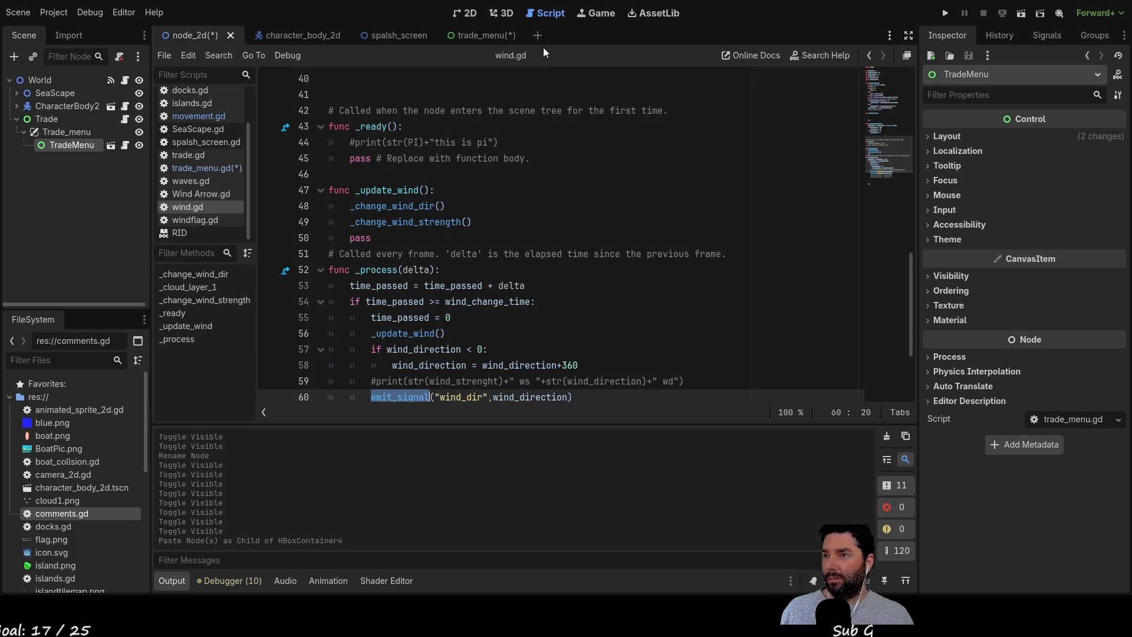
pyautogui.click(211, 168)
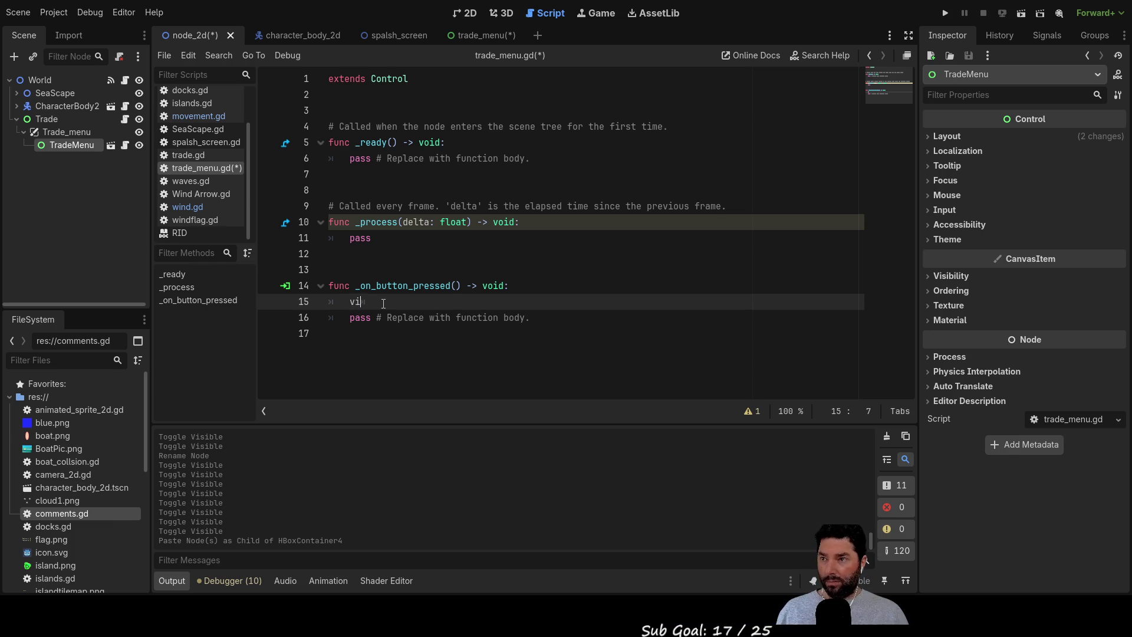
# Write visible = false above pass inside _on_button_pressed().
pyautogui.write('s')
pyautogui.press('Down')
pyautogui.press('Down')
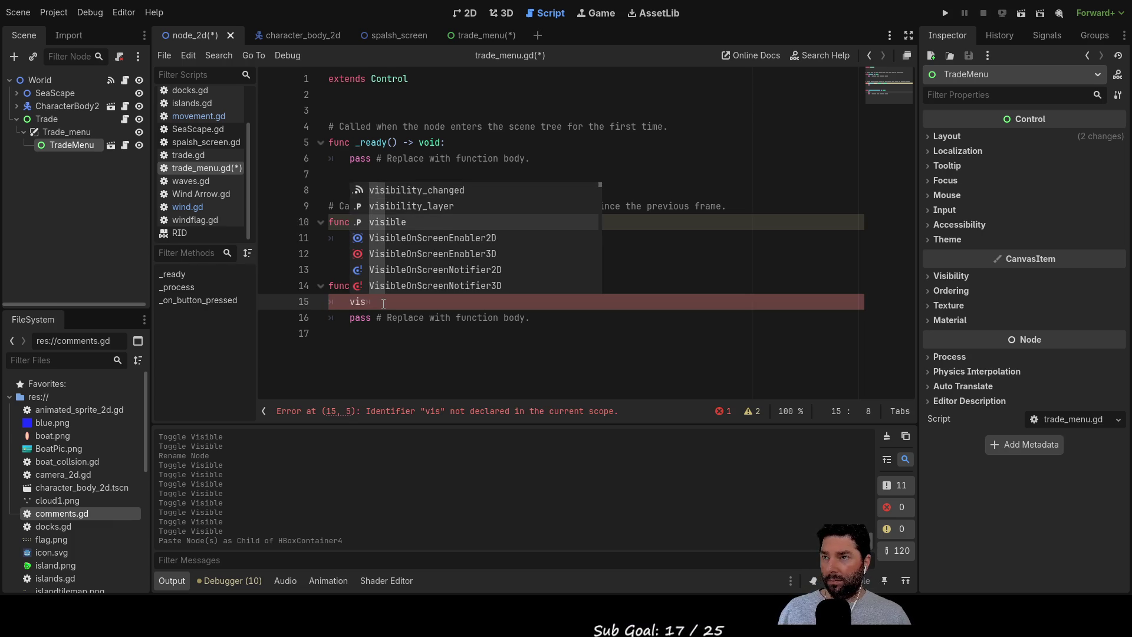
pyautogui.press('Return')
pyautogui.write('= false')
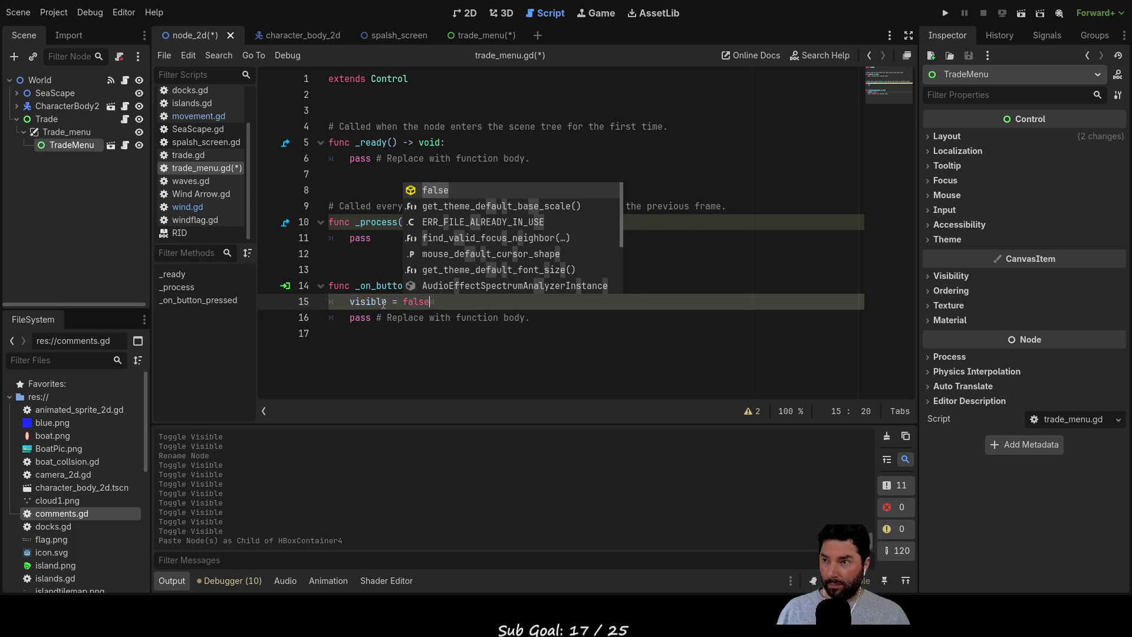
pyautogui.press('Escape')
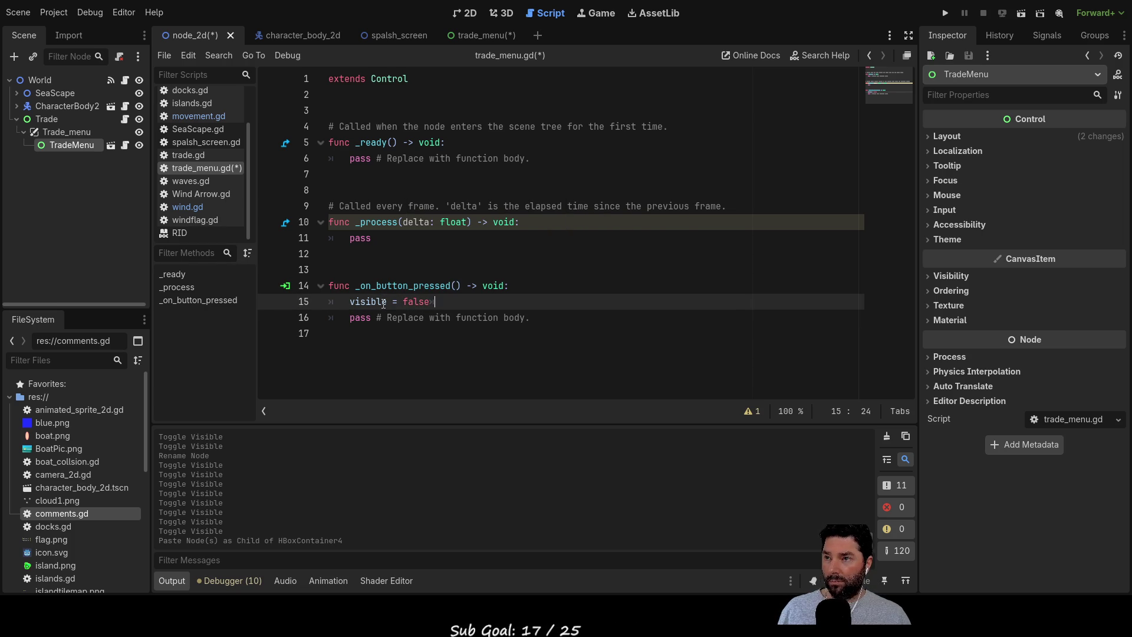
pyautogui.press('BackSpace')
pyautogui.press('Up')
pyautogui.press('Up')
pyautogui.press('Down')
pyautogui.press('Down')
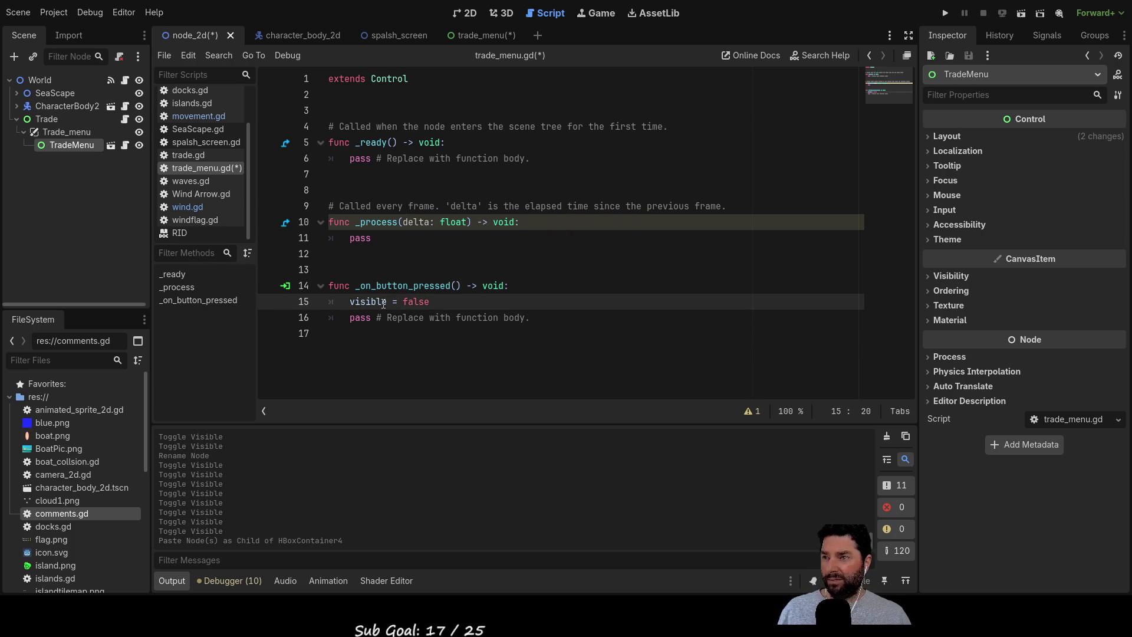
pyautogui.press('Left')
pyautogui.press('Left')
pyautogui.press('Left')
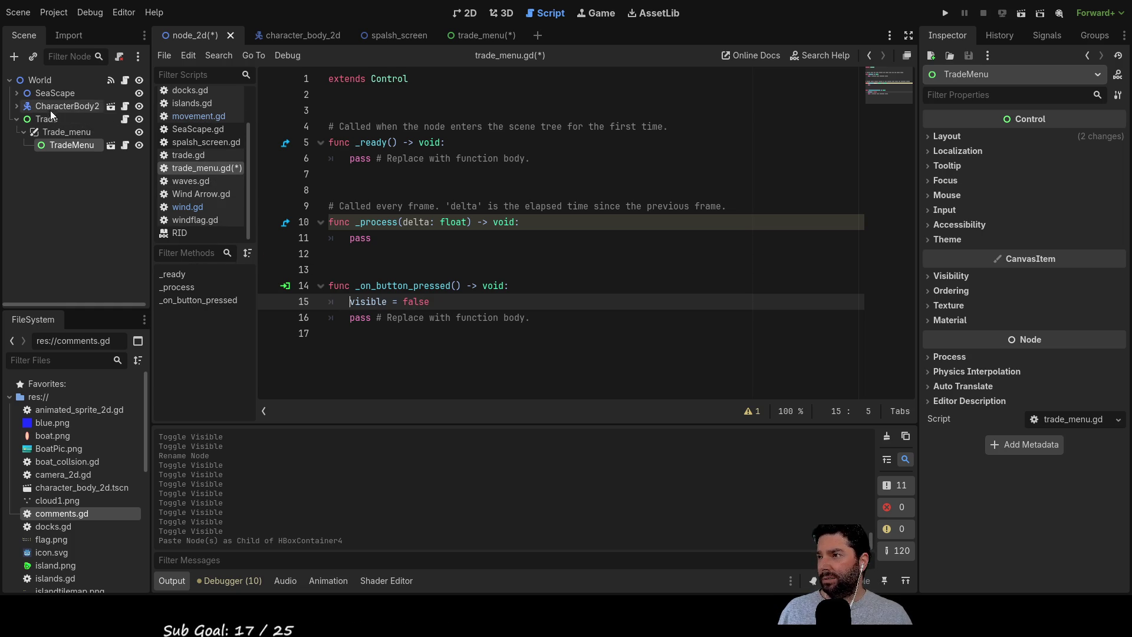
pyautogui.scroll(3, 200, 206)
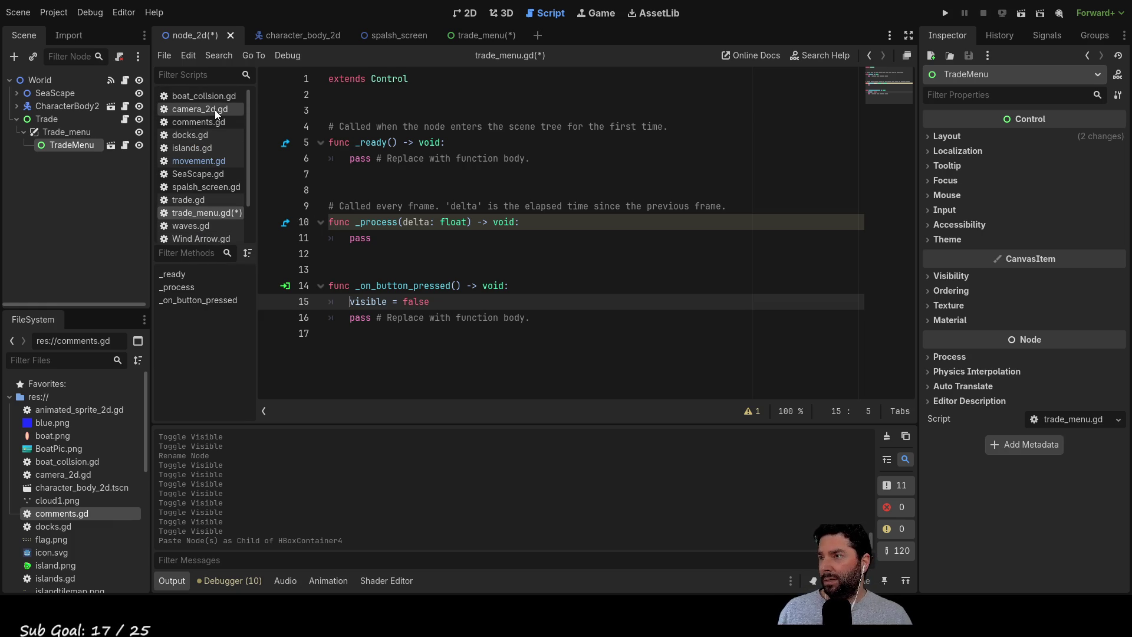
# Delete the example _on_body_entered function and its comment from boat_collsion.gd.
pyautogui.click(211, 95)
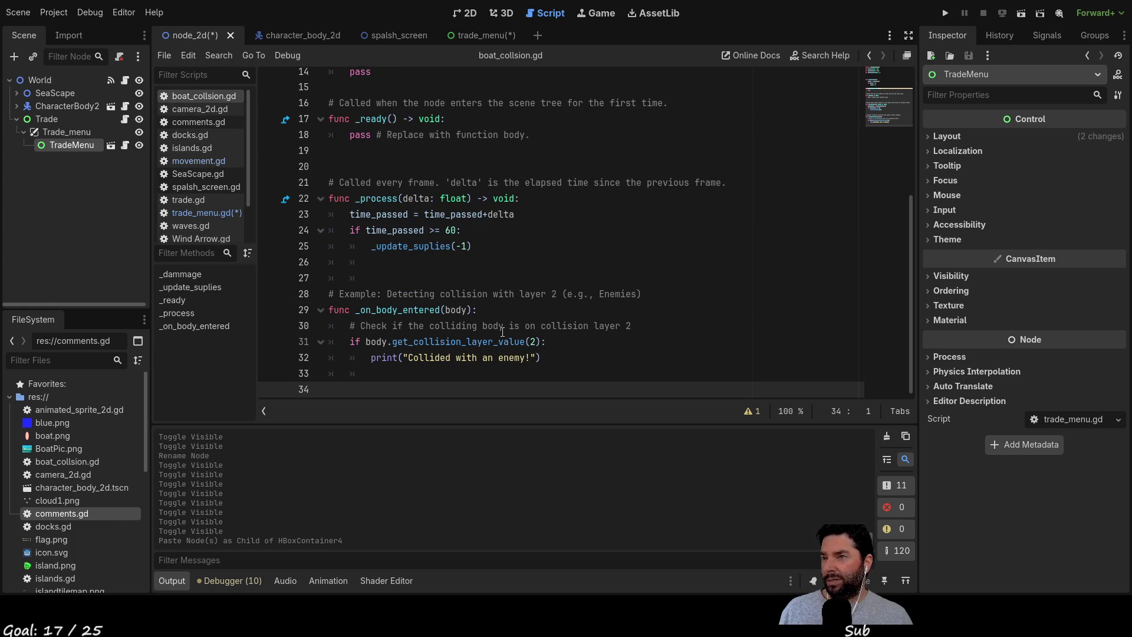
pyautogui.scroll(1, 489, 318)
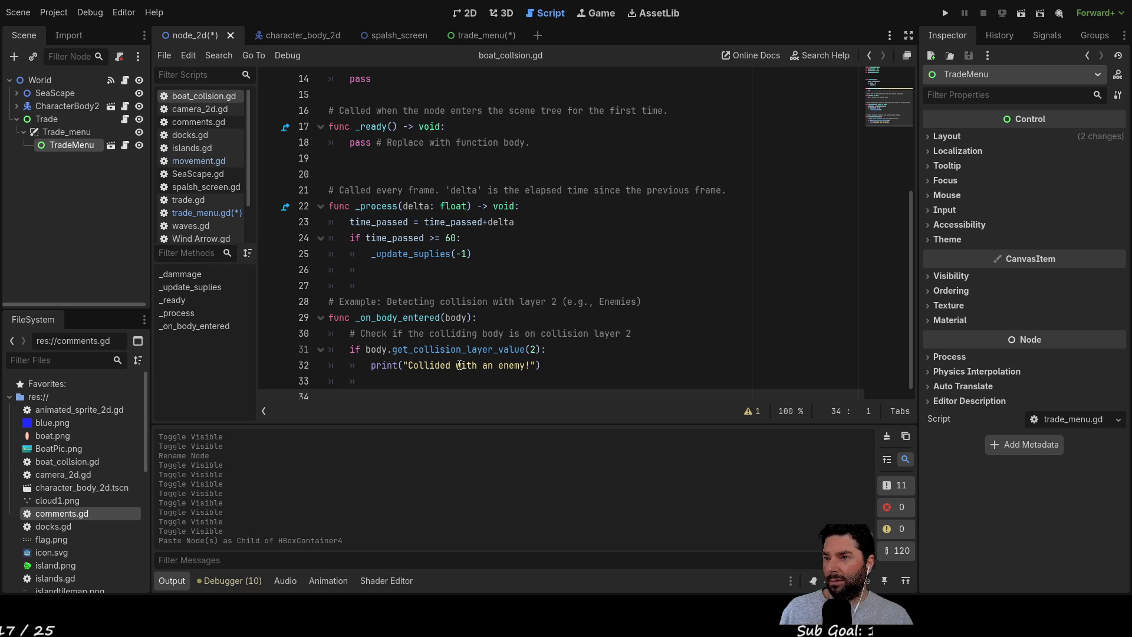
pyautogui.moveTo(546, 367); pyautogui.dragTo(275, 317)
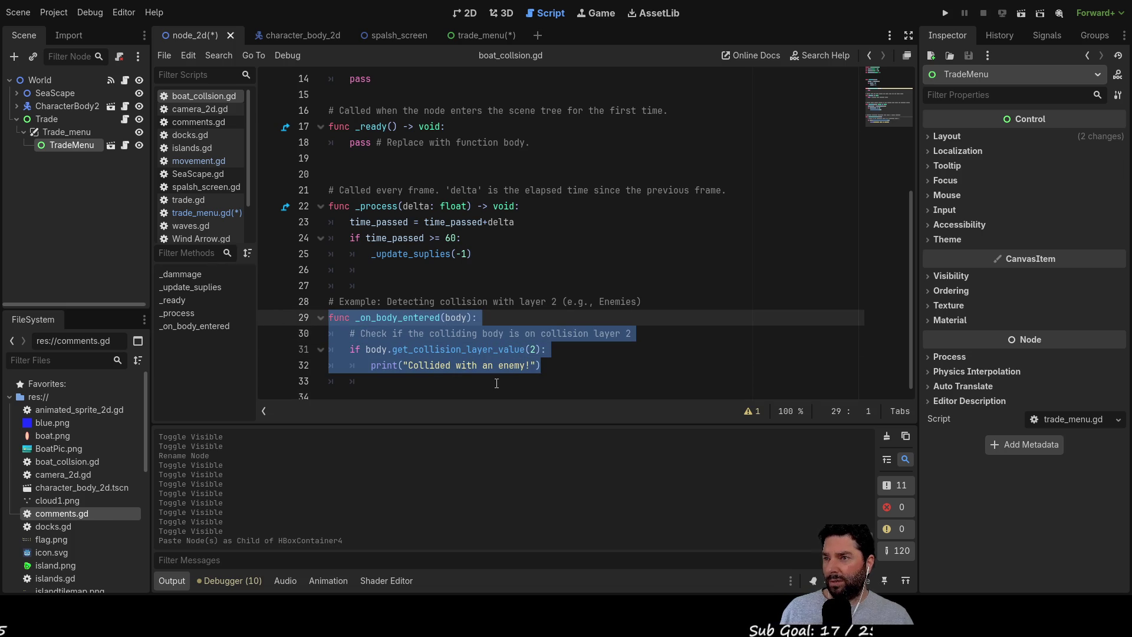
pyautogui.press('BackSpace')
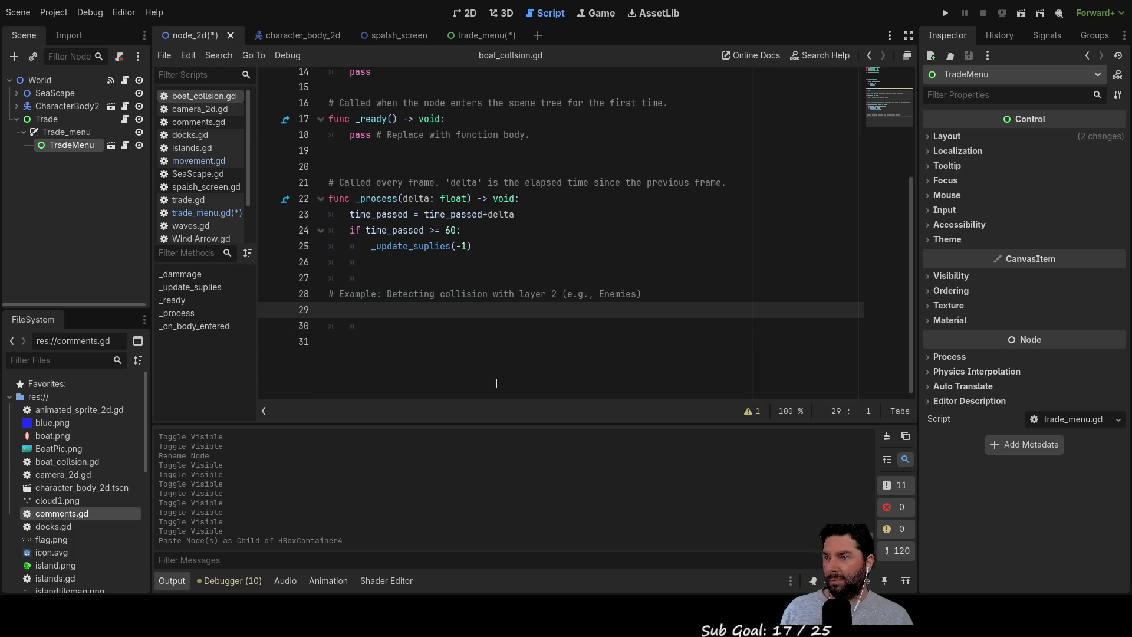
pyautogui.hotkey('shift', 'Up')
pyautogui.press('BackSpace')
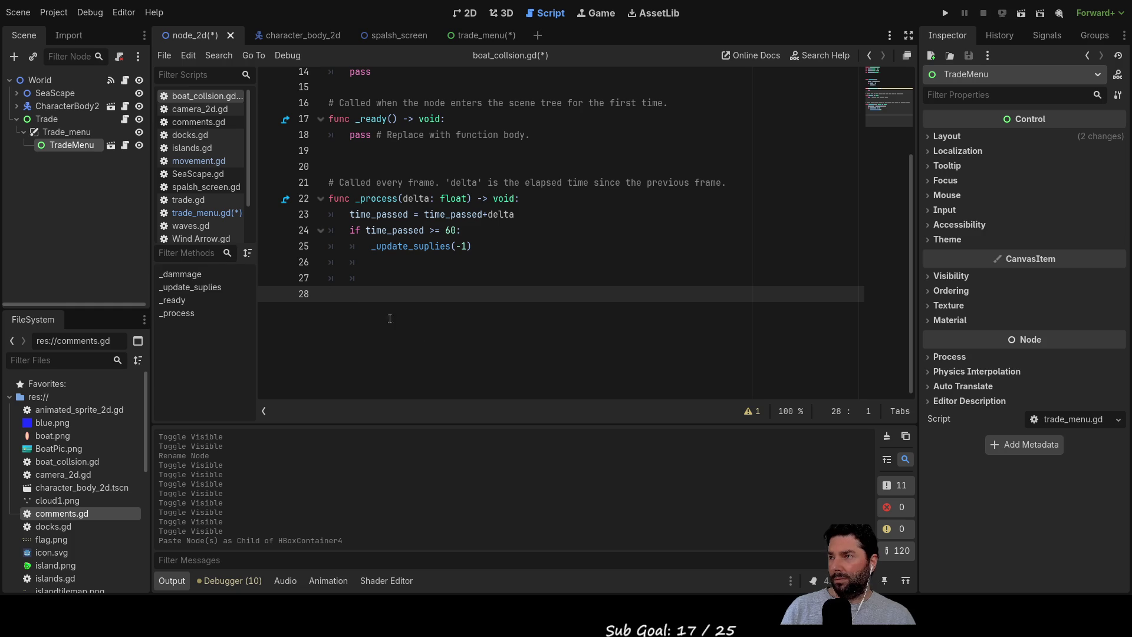
# Open windflag.gd and then trade.gd from the script list.
pyautogui.scroll(-1, 211, 228)
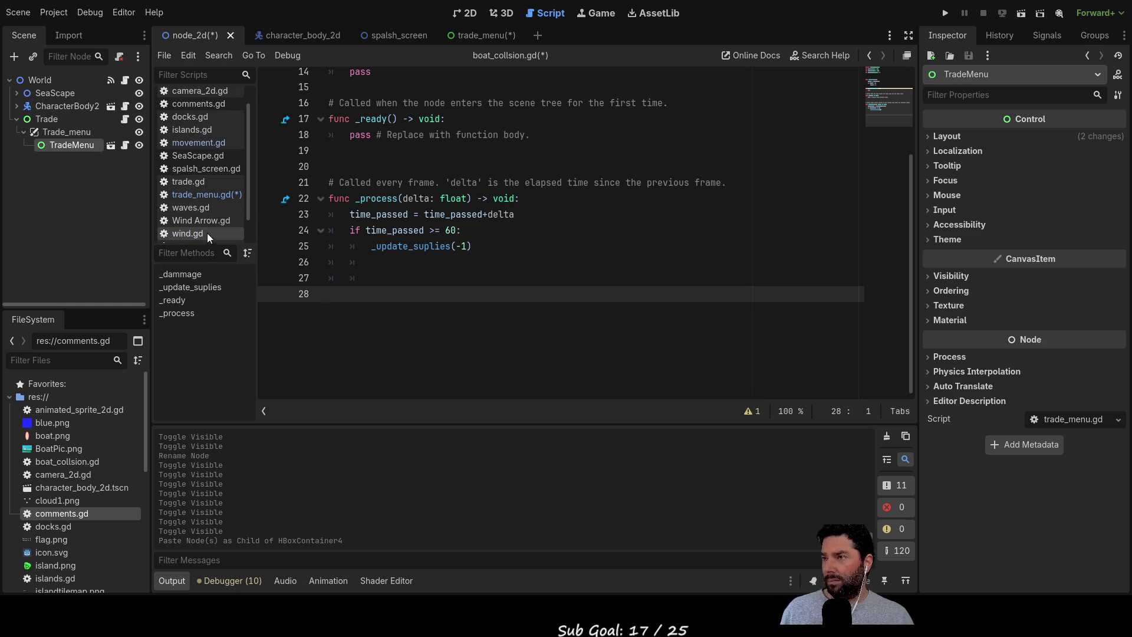
pyautogui.scroll(-2, 206, 237)
pyautogui.click(203, 222)
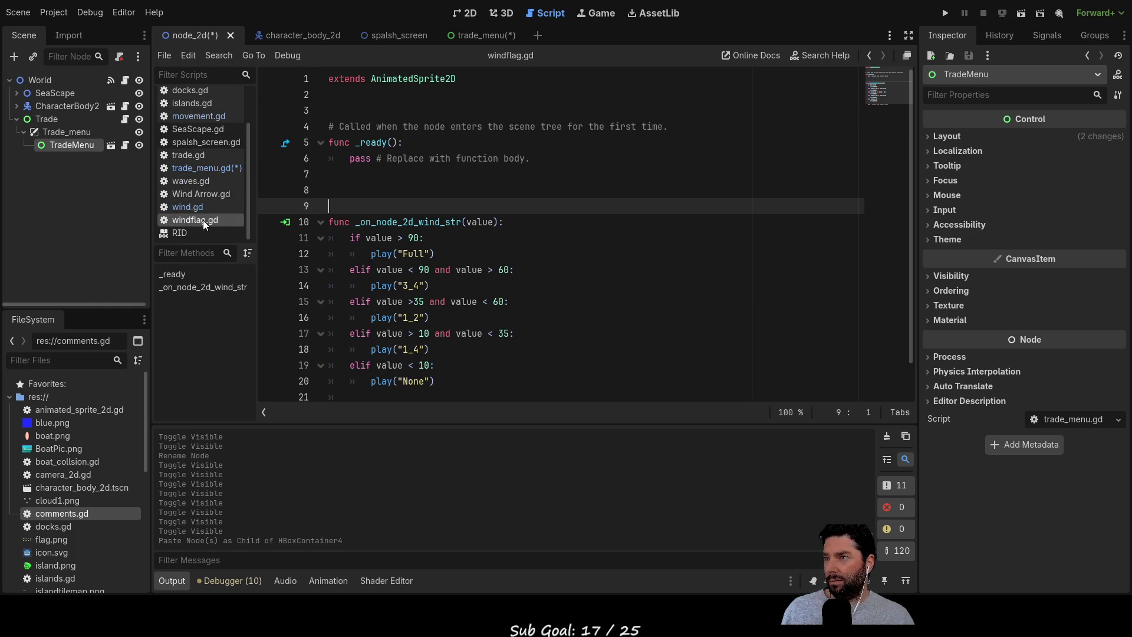
pyautogui.click(195, 155)
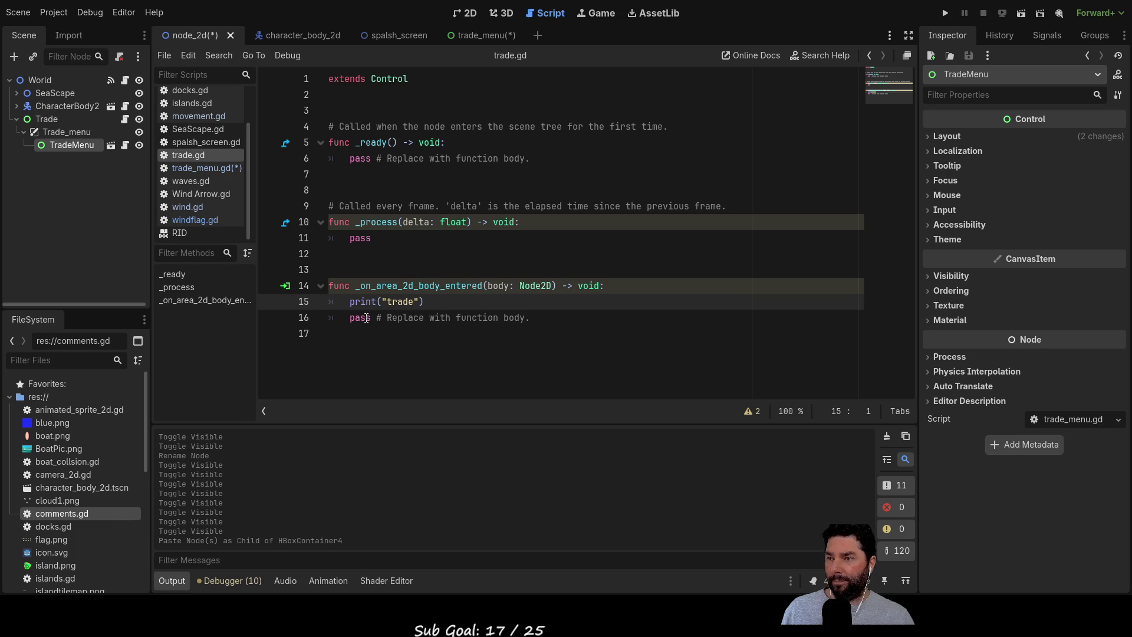
# Insert a line above print("trade") and start a $ node path to Trade_menu/TradeMenu.
pyautogui.click(350, 303)
pyautogui.press('Return')
pyautogui.press('Up')
pyautogui.write('$')
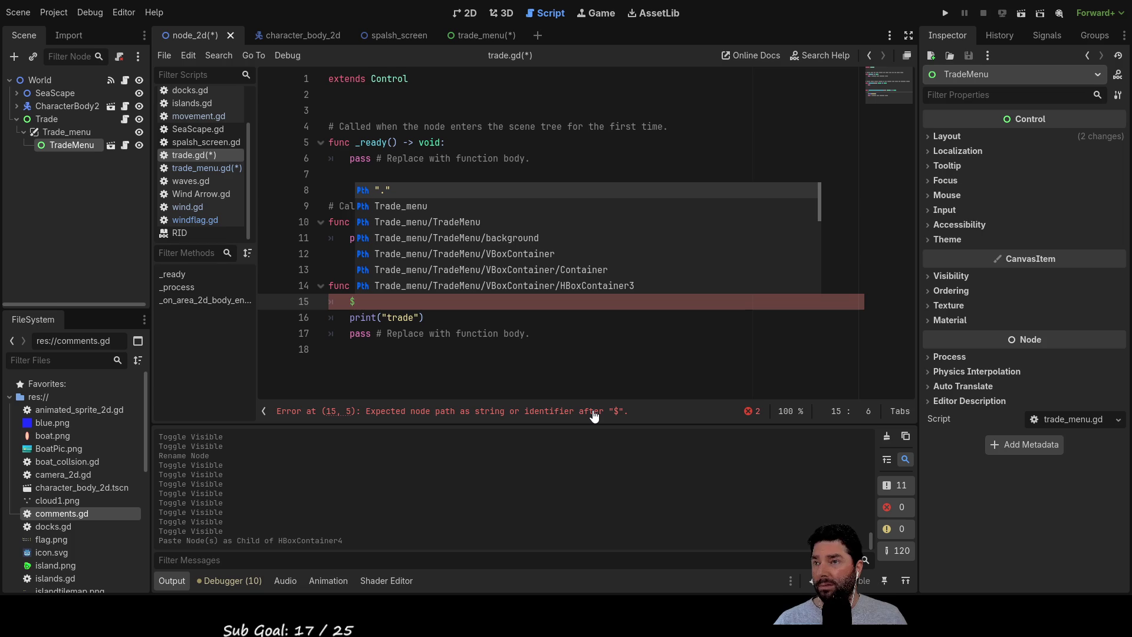
pyautogui.press('Up')
pyautogui.press('Up')
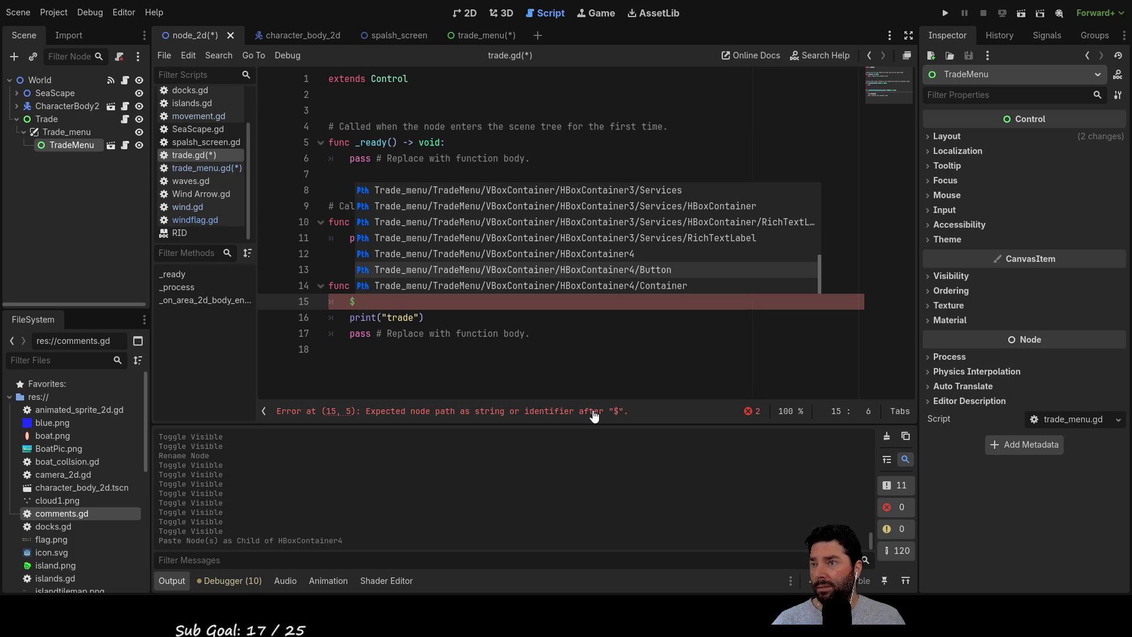
pyautogui.press('Up')
pyautogui.press('Up')
pyautogui.press('Up')
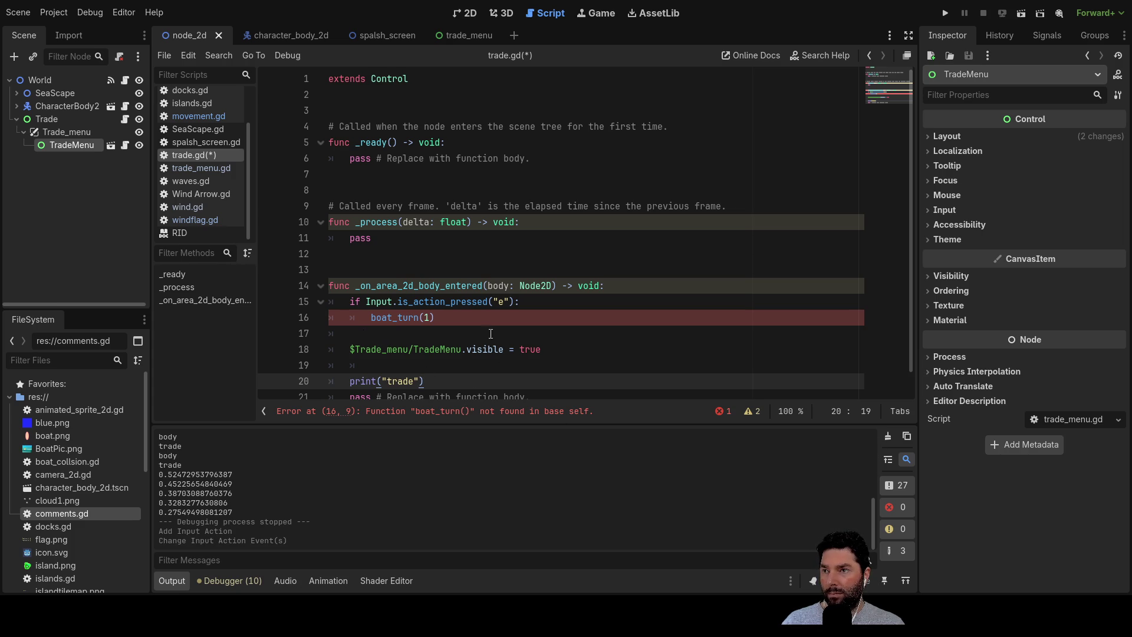
# Replace the boat_turn call on line 16 with _open_trade().
pyautogui.doubleClick(383, 318)
pyautogui.press('Left')
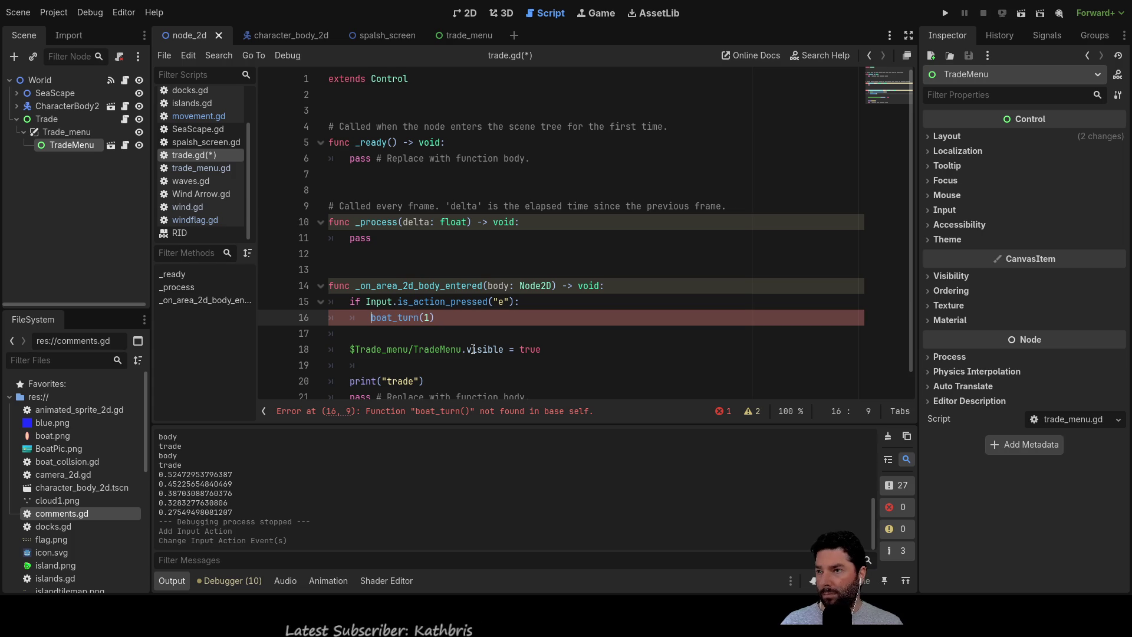
pyautogui.hotkey('shift', 'Right')
pyautogui.hotkey('shift', 'Right')
pyautogui.hotkey('shift', 'Right')
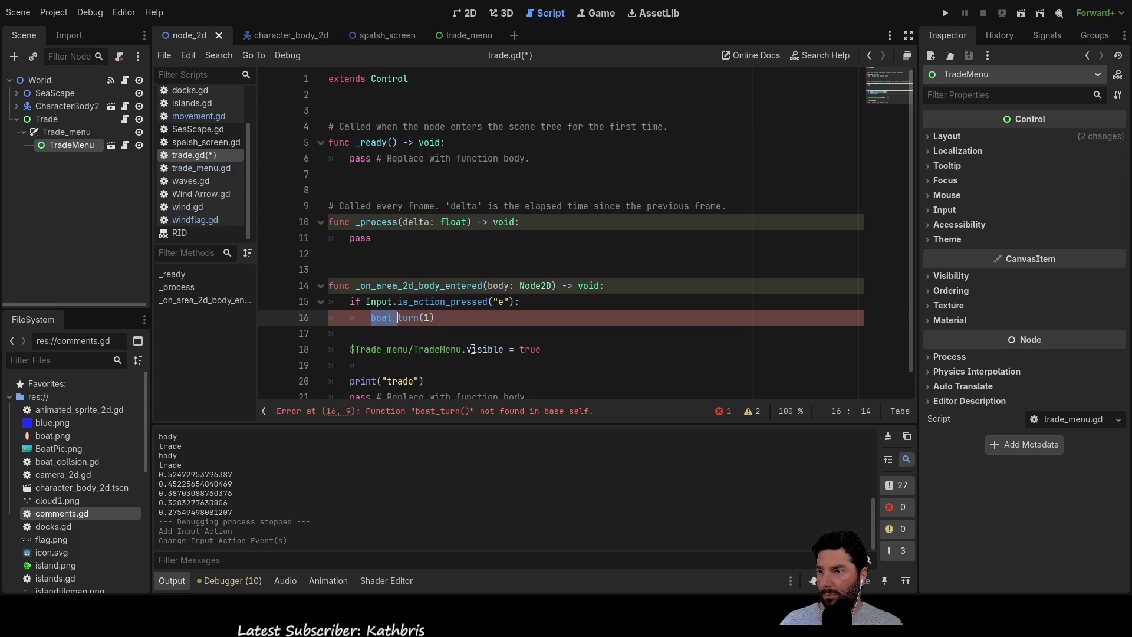
pyautogui.hotkey('shift', 'Right')
pyautogui.hotkey('shift', 'Right')
pyautogui.write('_ope')
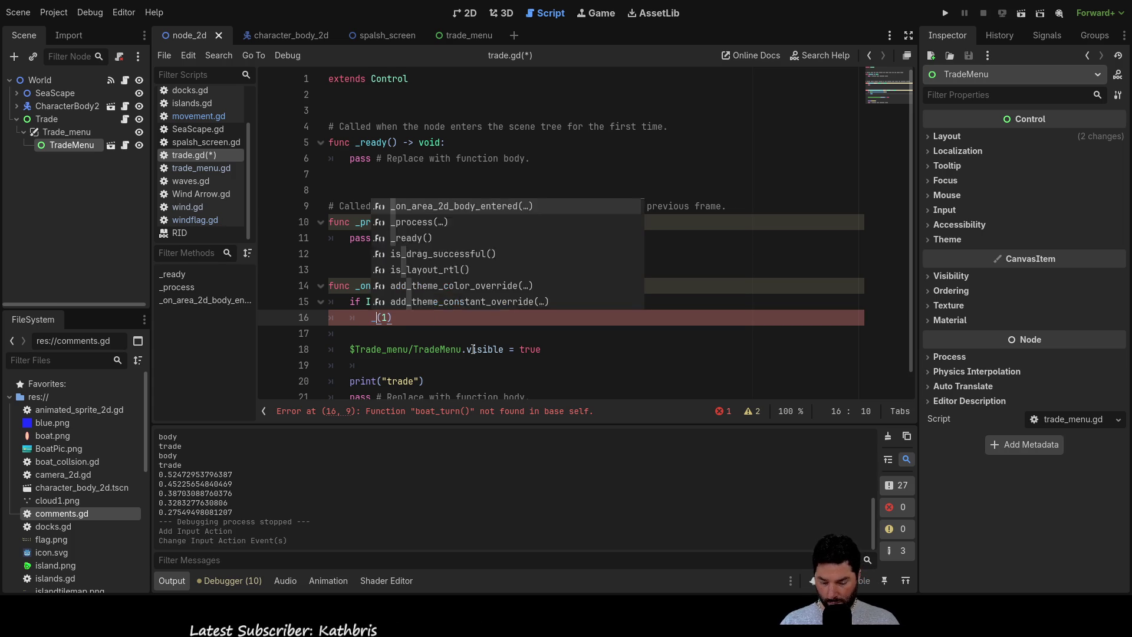
pyautogui.write('n_trade')
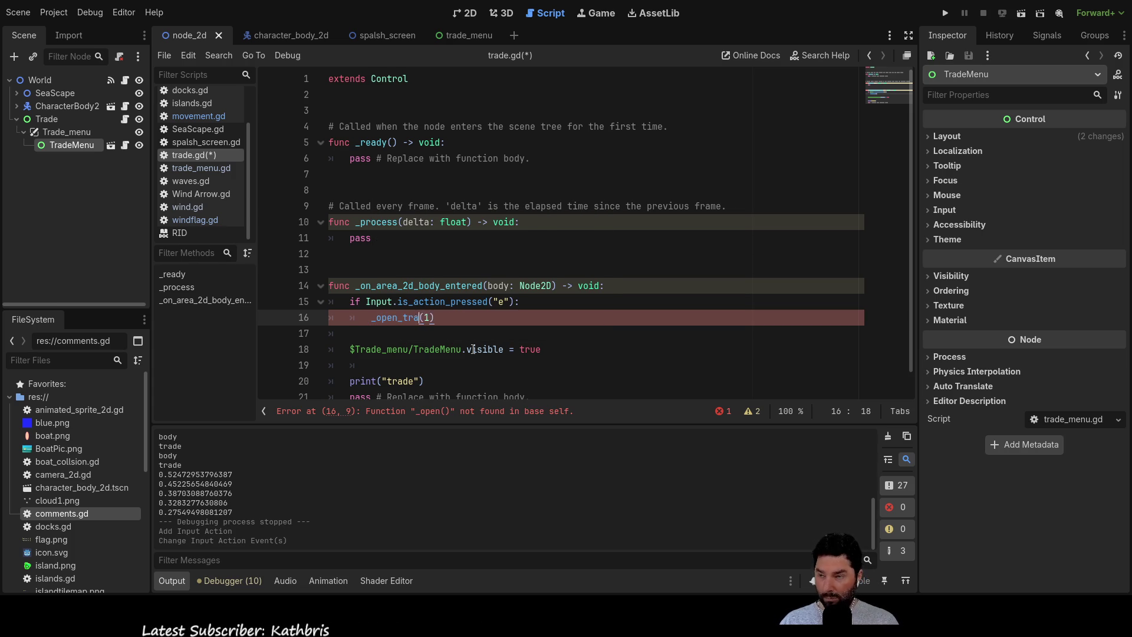
pyautogui.press('Left')
pyautogui.press('Left')
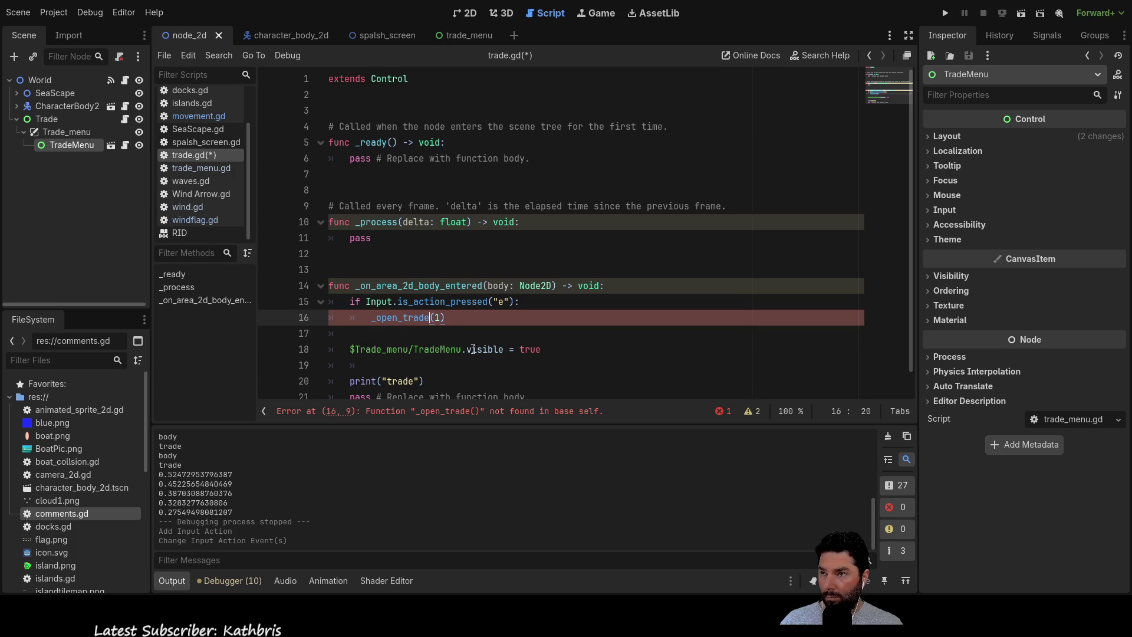
pyautogui.press('Right')
pyautogui.press('Right')
pyautogui.press('Right')
pyautogui.press('Left')
pyautogui.press('Left')
pyautogui.press('Left')
pyautogui.press('Left')
pyautogui.press('Left')
pyautogui.hotkey('shift', 'Right')
pyautogui.hotkey('shift', 'Right')
pyautogui.hotkey('shift', 'Right')
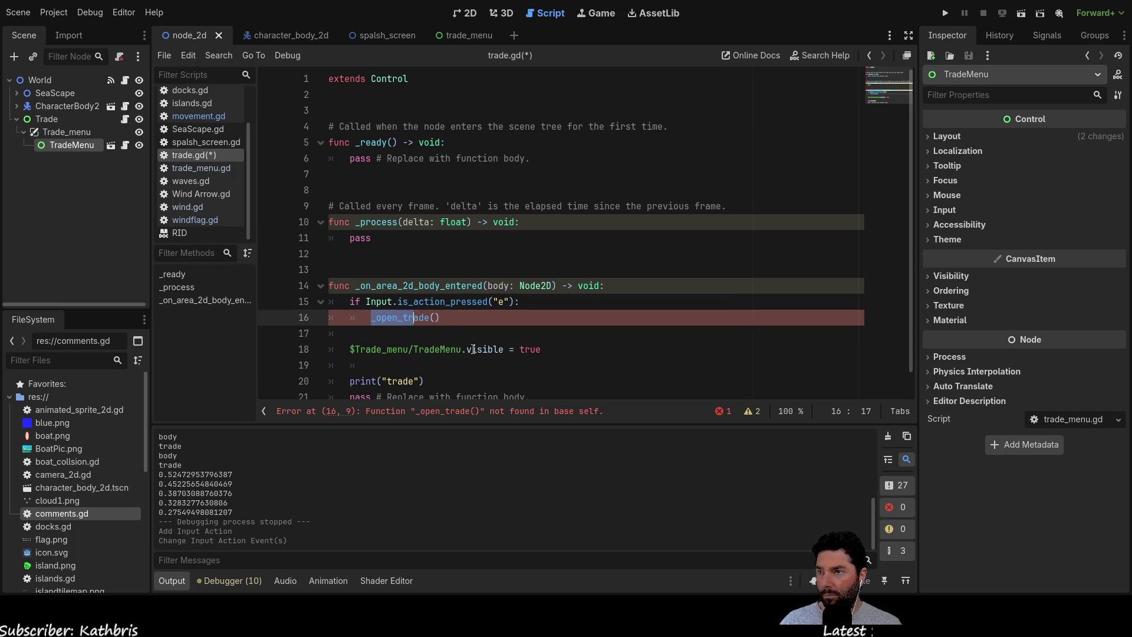
pyautogui.hotkey('shift', 'Right')
pyautogui.hotkey('shift', 'Right')
# Add a blank line above the body-entered handler and begin typing func.
pyautogui.press('Up')
pyautogui.press('Up')
pyautogui.press('Up')
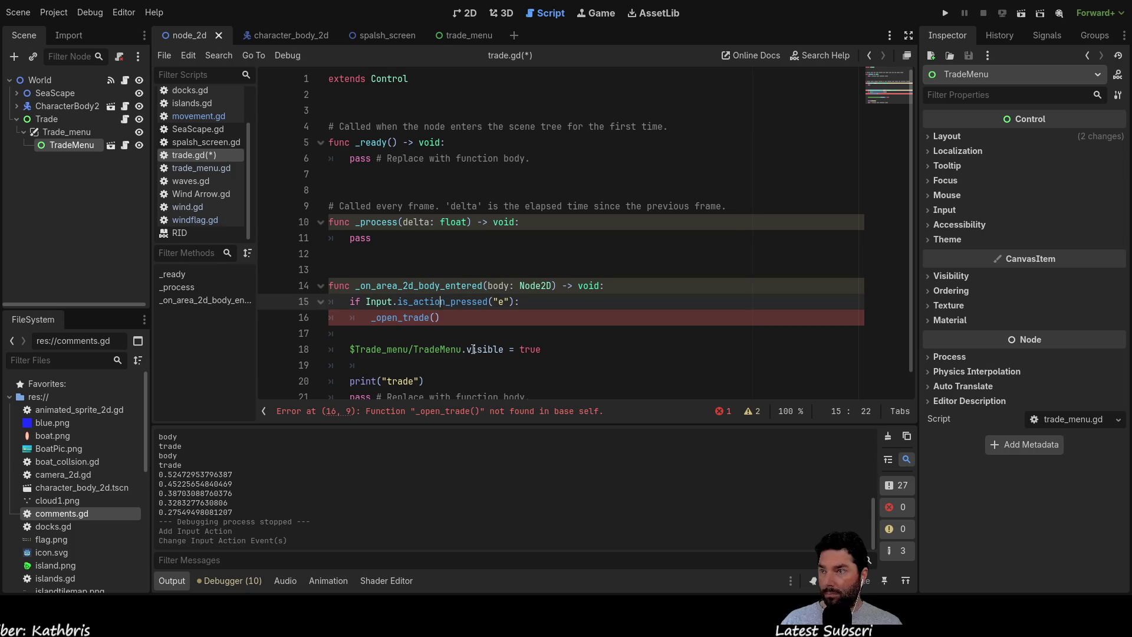
pyautogui.press('Down')
pyautogui.press('Down')
pyautogui.press('Return')
pyautogui.press('Up')
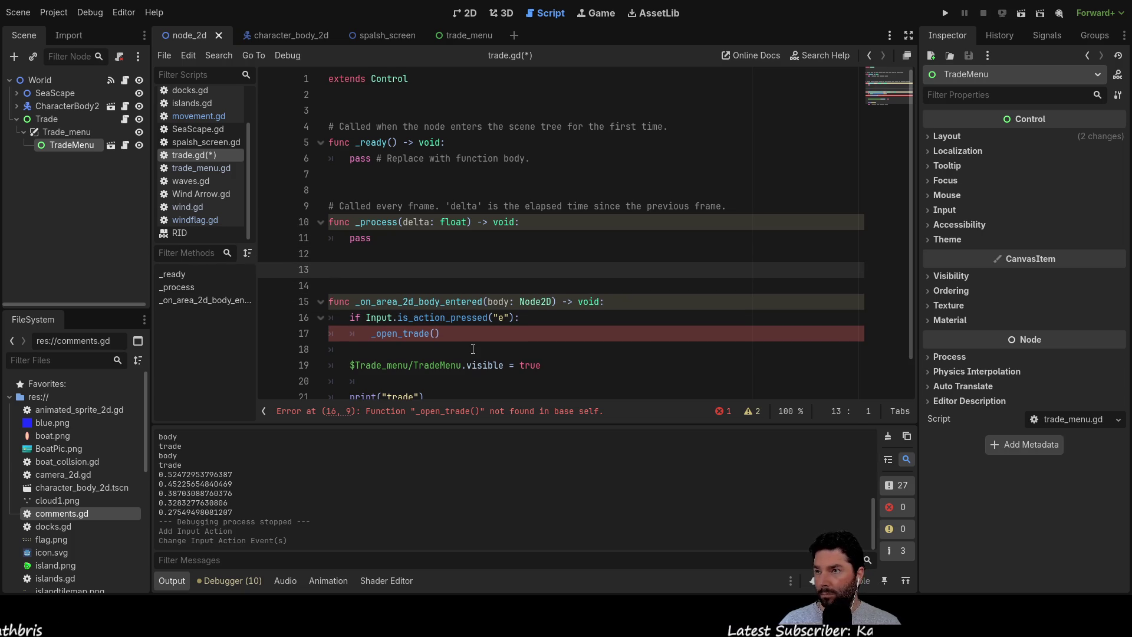
pyautogui.write('func')
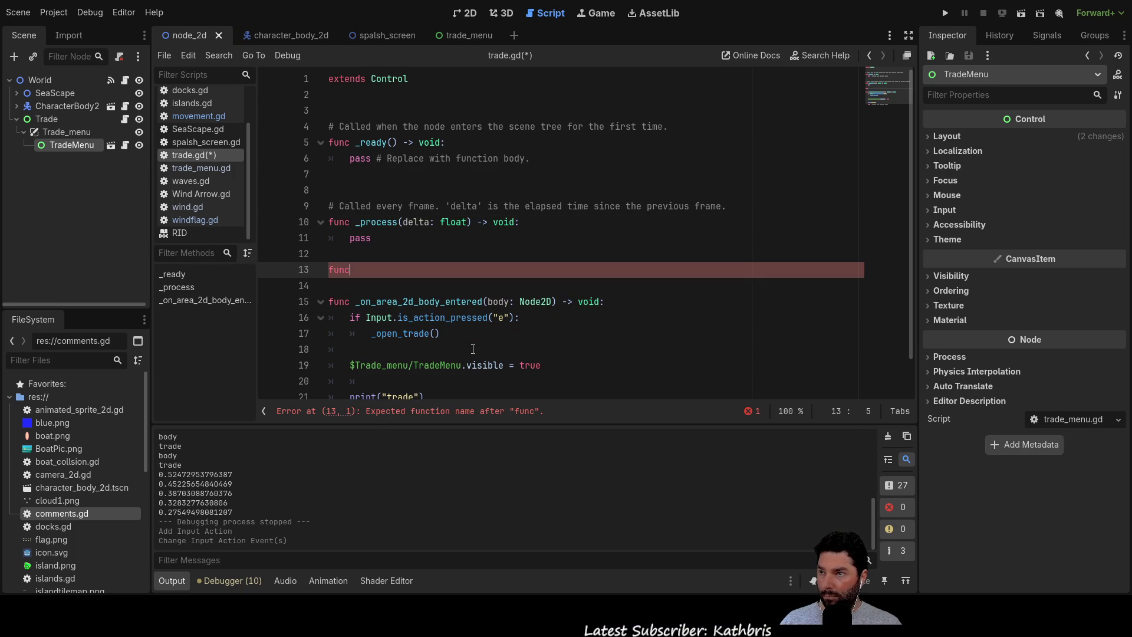
# Declare a new _open_trade() function in trade.gd with an indented body.
pyautogui.press('Return')
pyautogui.press('BackSpace')
pyautogui.write('_open_trade()')
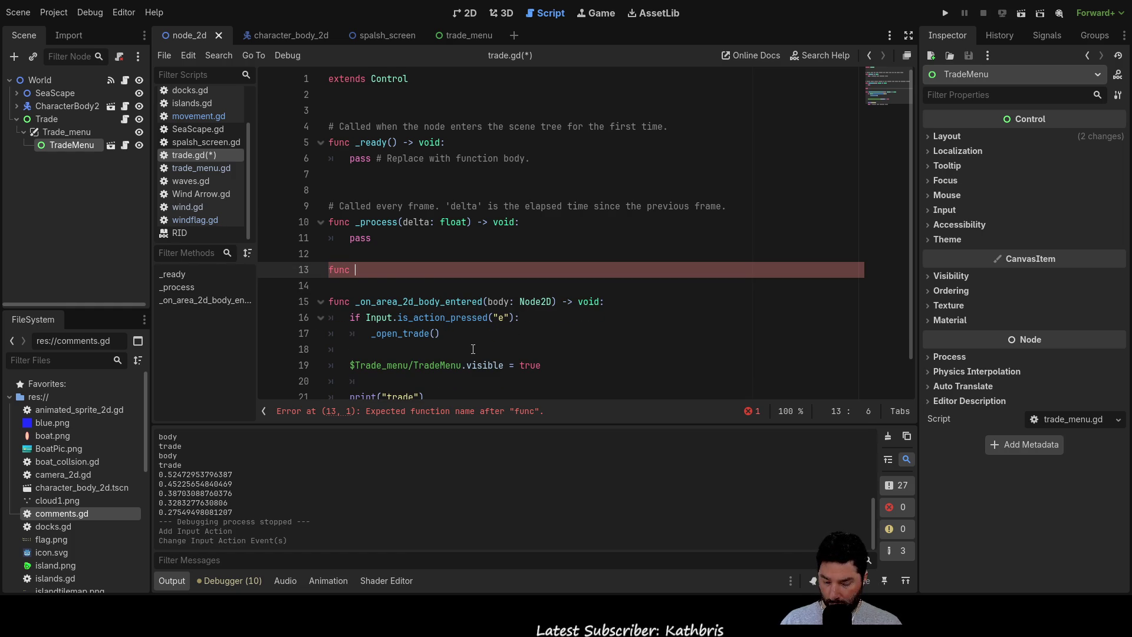
pyautogui.write(':')
pyautogui.press('Return')
pyautogui.press('Tab')
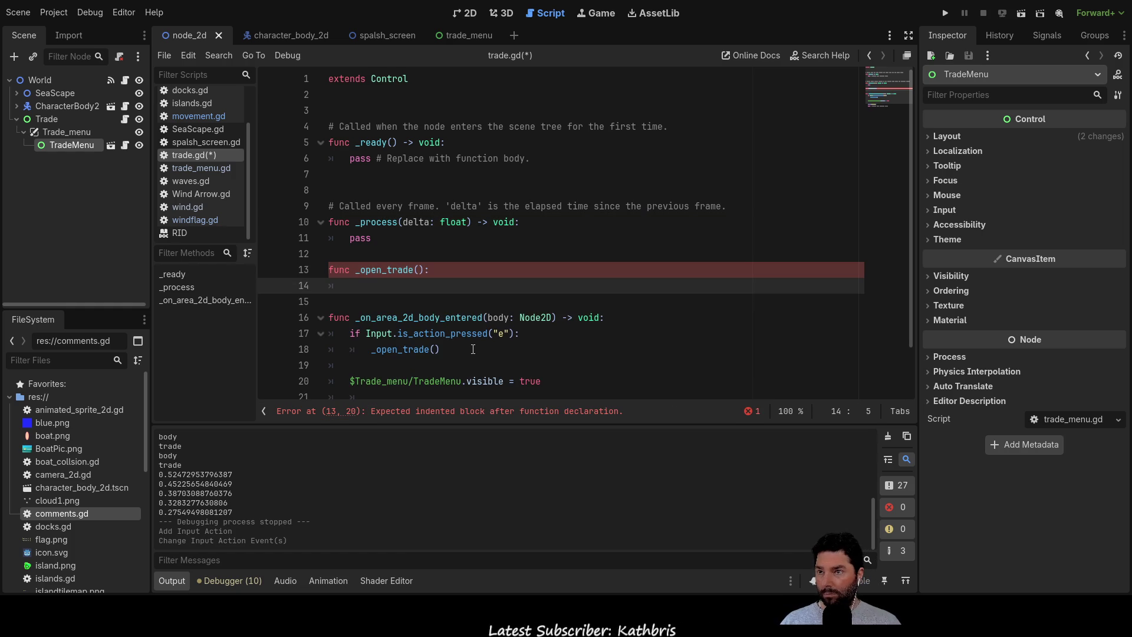
# Move the TradeMenu visible = true statement into _open_trade and add get_tree().paused = true.
pyautogui.scroll(-1, 473, 349)
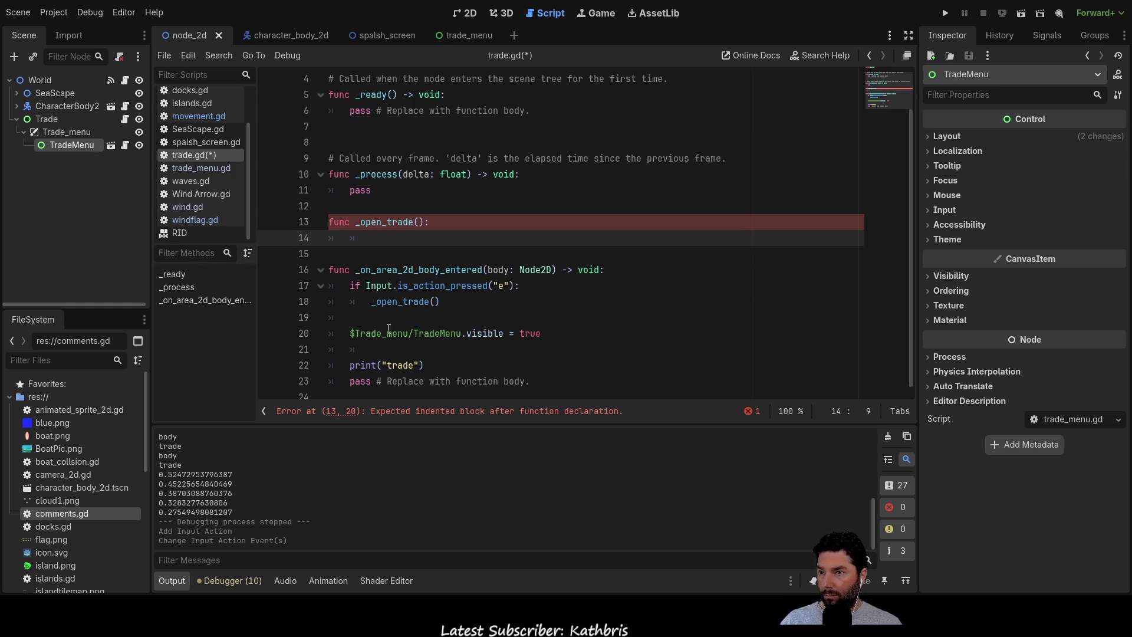
pyautogui.moveTo(351, 333); pyautogui.dragTo(564, 340)
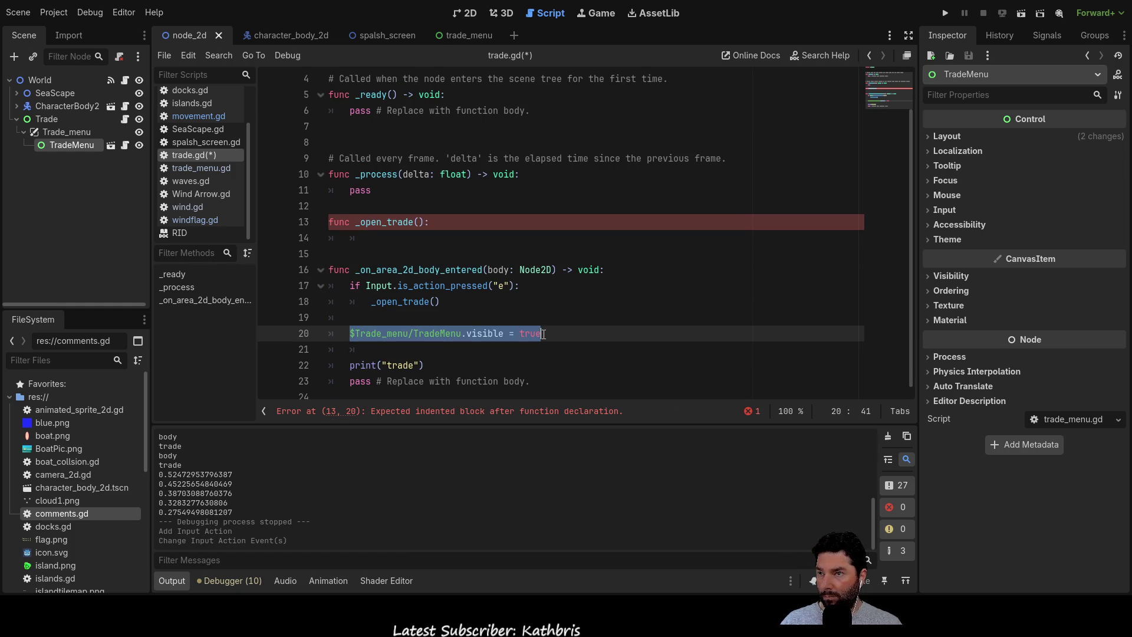
pyautogui.hotkey('ctrl', 'x')
pyautogui.click(376, 237)
pyautogui.press('BackSpace')
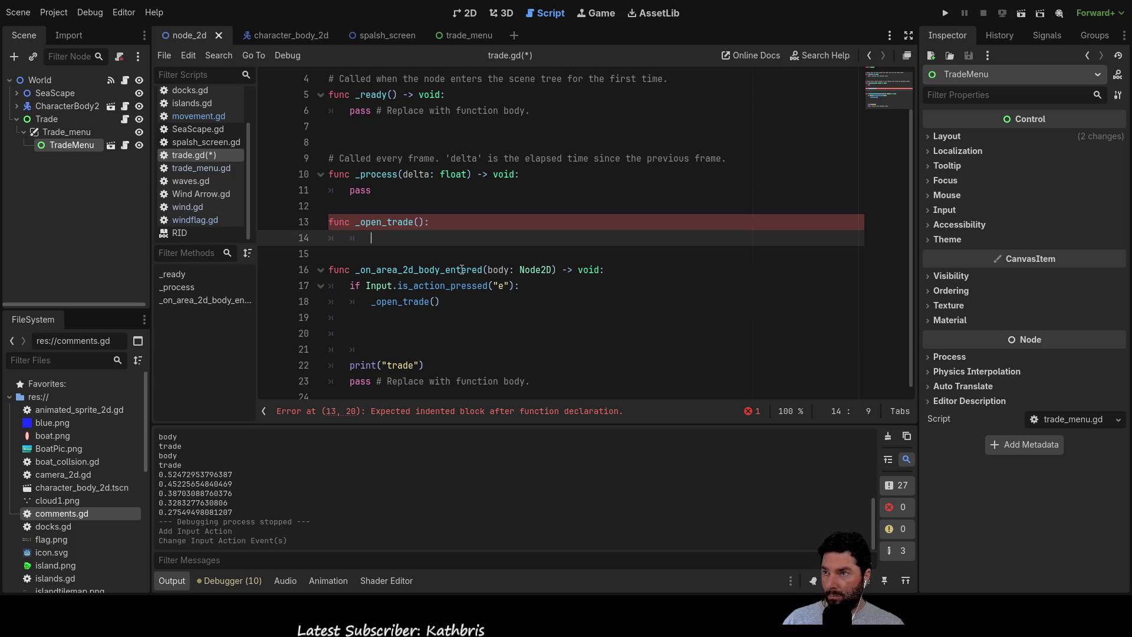
pyautogui.hotkey('ctrl', 'v')
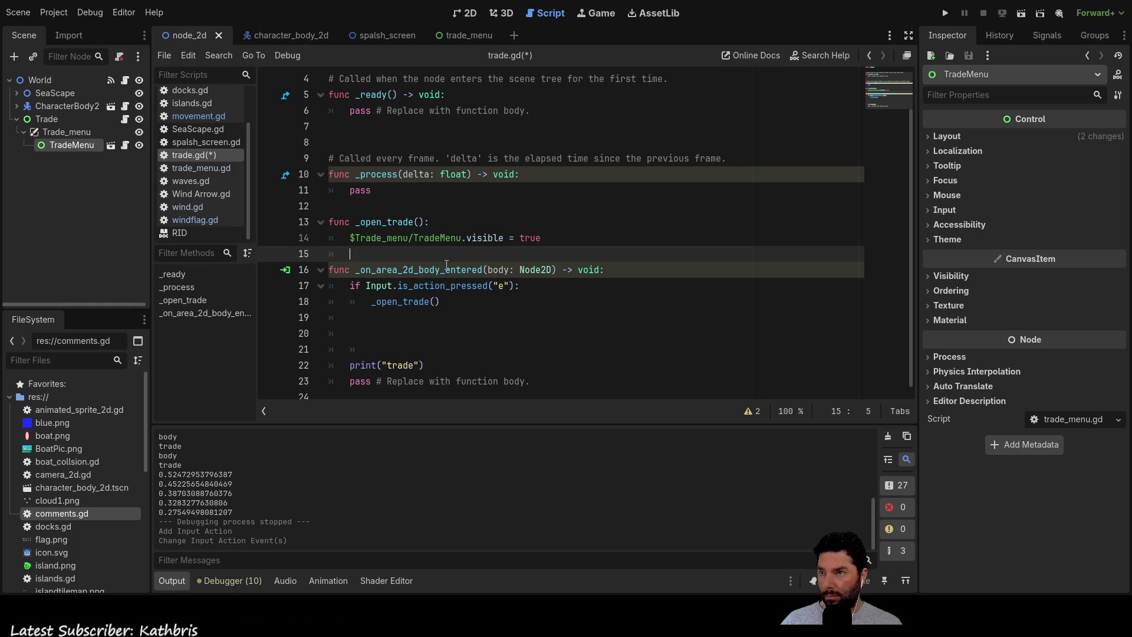
pyautogui.press('Return')
pyautogui.press('Up')
pyautogui.hotkey('ctrl', 'v')
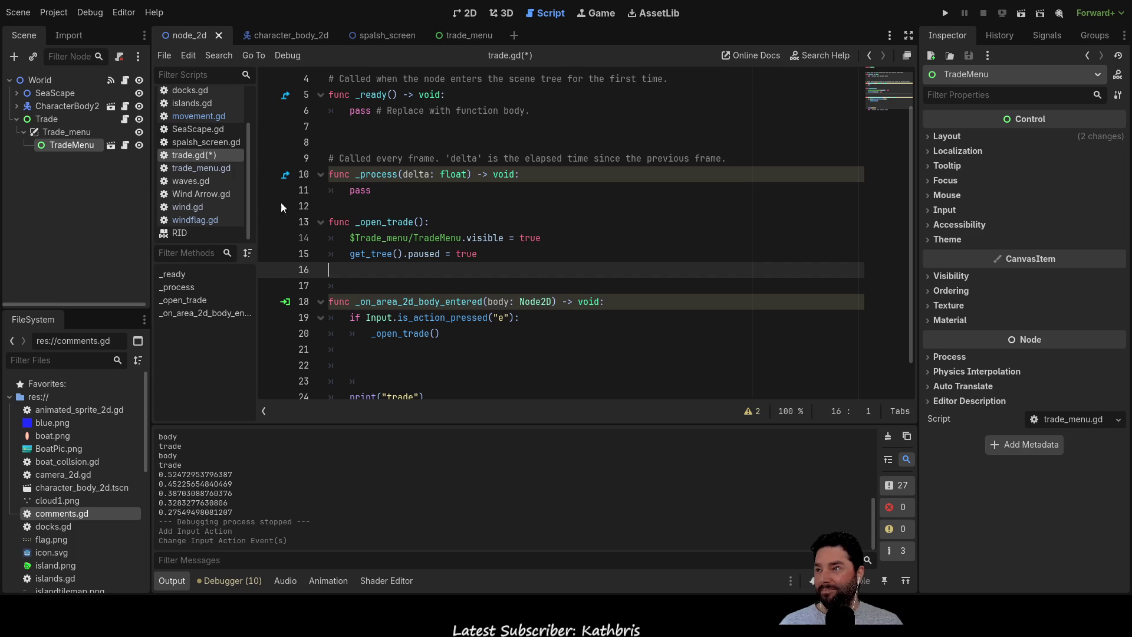
# Insert a blank line above the e-press check in the body-entered handler.
pyautogui.scroll(-1, 412, 290)
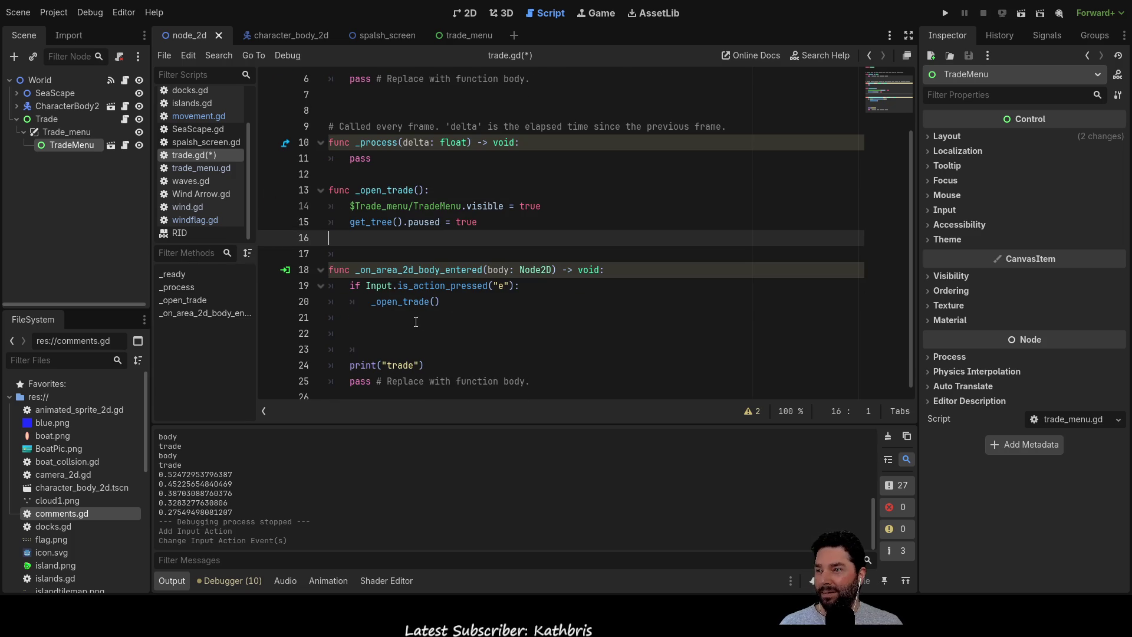
pyautogui.click(460, 317)
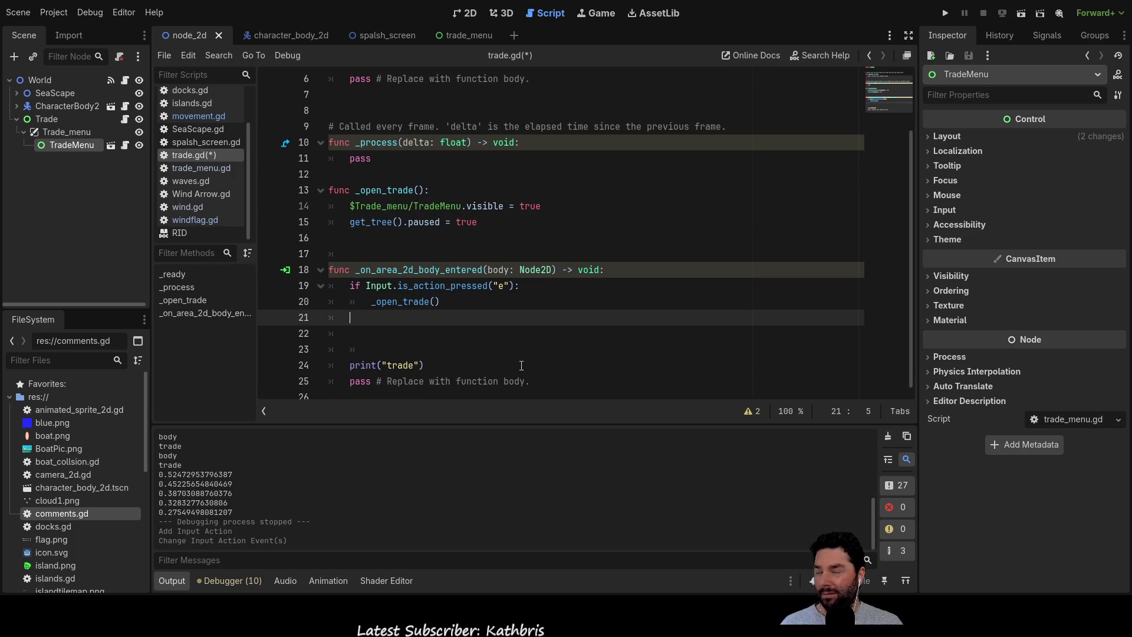
pyautogui.press('Up')
pyautogui.press('Up')
pyautogui.press('Return')
pyautogui.press('Up')
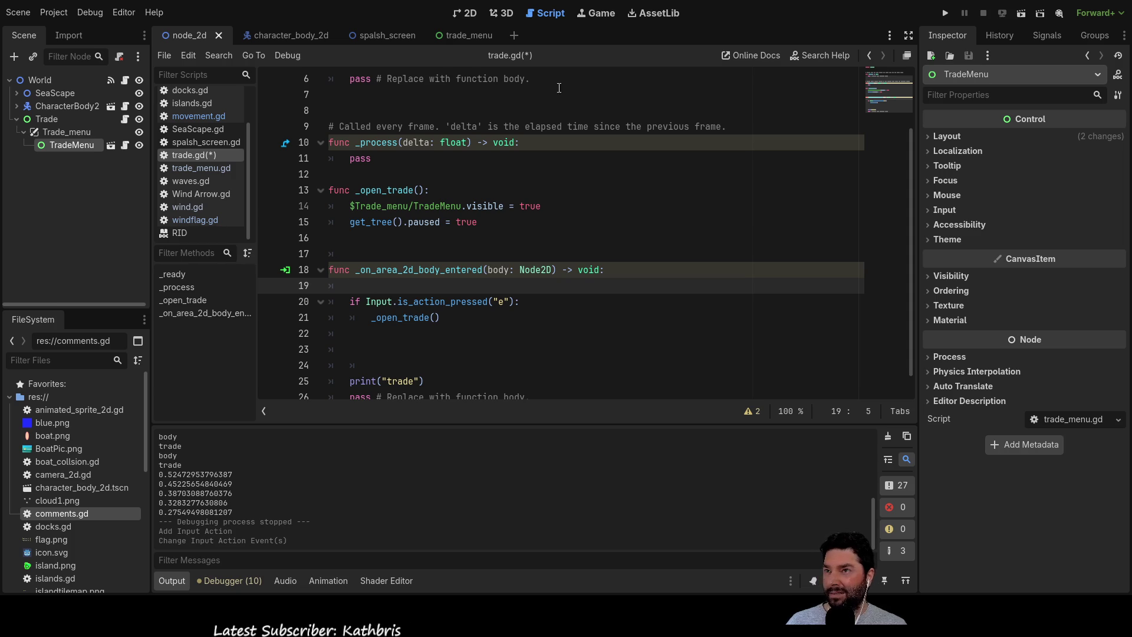
# Switch to the 2D view of the world scene and hide the TradeMenu instance.
pyautogui.click(468, 15)
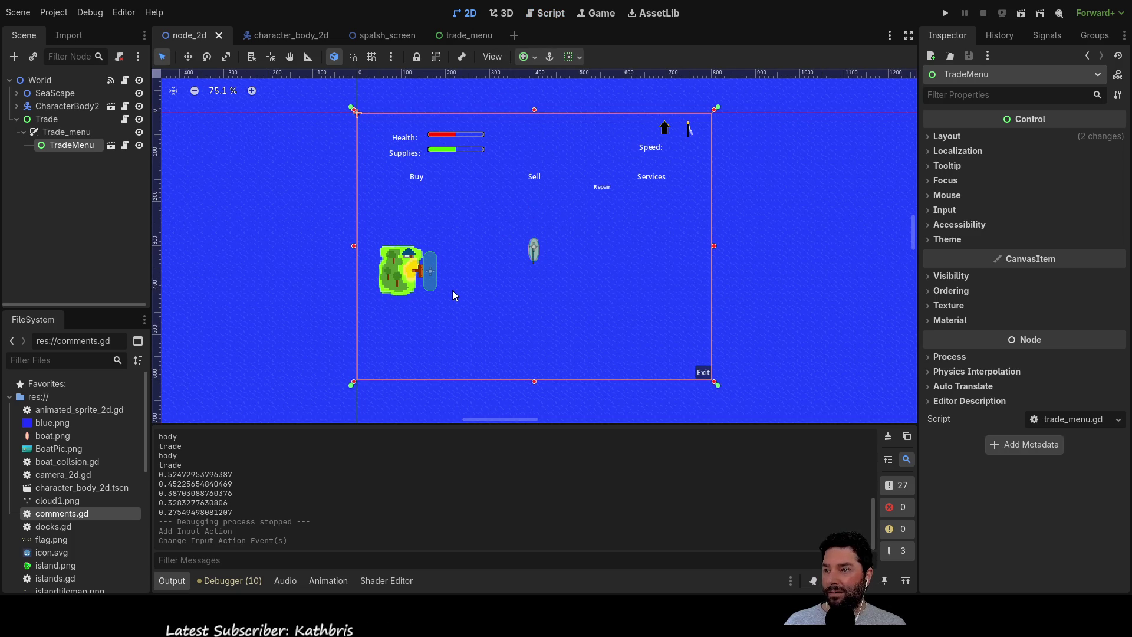
pyautogui.scroll(8, 452, 290)
pyautogui.scroll(-3, 495, 194)
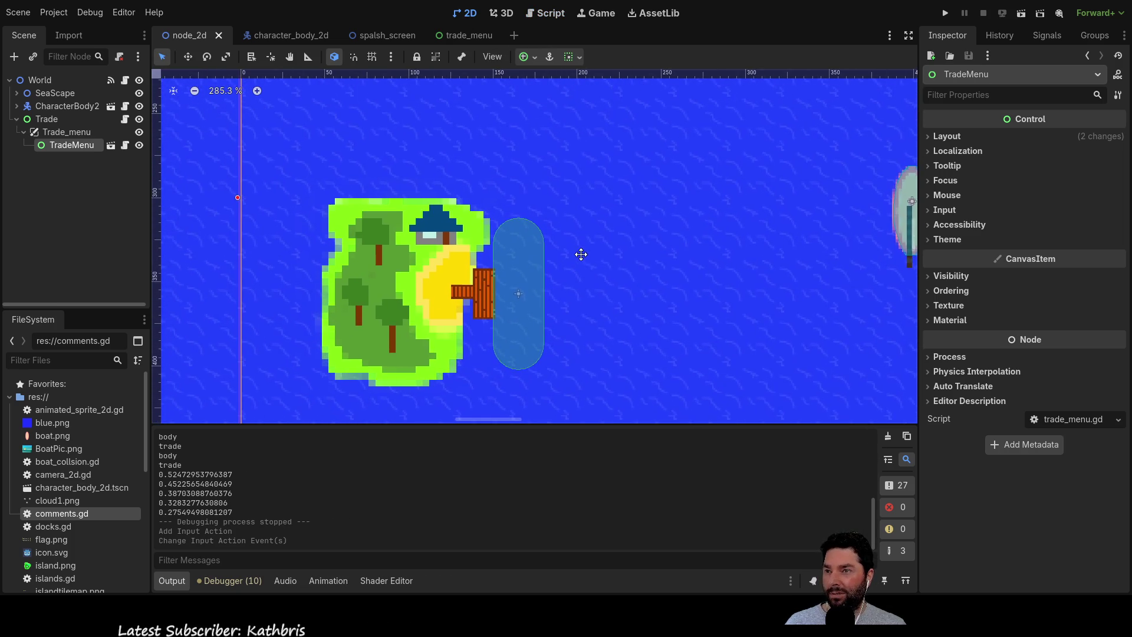
pyautogui.scroll(3, 479, 203)
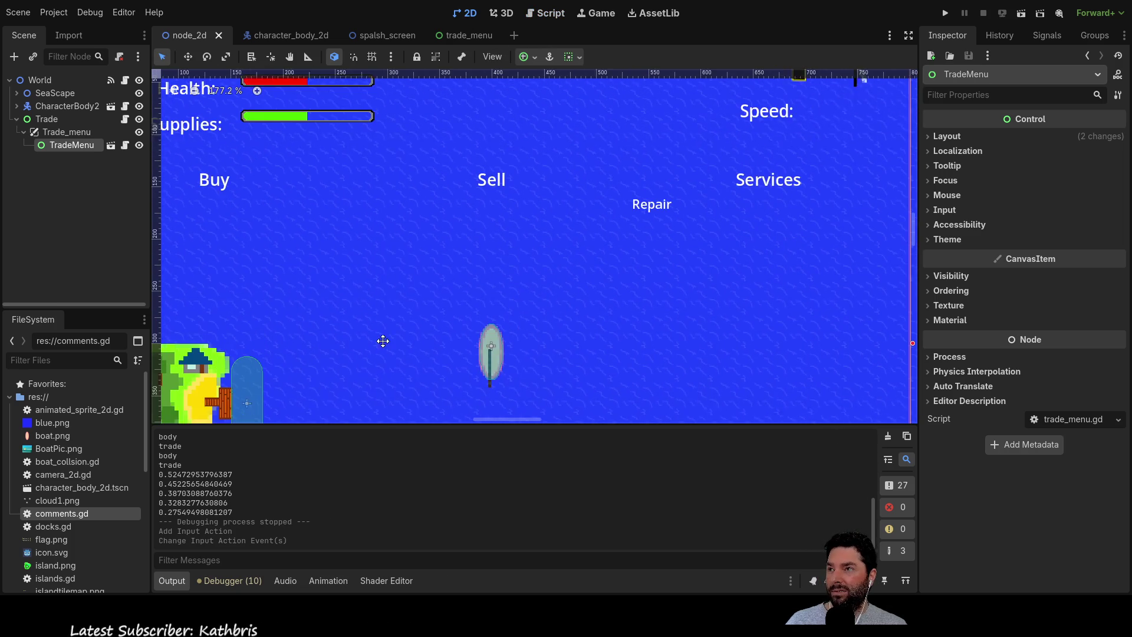
pyautogui.click(285, 35)
pyautogui.scroll(-3, 632, 228)
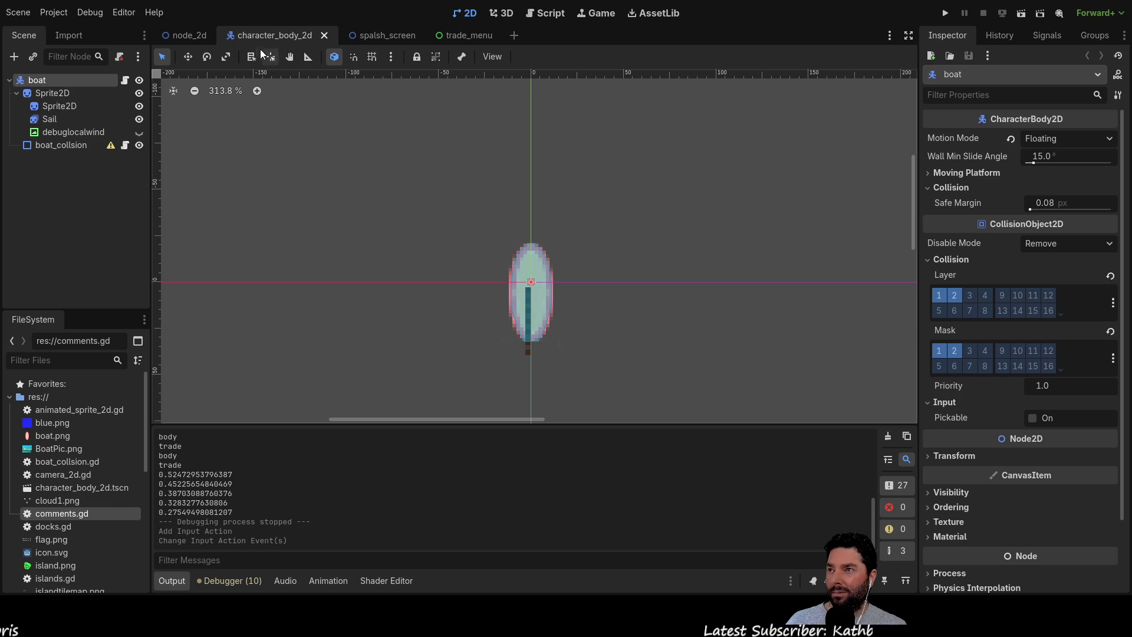
pyautogui.click(188, 34)
pyautogui.scroll(-5, 589, 259)
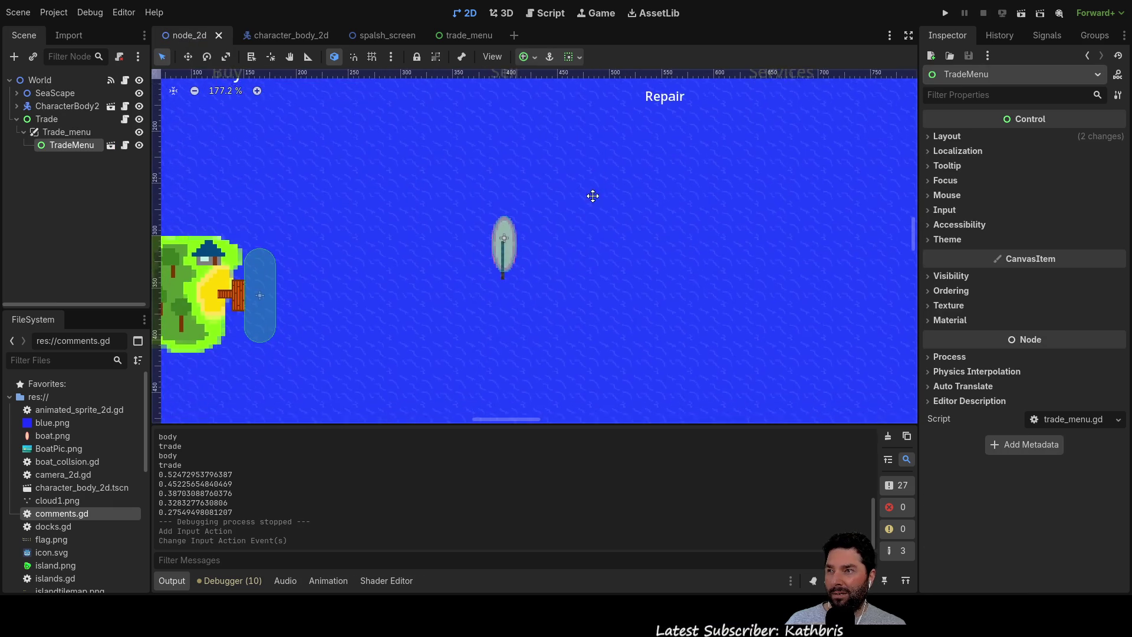
pyautogui.click(139, 146)
pyautogui.click(140, 145)
pyautogui.click(139, 145)
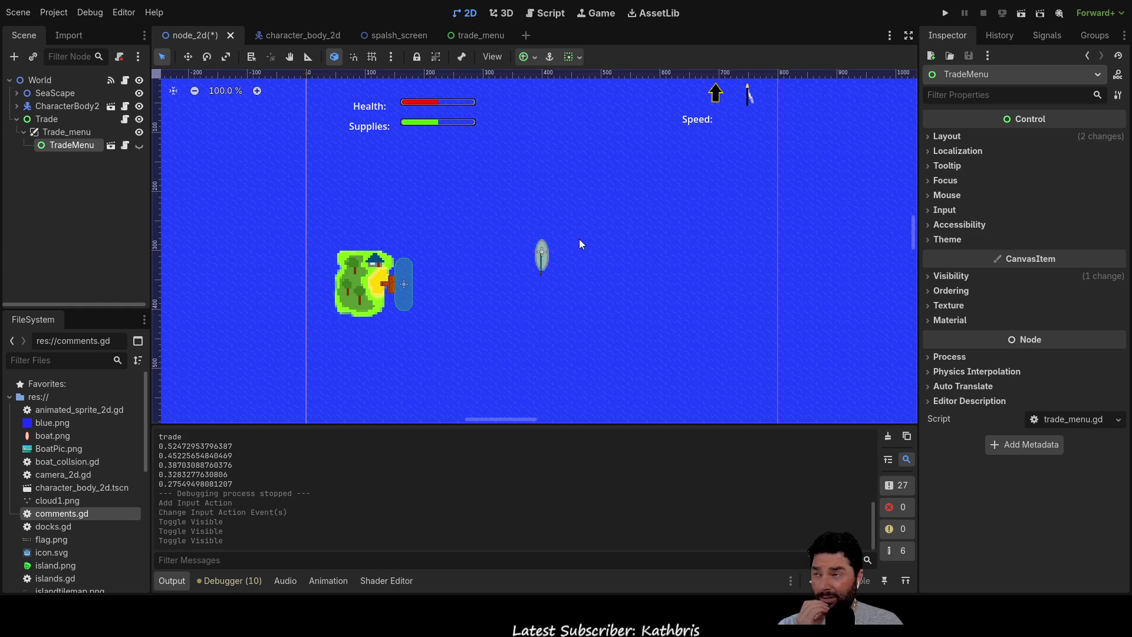
# Pan and zoom the map to frame the island's dock area and the boat.
pyautogui.moveTo(616, 235); pyautogui.dragTo(550, 230)
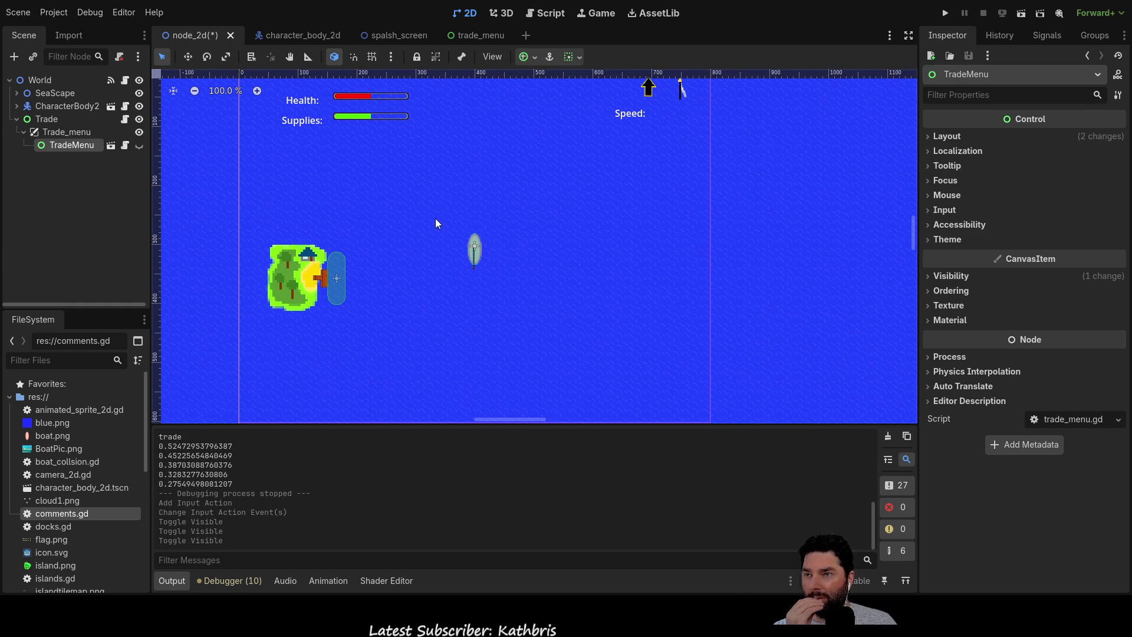
pyautogui.moveTo(407, 209)
pyautogui.mouseDown()
pyautogui.moveTo(595, 220)
pyautogui.moveTo(546, 204)
pyautogui.moveTo(523, 270)
pyautogui.mouseUp()
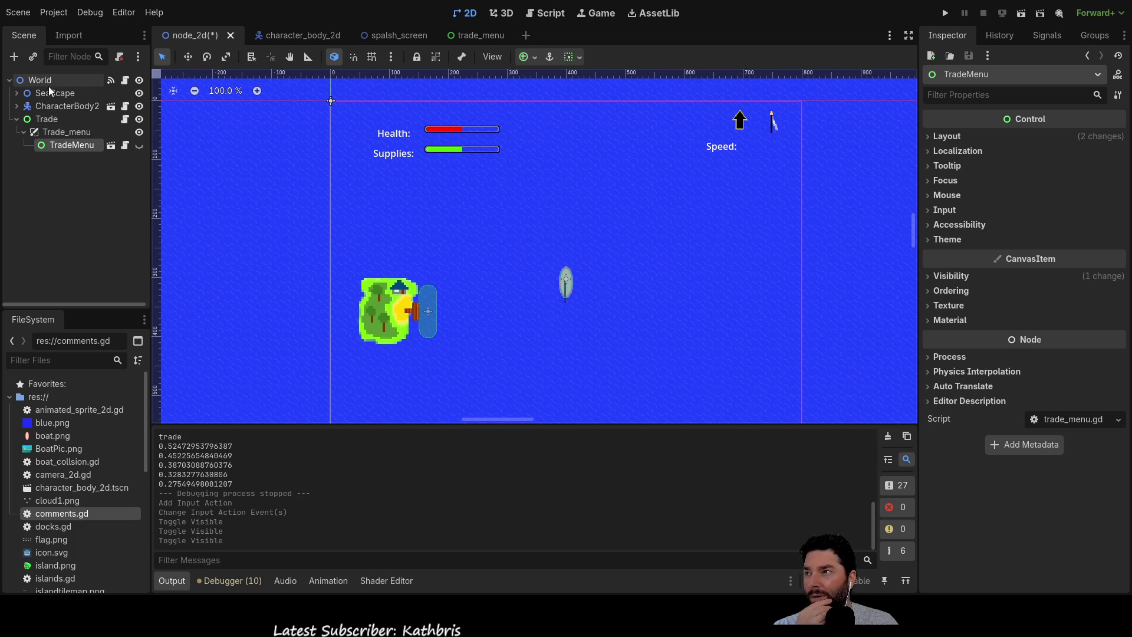
pyautogui.scroll(2, 450, 323)
pyautogui.scroll(7, 450, 319)
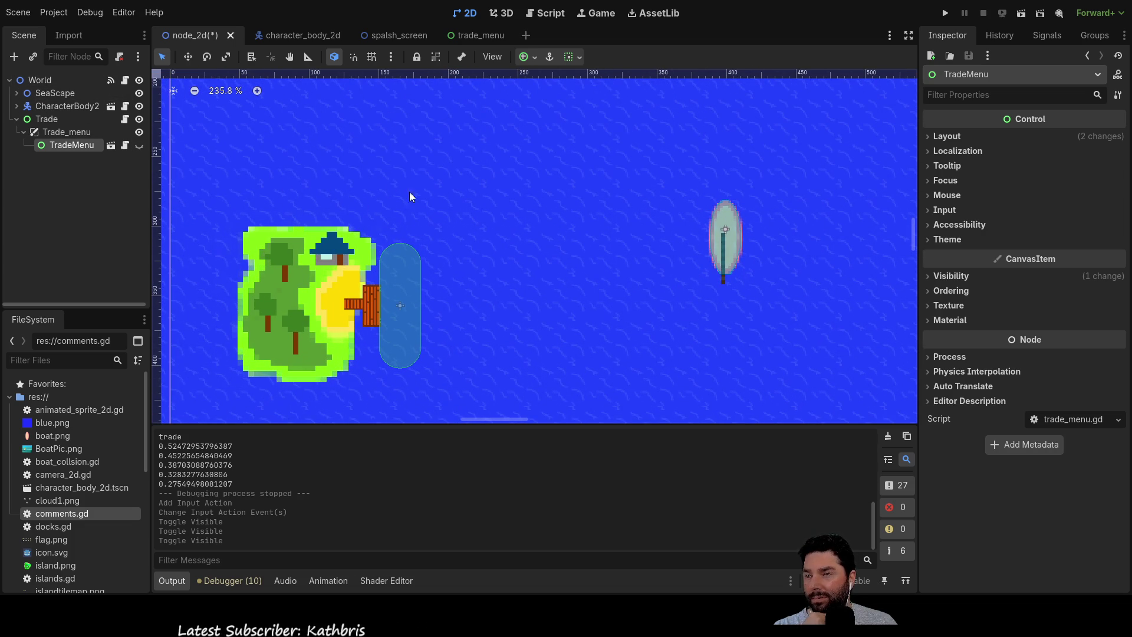
pyautogui.moveTo(394, 186); pyautogui.dragTo(455, 188)
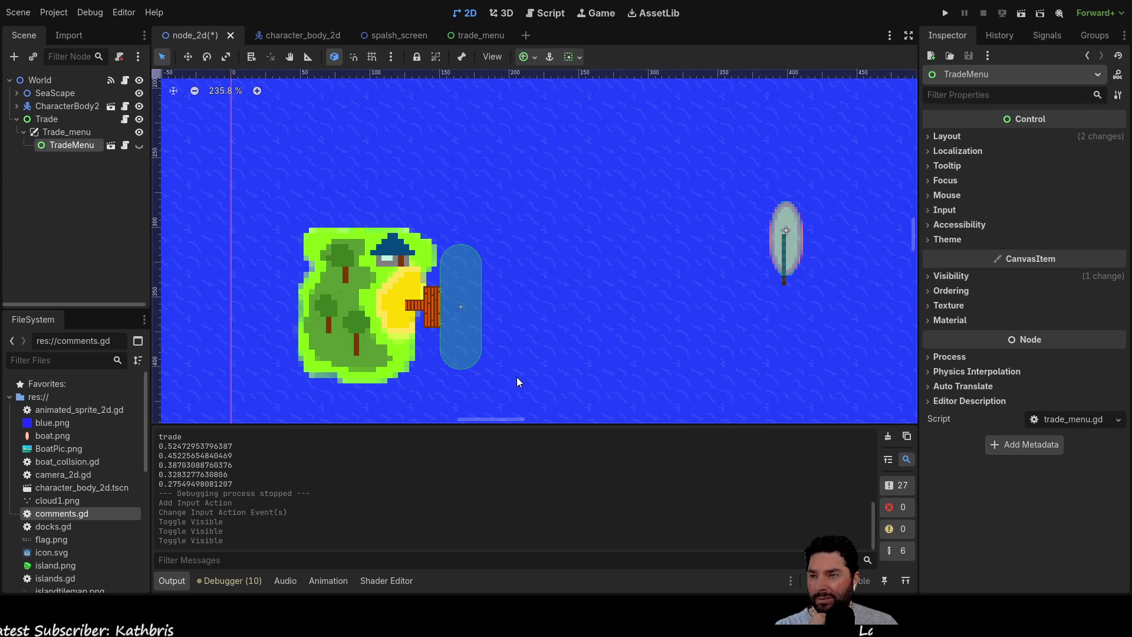
pyautogui.moveTo(620, 248); pyautogui.dragTo(352, 245)
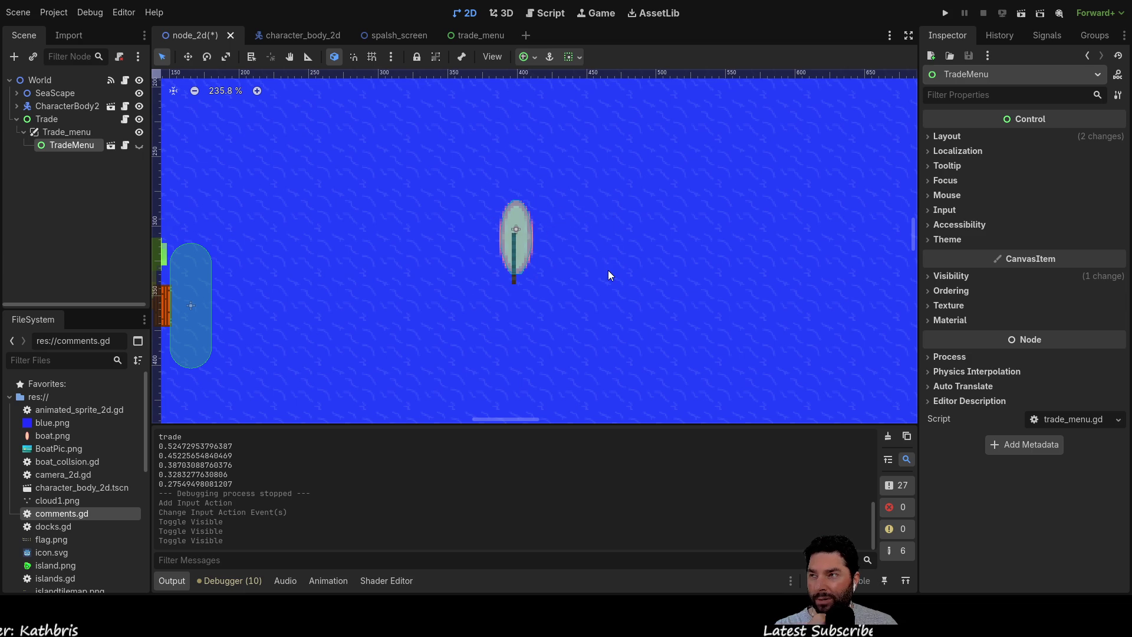
pyautogui.scroll(3, 570, 194)
pyautogui.scroll(-2, 571, 260)
pyautogui.scroll(-3, 468, 253)
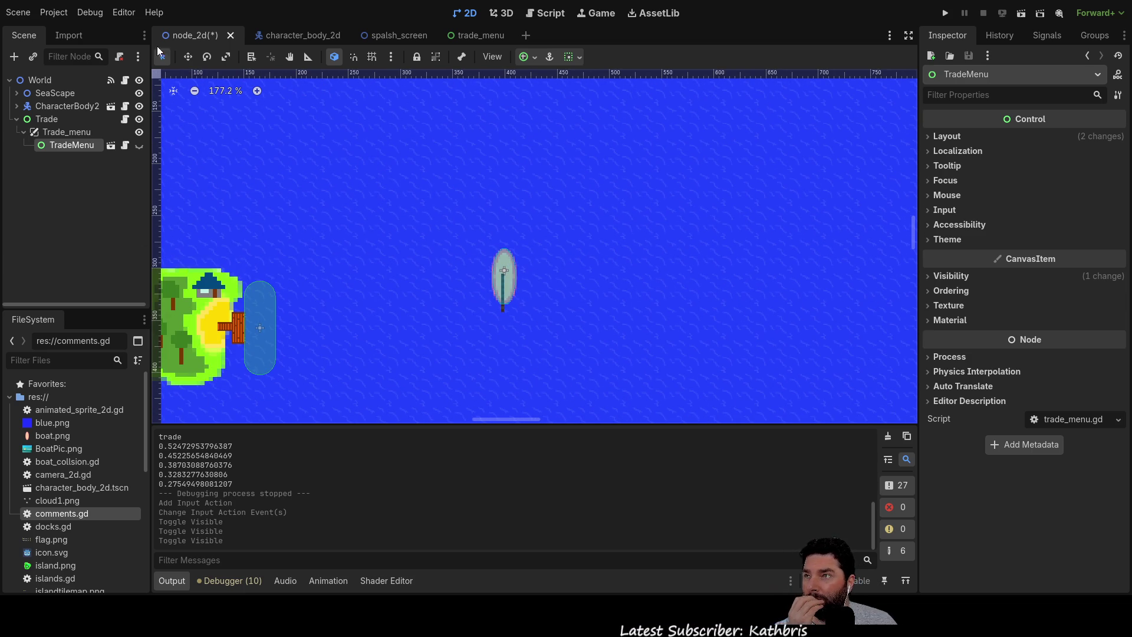
# Glance at the boat and splash screen scenes, then return to the world scene centred on the island.
pyautogui.click(303, 34)
pyautogui.moveTo(583, 229)
pyautogui.mouseDown()
pyautogui.moveTo(462, 151)
pyautogui.moveTo(523, 181)
pyautogui.mouseUp()
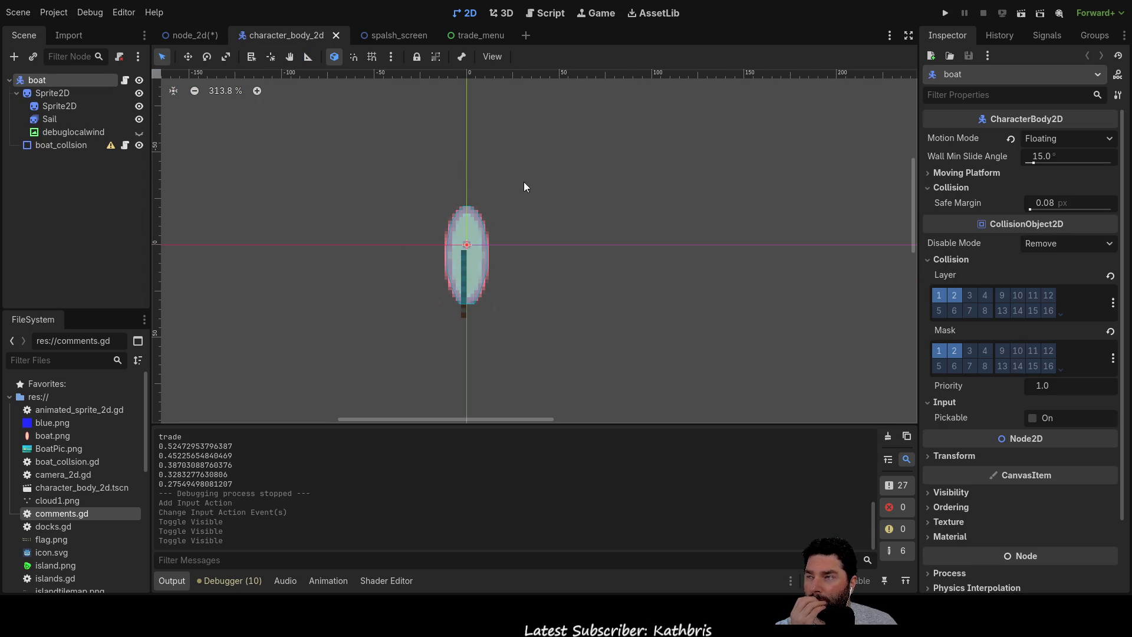
pyautogui.click(408, 34)
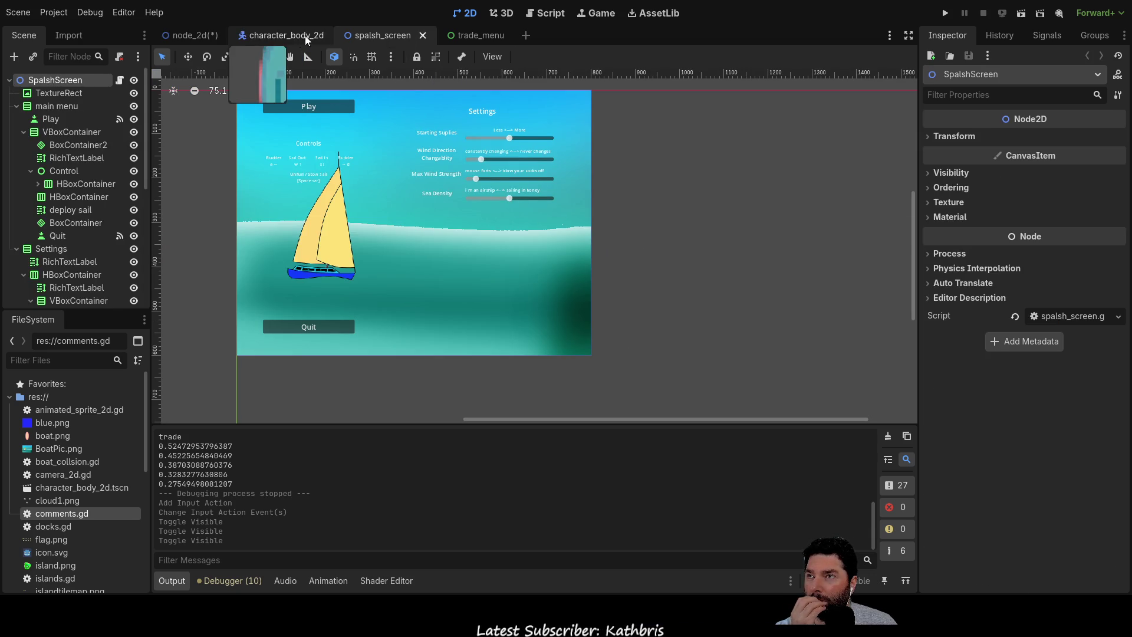
pyautogui.click(312, 35)
pyautogui.click(398, 35)
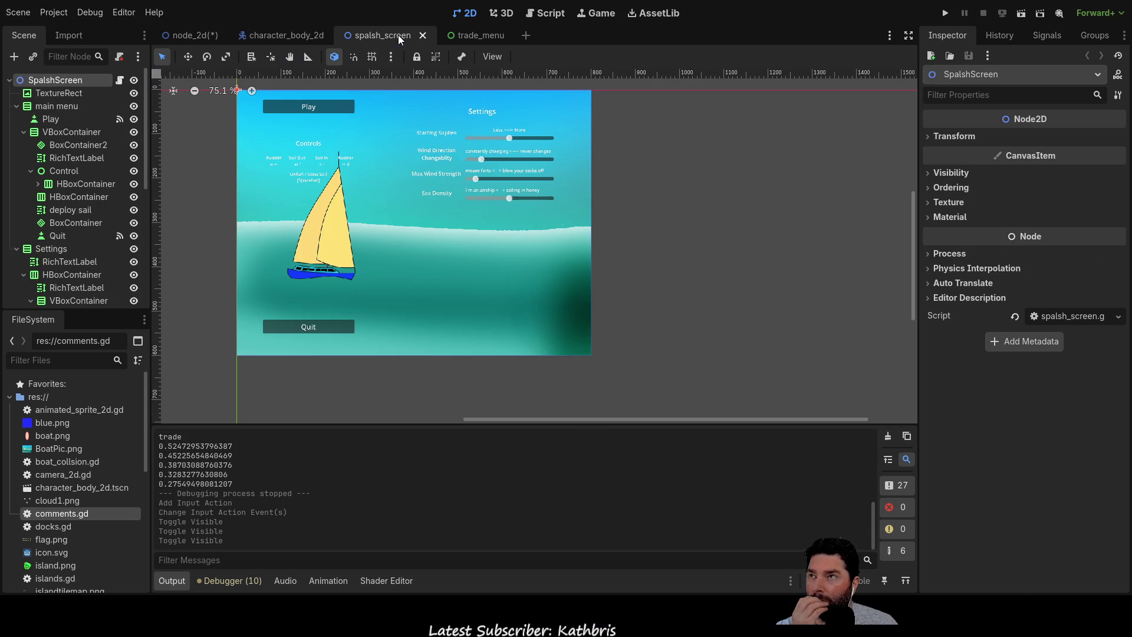
pyautogui.click(273, 37)
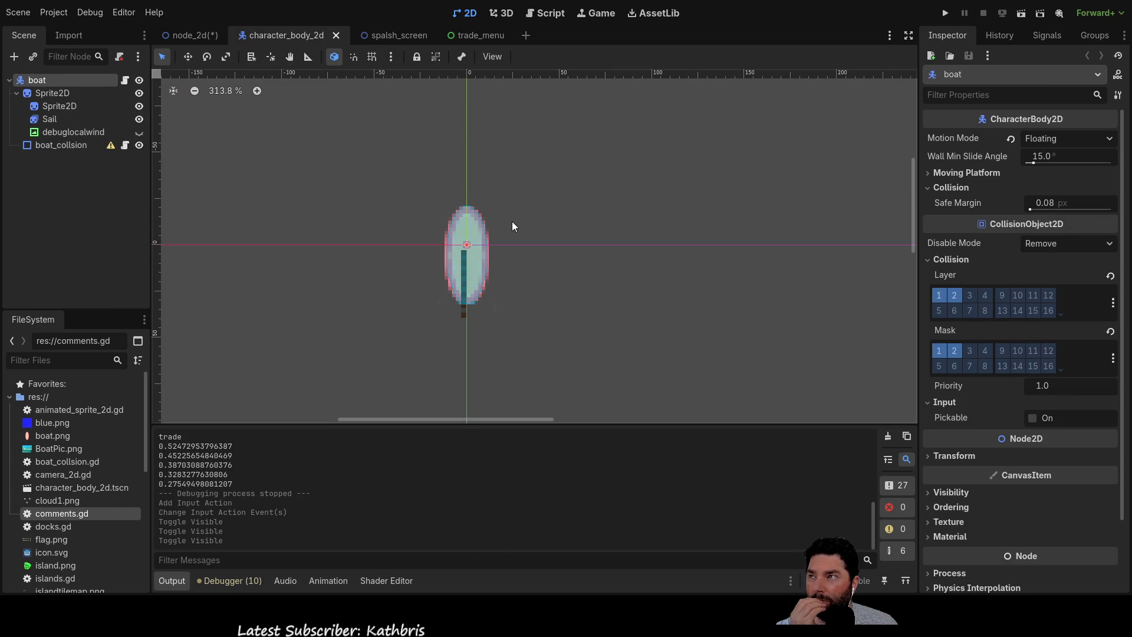
pyautogui.click(178, 36)
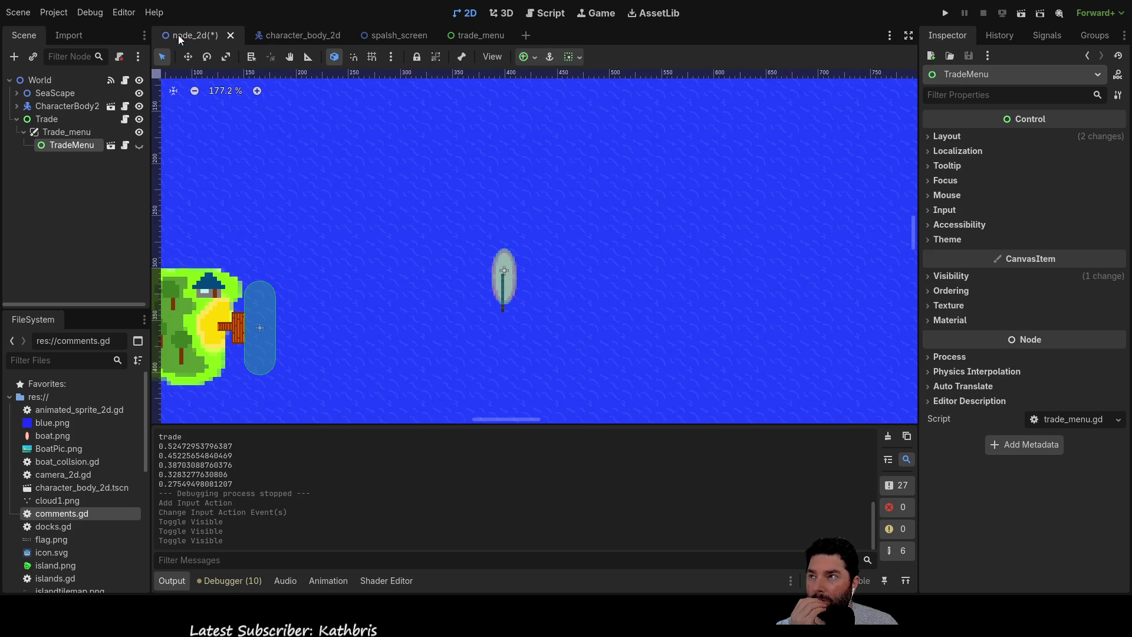
pyautogui.moveTo(426, 277)
pyautogui.mouseDown()
pyautogui.moveTo(528, 212)
pyautogui.moveTo(596, 212)
pyautogui.mouseUp()
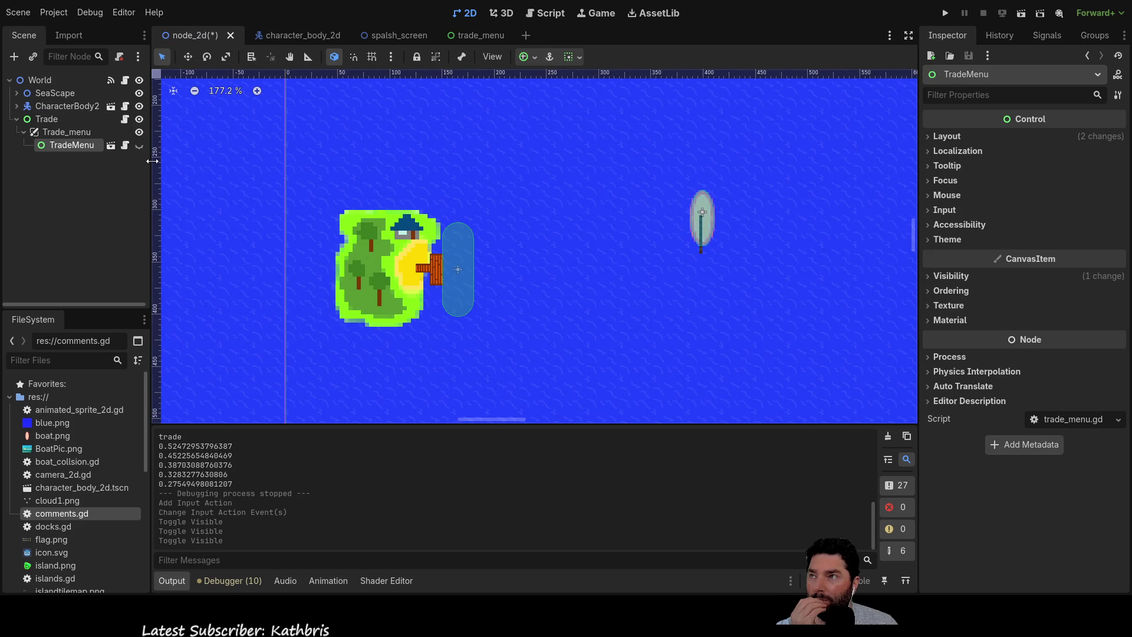
# Expand SeaScape and select dock1's collision shape, then dock1 itself.
pyautogui.click(17, 93)
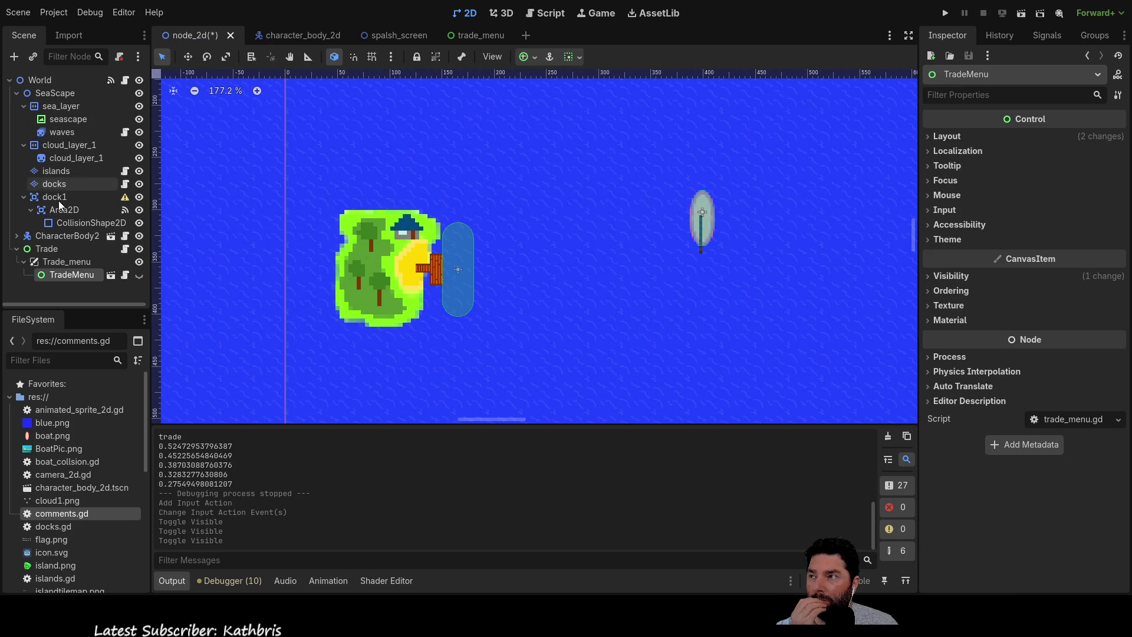
pyautogui.click(85, 223)
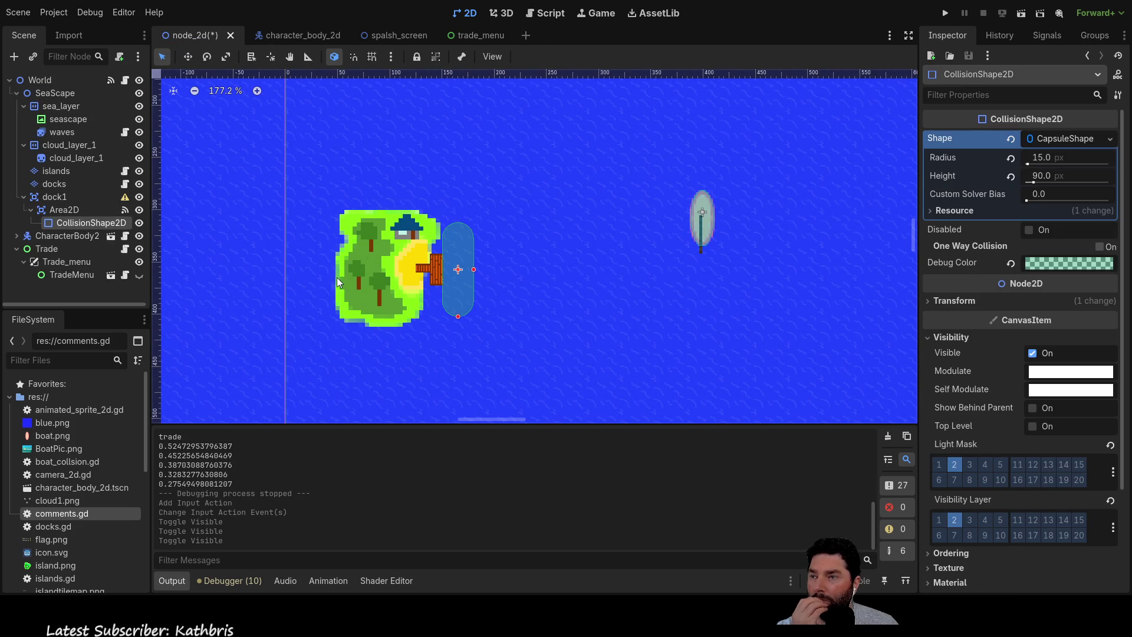
pyautogui.click(57, 201)
pyautogui.moveTo(533, 263); pyautogui.dragTo(514, 221)
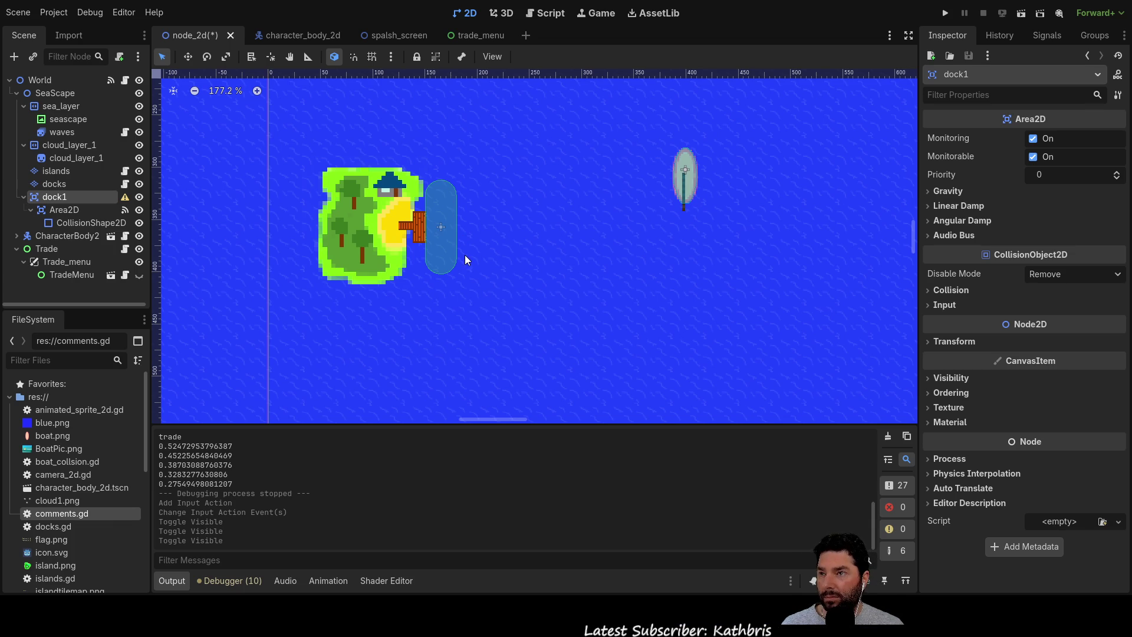
# Add a RichTextLabel under dock1 with the text 'press e to dock'.
pyautogui.hotkey('ctrl', 'a')
pyautogui.press('Return')
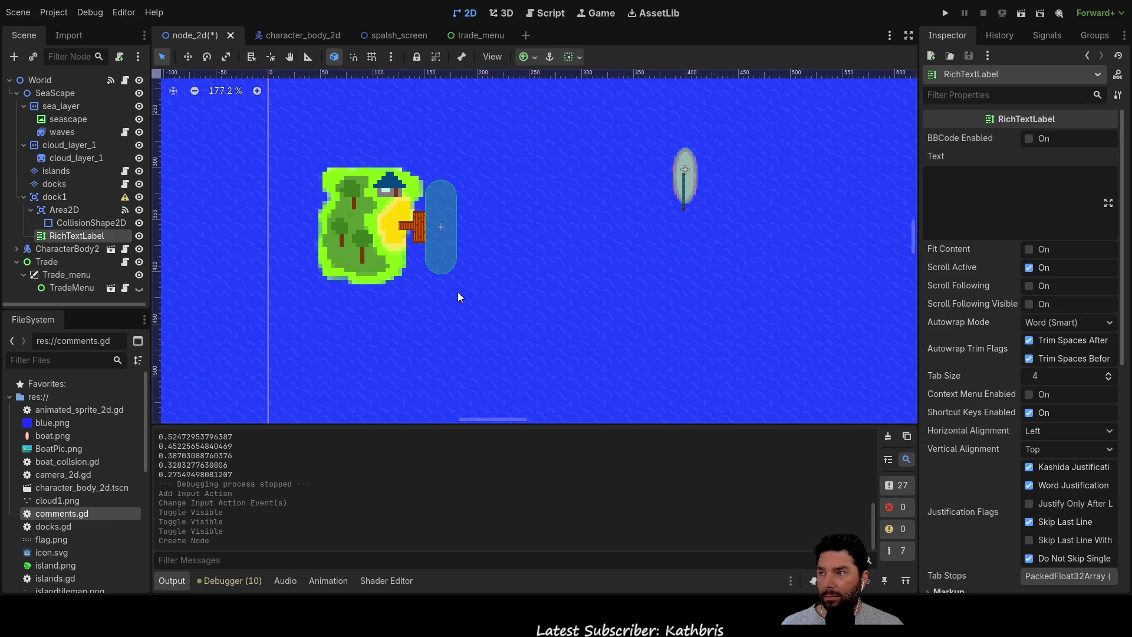
pyautogui.scroll(5, 854, 220)
pyautogui.click(949, 213)
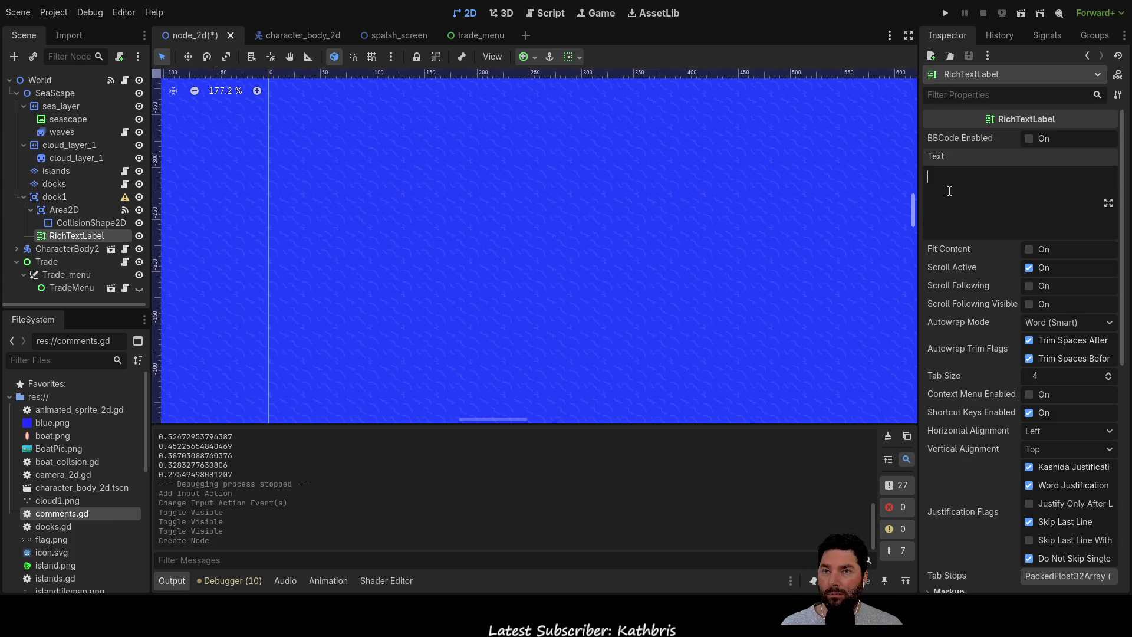
pyautogui.write('press')
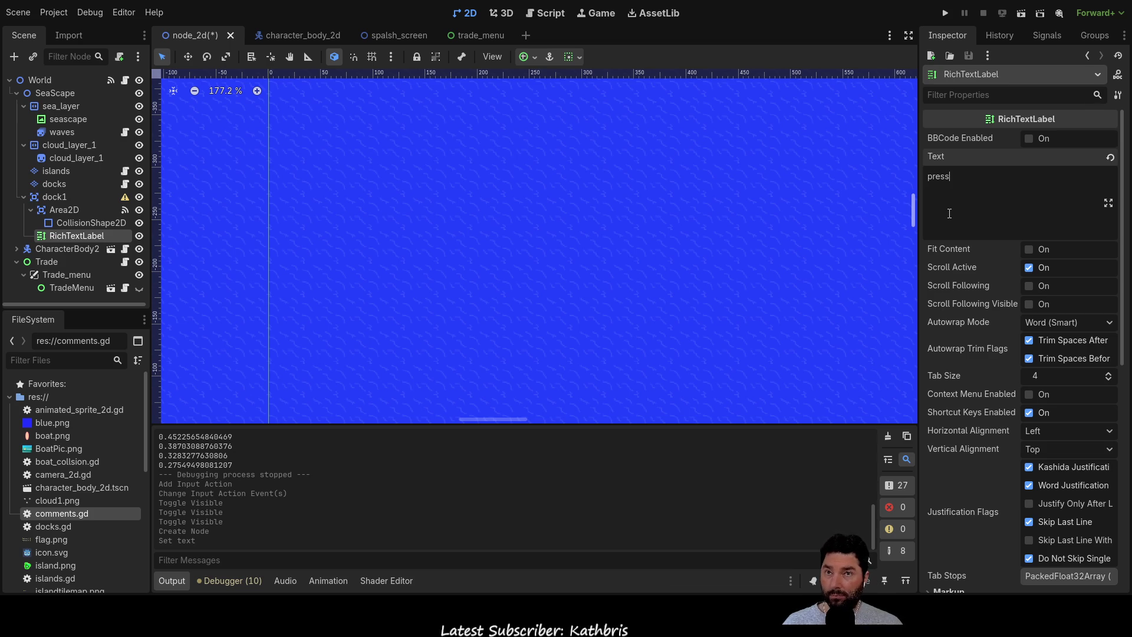
pyautogui.write(' e to dock')
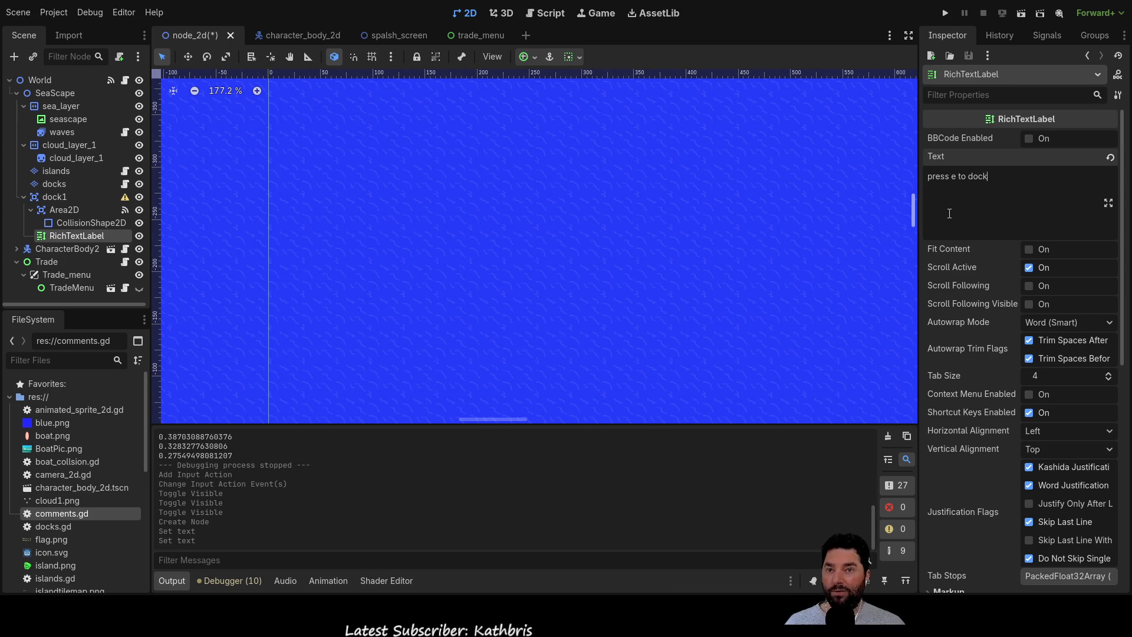
pyautogui.click(658, 260)
# Select the new RichTextLabel and delete it from dock1.
pyautogui.scroll(-3, 538, 255)
pyautogui.scroll(-2, 581, 354)
pyautogui.scroll(-4, 625, 265)
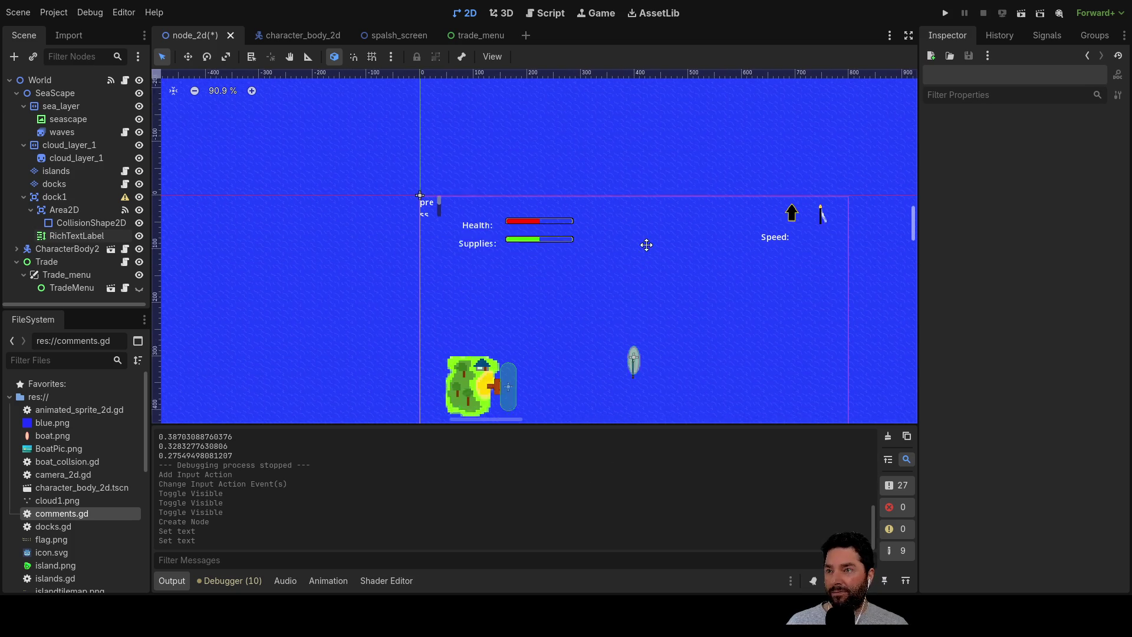
pyautogui.click(80, 235)
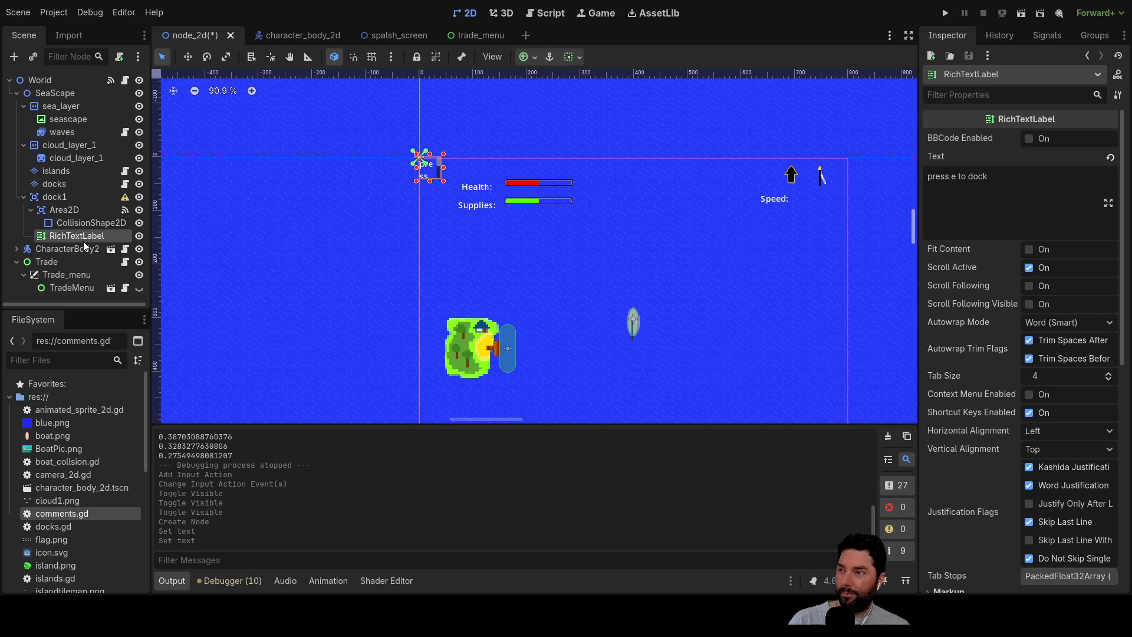
pyautogui.press('Delete')
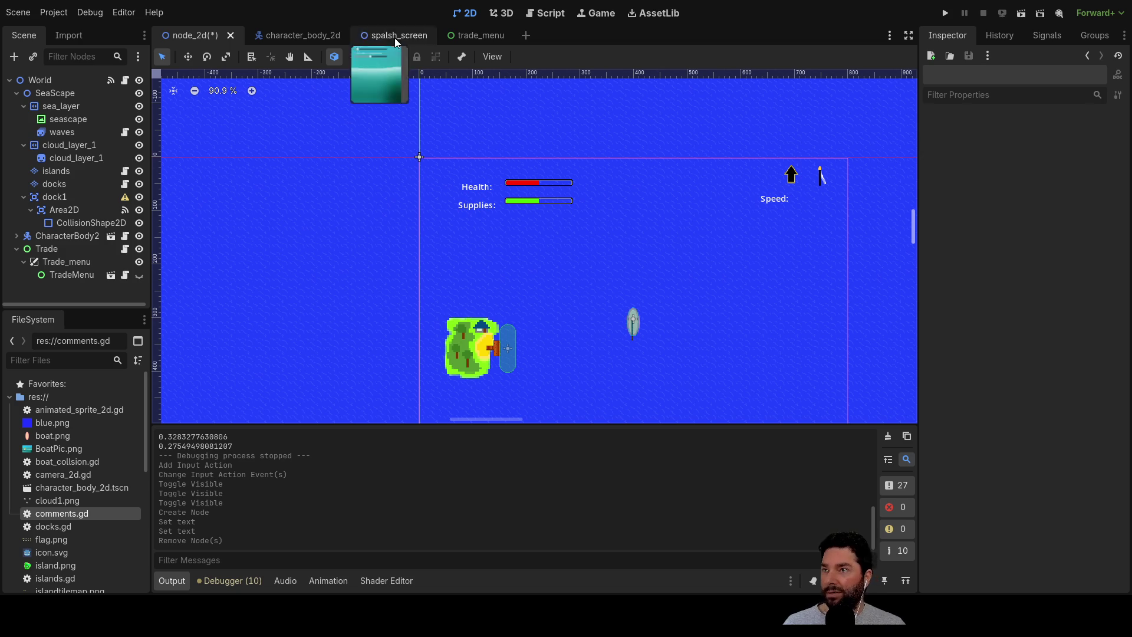
# In the boat scene, type 'Press e' into the label's text.
pyautogui.click(305, 33)
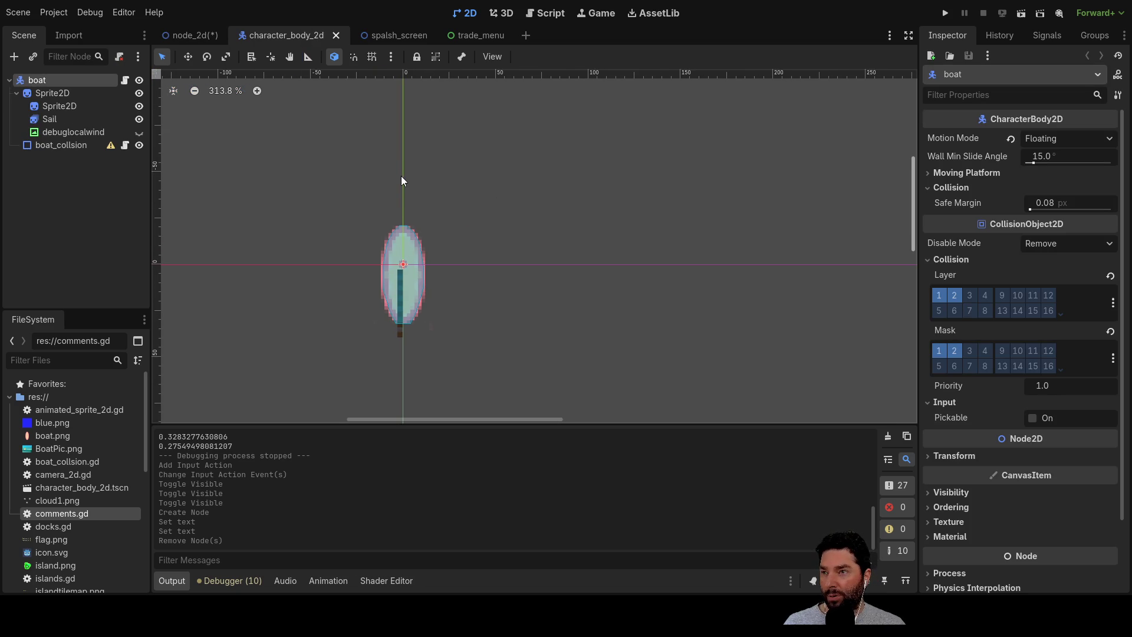
pyautogui.click(51, 93)
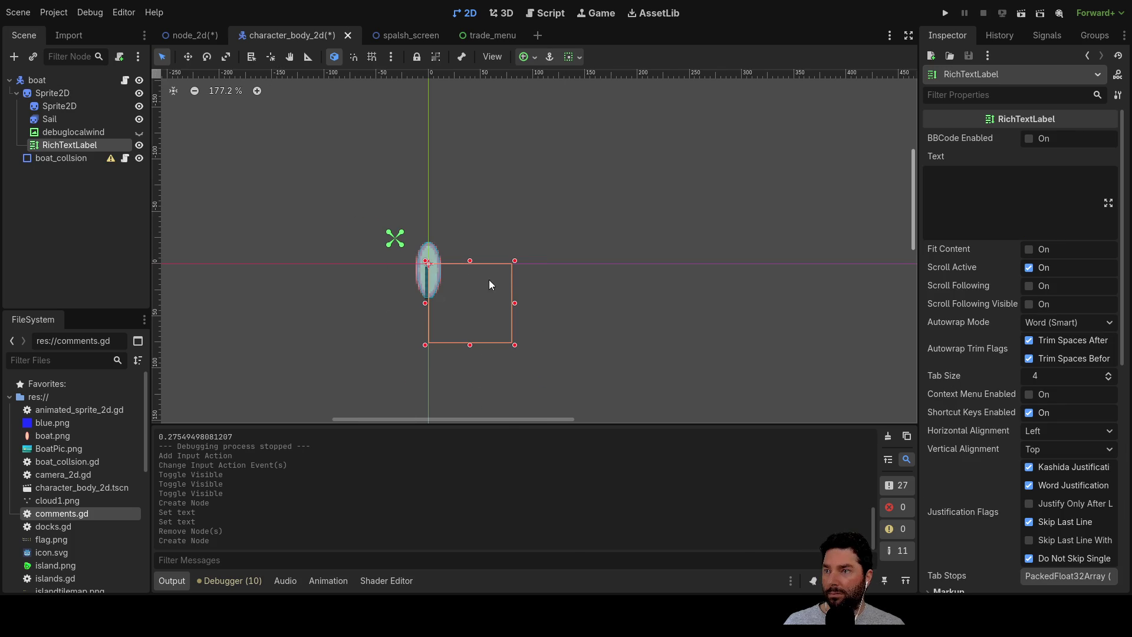
pyautogui.click(972, 189)
pyautogui.write('Press ')
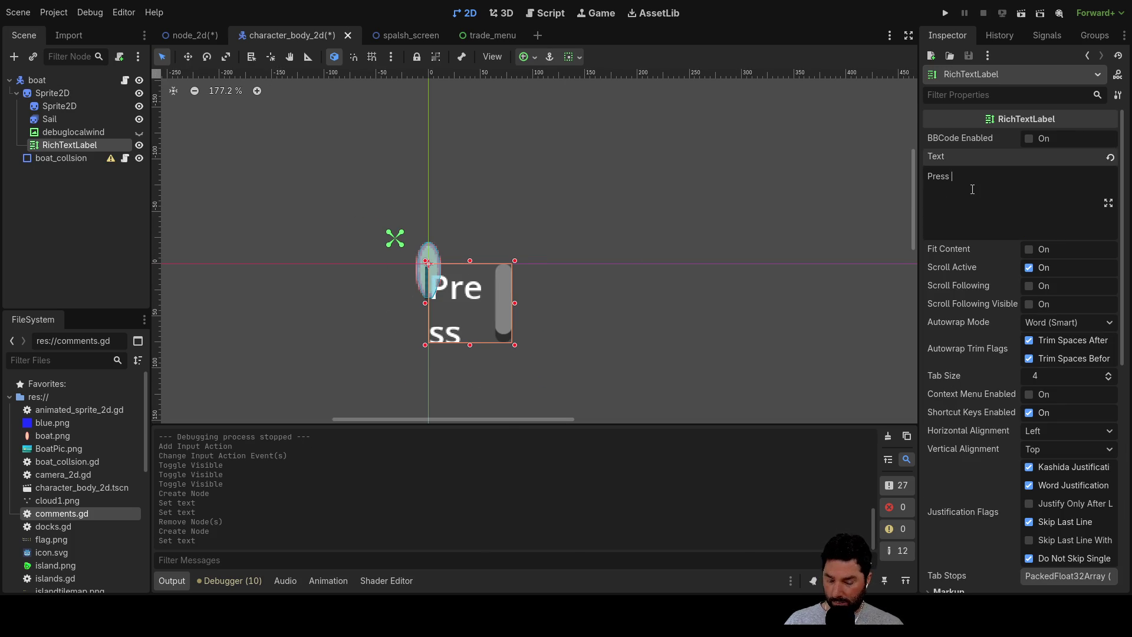
pyautogui.write('e to Dock')
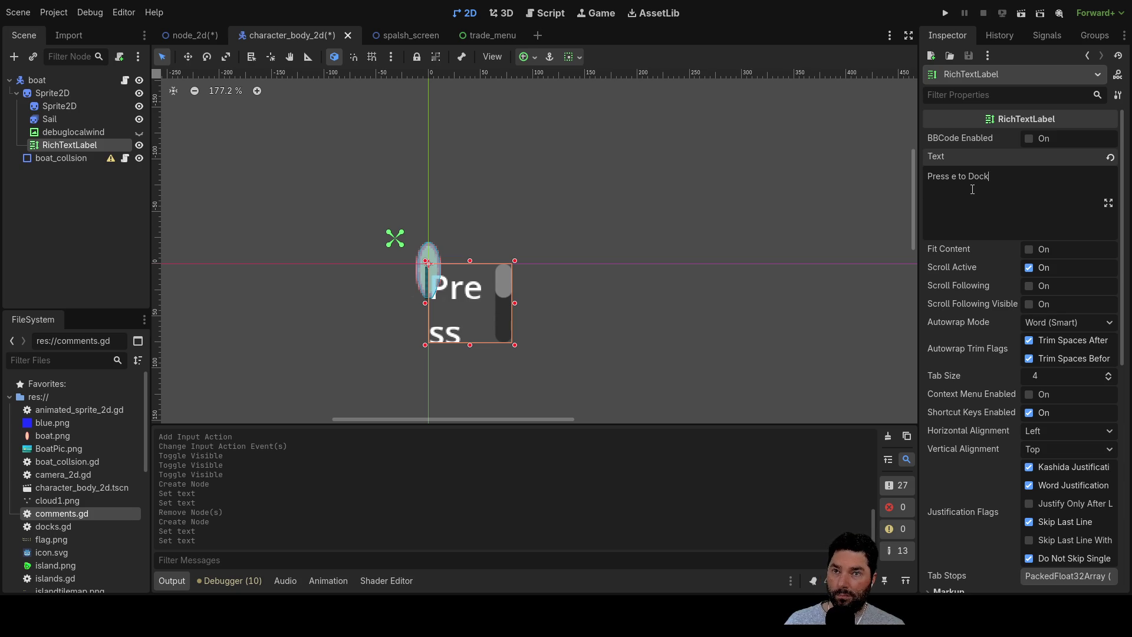
# Widen the label to one line, reparent it directly under boat, and place it above the boat.
pyautogui.moveTo(514, 344)
pyautogui.mouseDown()
pyautogui.moveTo(716, 416)
pyautogui.moveTo(746, 406)
pyautogui.moveTo(729, 348)
pyautogui.mouseUp()
pyautogui.moveTo(596, 314)
pyautogui.mouseDown()
pyautogui.moveTo(653, 292)
pyautogui.moveTo(547, 186)
pyautogui.moveTo(473, 188)
pyautogui.mouseUp()
pyautogui.scroll(5, 472, 259)
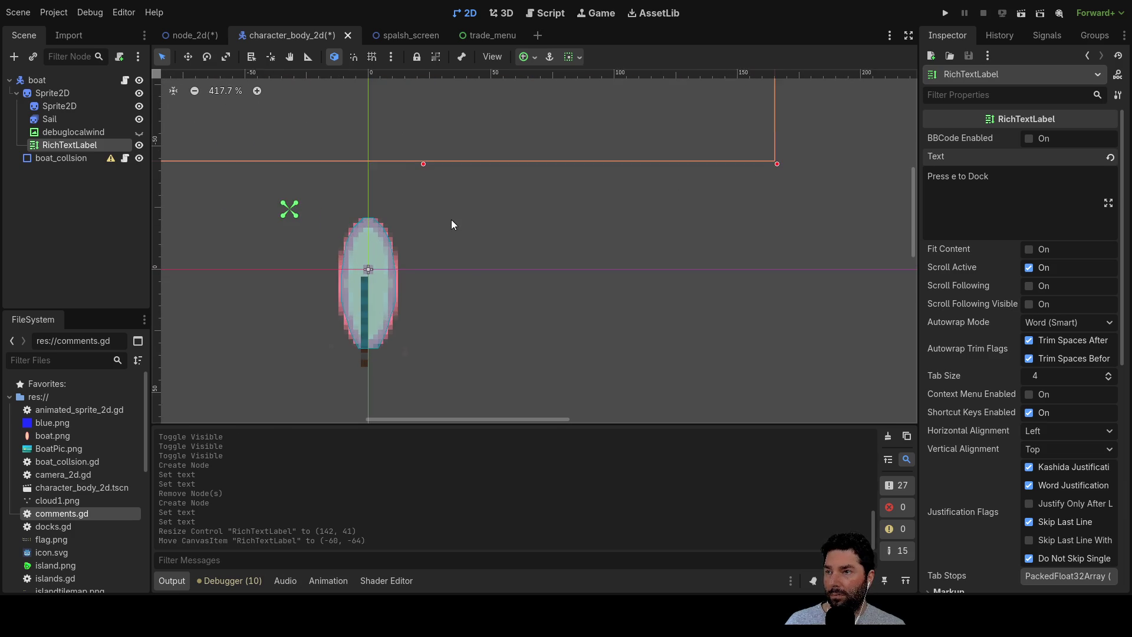
pyautogui.scroll(-4, 578, 313)
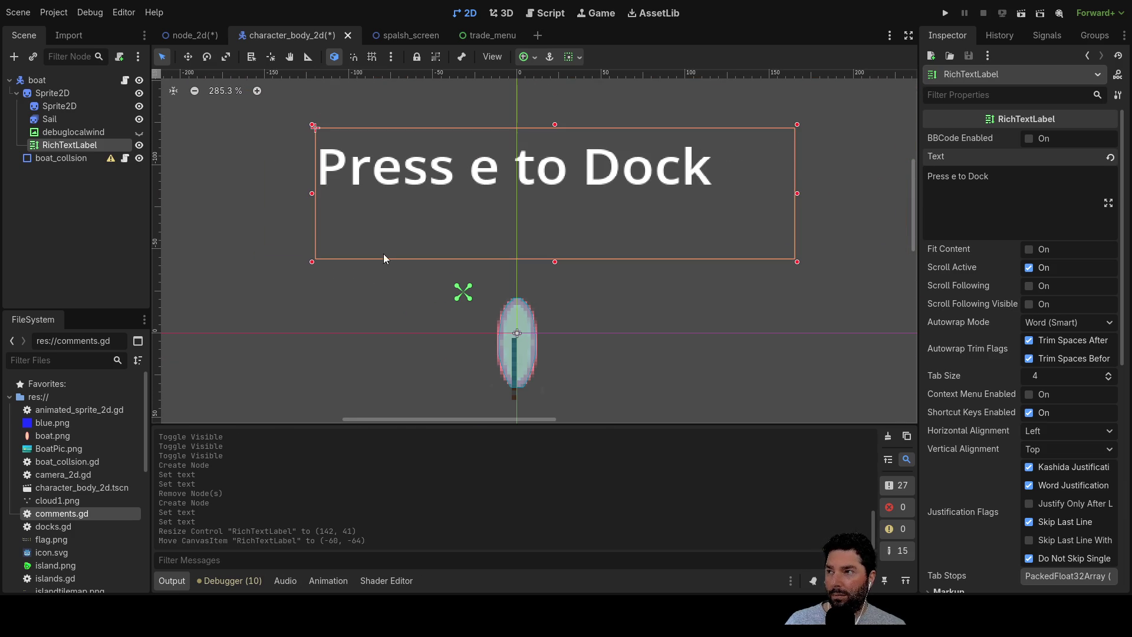
pyautogui.moveTo(66, 146); pyautogui.dragTo(36, 85)
pyautogui.moveTo(413, 161)
pyautogui.mouseDown()
pyautogui.moveTo(442, 172)
pyautogui.moveTo(514, 244)
pyautogui.moveTo(500, 229)
pyautogui.mouseUp()
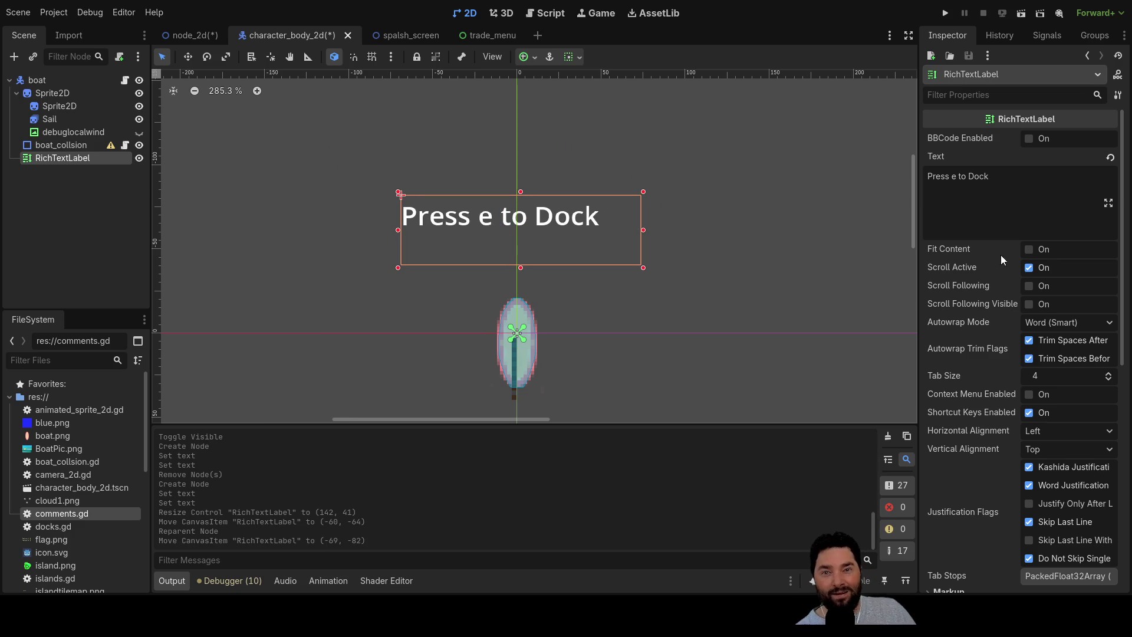
pyautogui.click(1051, 430)
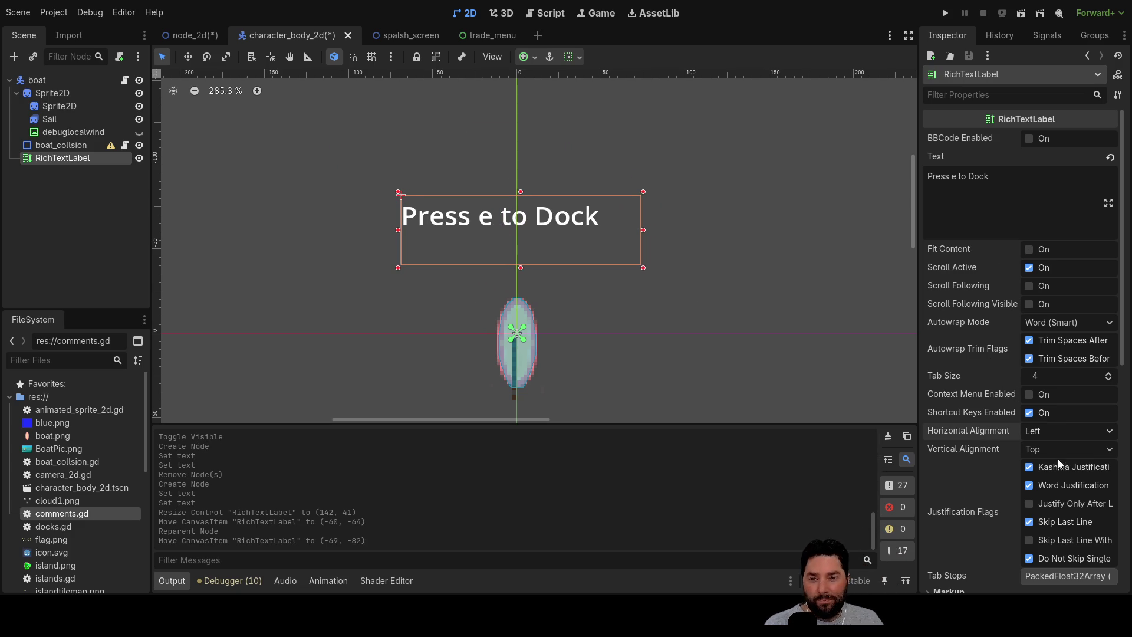
# Set the label's horizontal and vertical alignment to Center.
pyautogui.click(1053, 454)
pyautogui.click(1050, 487)
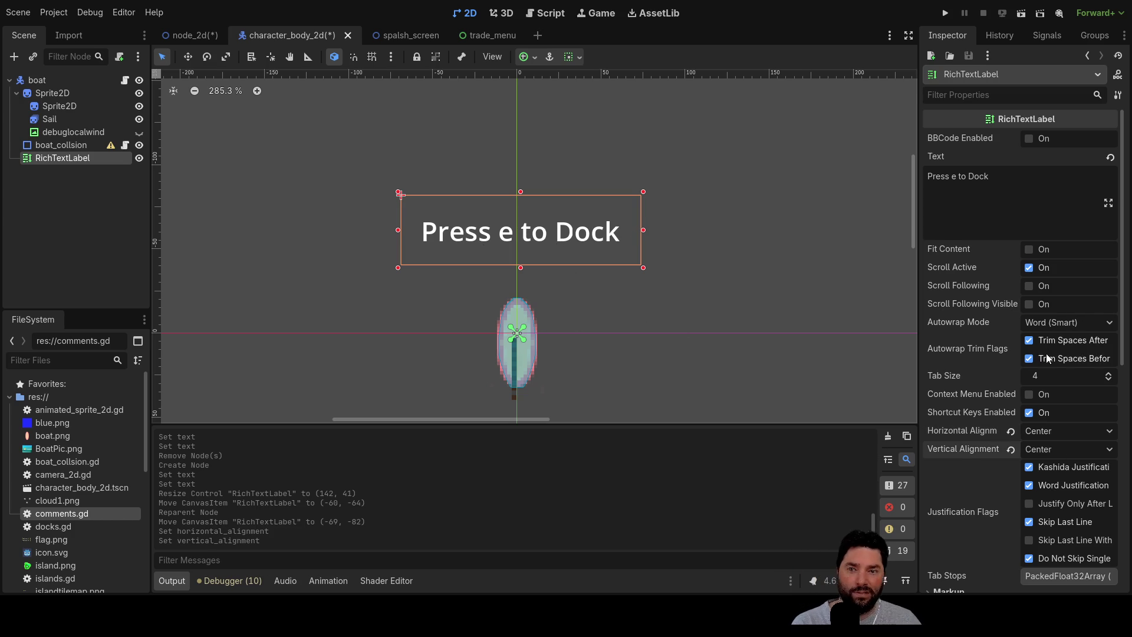
pyautogui.scroll(-4, 1043, 369)
pyautogui.scroll(2, 1043, 369)
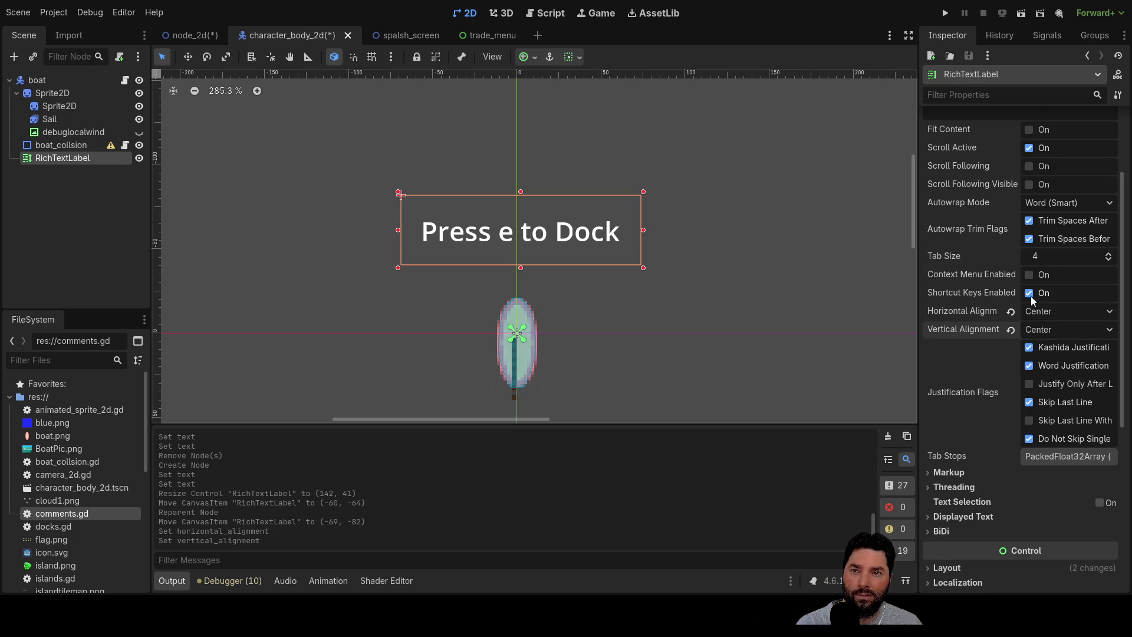
pyautogui.scroll(-3, 1013, 330)
pyautogui.scroll(-2, 960, 427)
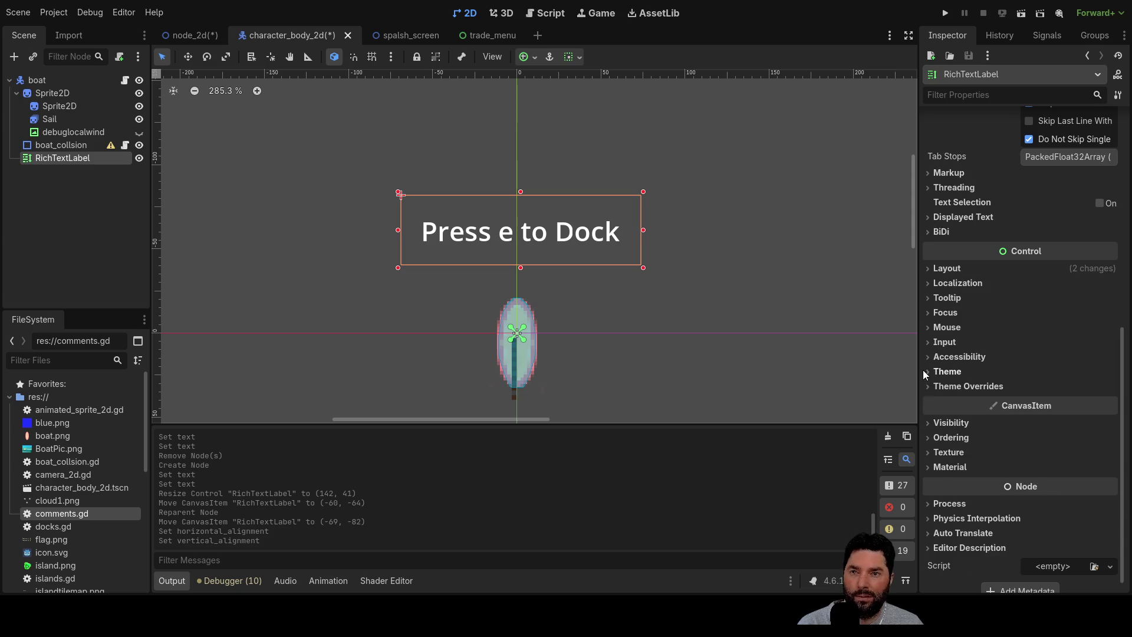
# Override Normal and Bold font sizes to 14 px and make the text colour blue.
pyautogui.click(929, 387)
pyautogui.scroll(-3, 1002, 413)
pyautogui.click(951, 359)
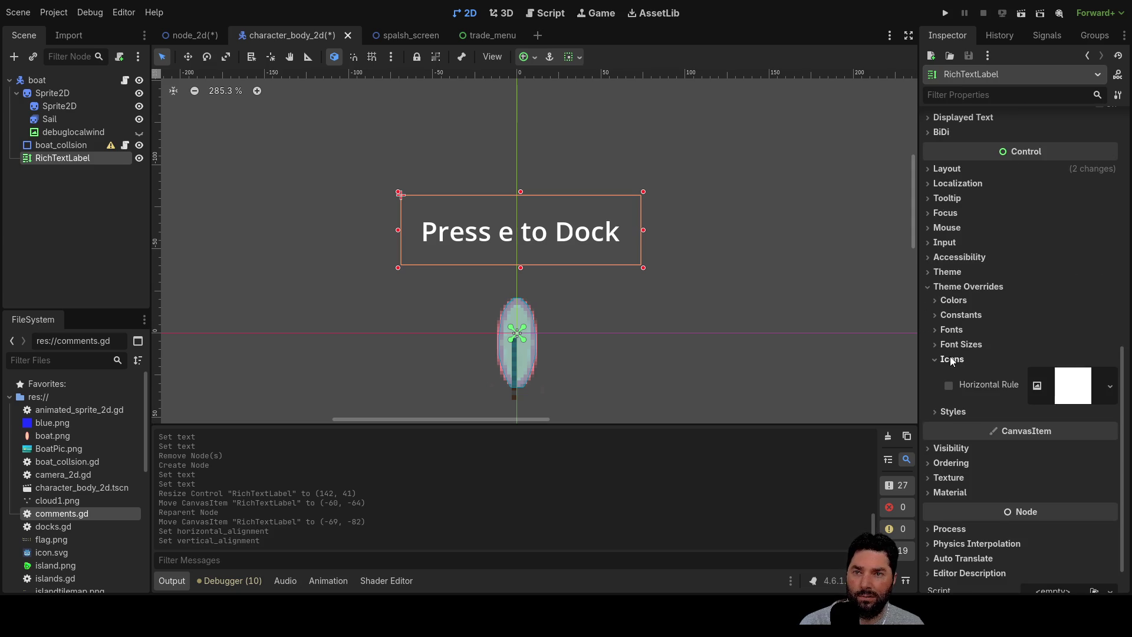
pyautogui.click(951, 345)
pyautogui.doubleClick(1110, 366)
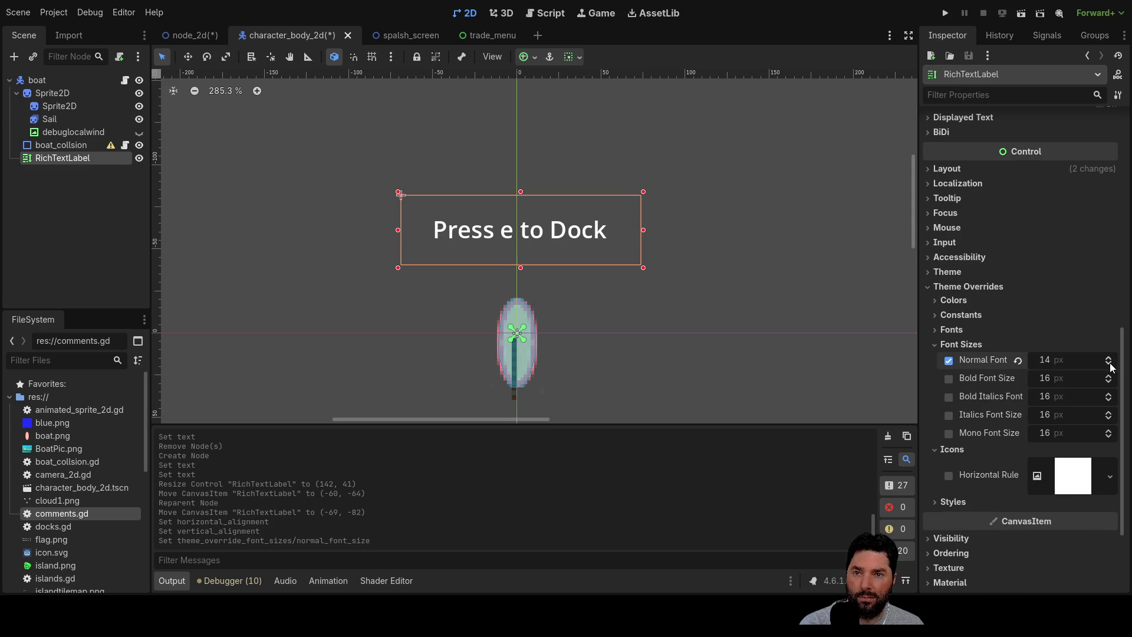
pyautogui.doubleClick(1109, 383)
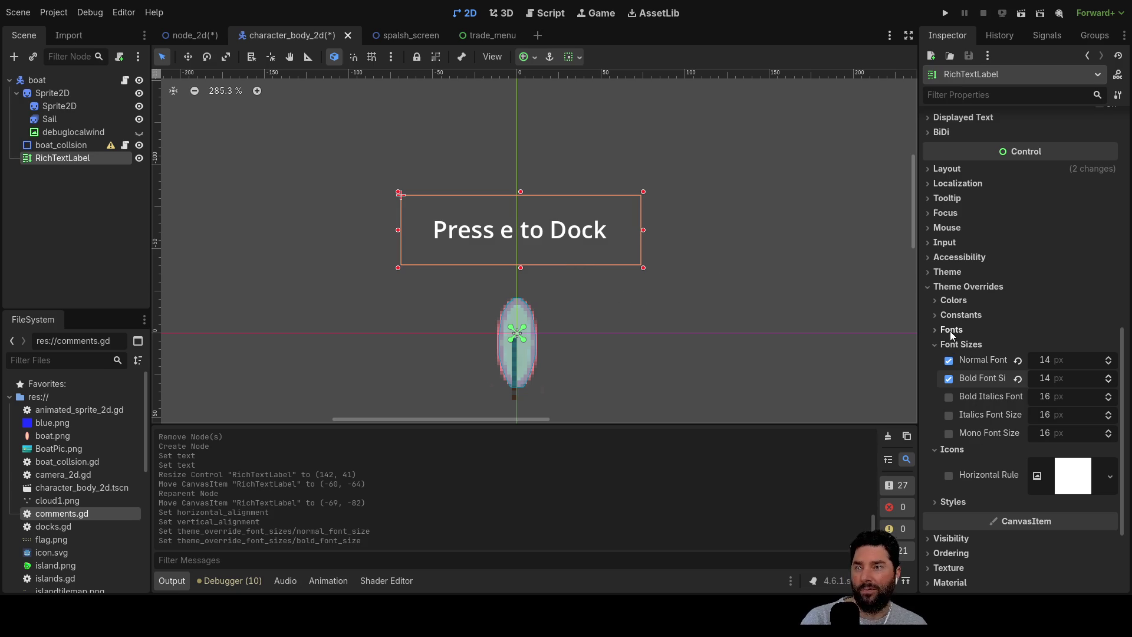
pyautogui.click(938, 301)
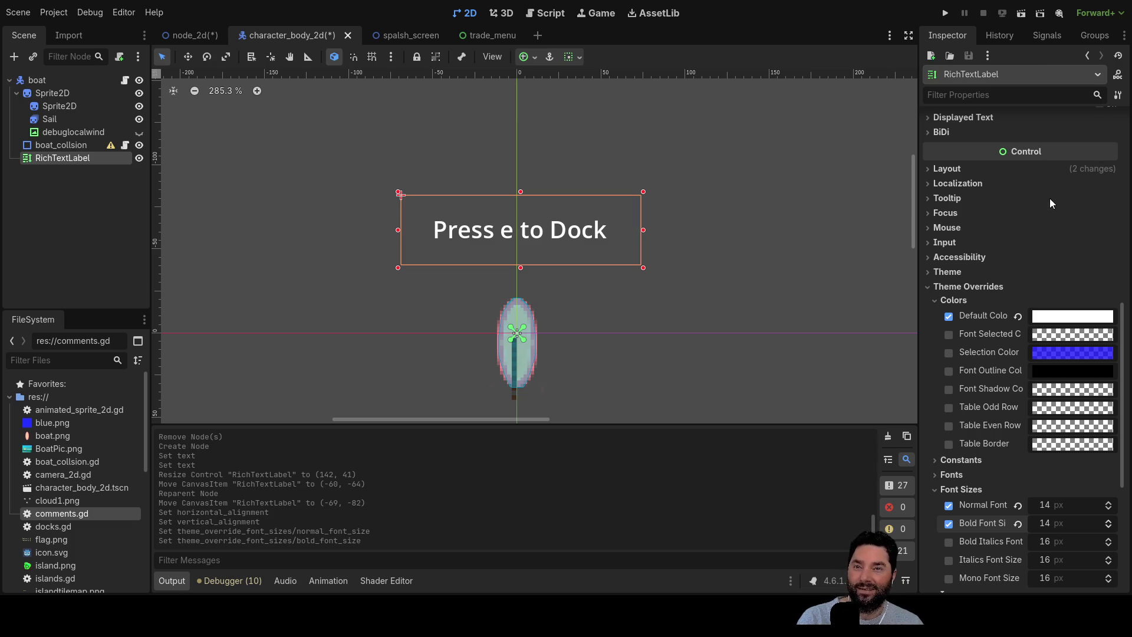
pyautogui.moveTo(1063, 203)
pyautogui.mouseDown()
pyautogui.moveTo(1003, 201)
pyautogui.moveTo(1036, 214)
pyautogui.moveTo(1004, 217)
pyautogui.moveTo(1047, 231)
pyautogui.mouseUp()
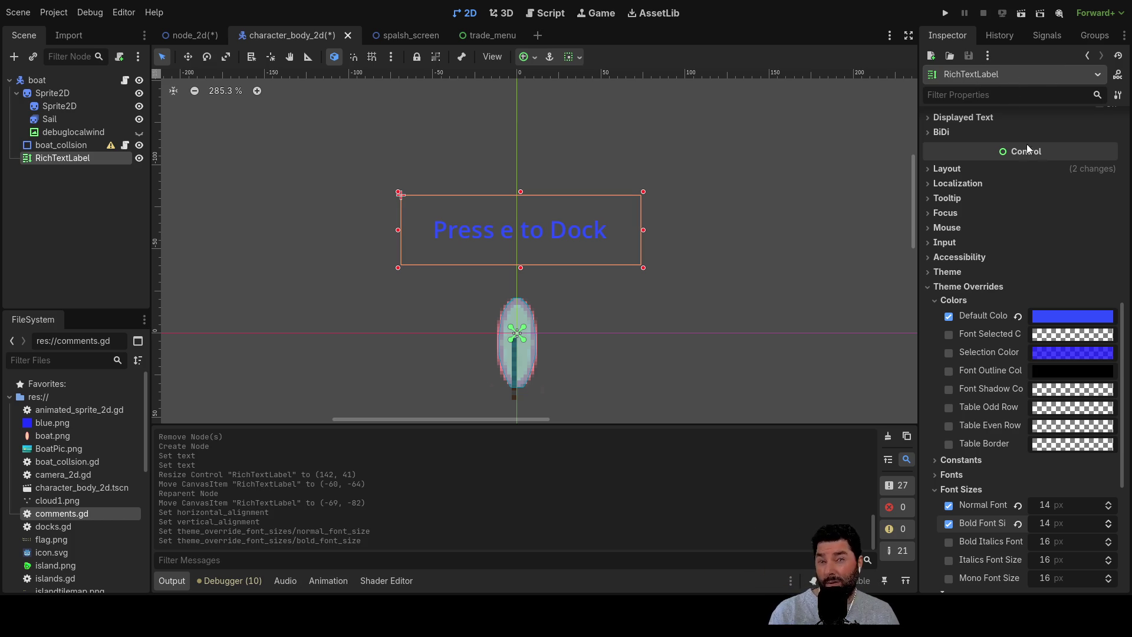
# Undo the label's recent colour changes, then hide and show it to check.
pyautogui.hotkey('ctrl', 'z')
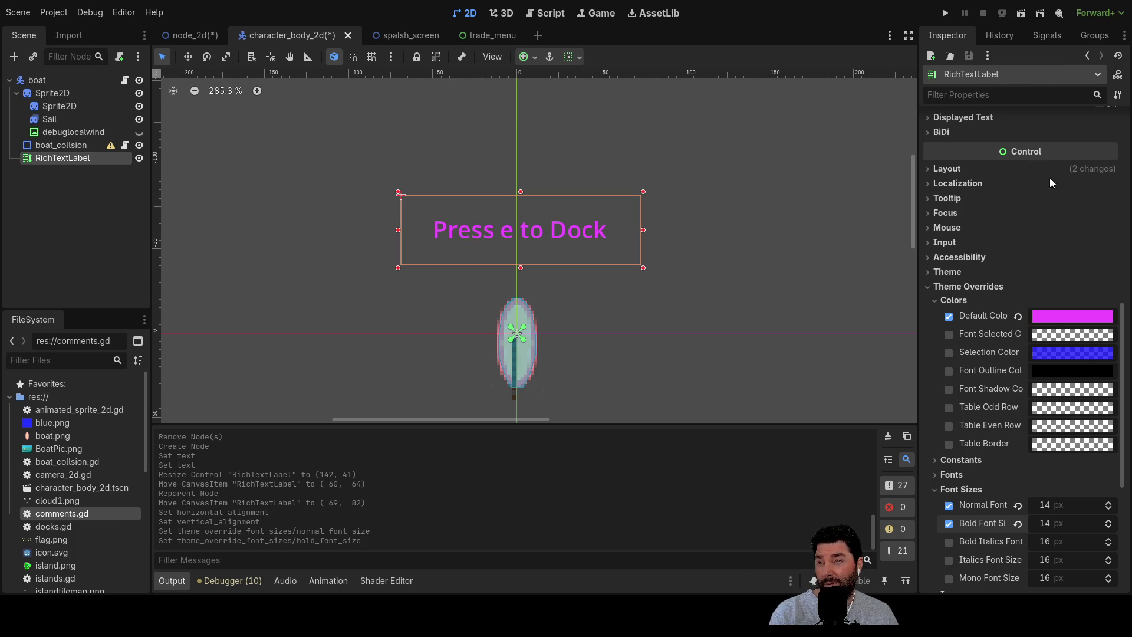
pyautogui.hotkey('ctrl', 'z')
pyautogui.hotkey('ctrl', 'z')
pyautogui.hotkey('ctrl', 'z')
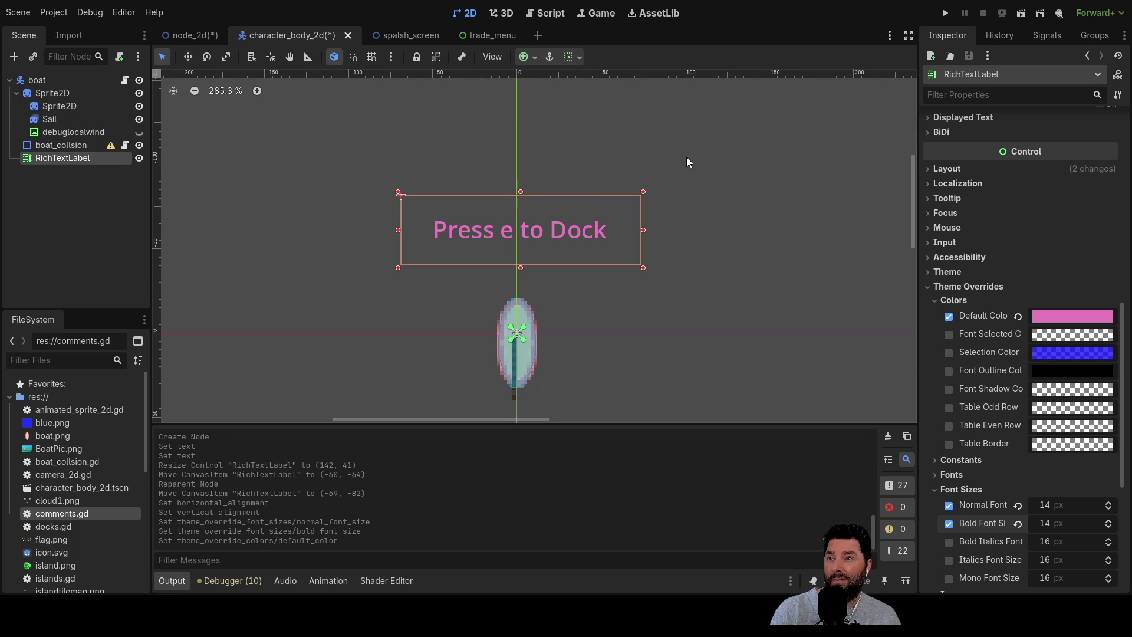
pyautogui.click(139, 158)
pyautogui.click(139, 158)
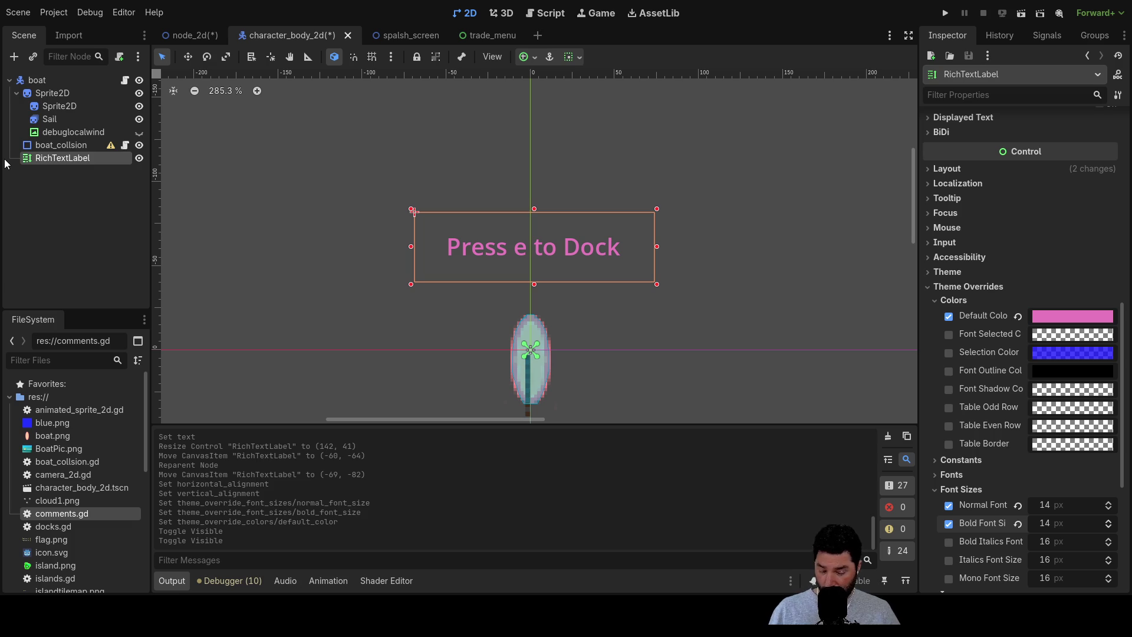
# Rename the label node to edock.
pyautogui.press('F2')
pyautogui.write('edock')
pyautogui.press('Return')
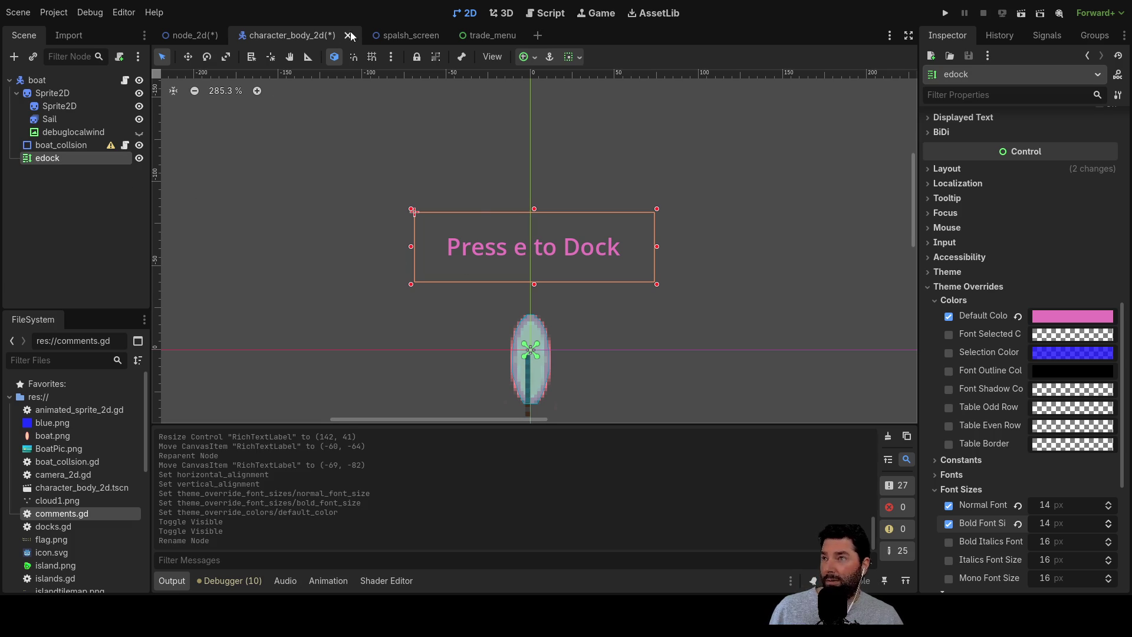
# Look over _on_area_2d_body_entered in the script editor, then run the project to test the dock prompt.
pyautogui.click(545, 13)
pyautogui.scroll(-3, 546, 268)
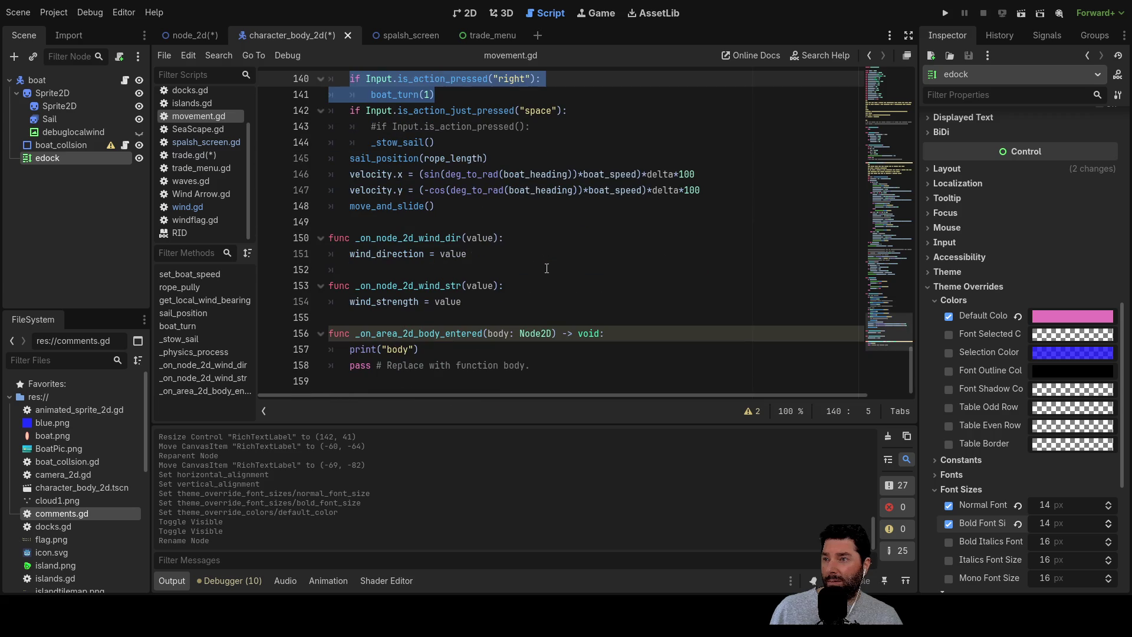
pyautogui.click(354, 350)
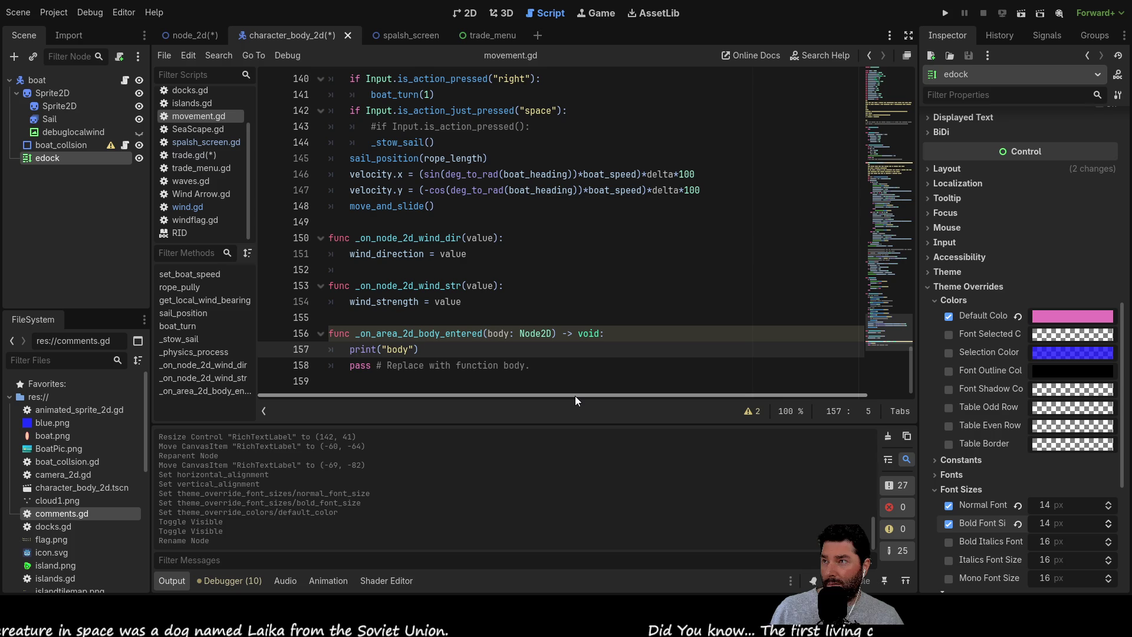
pyautogui.press('Up')
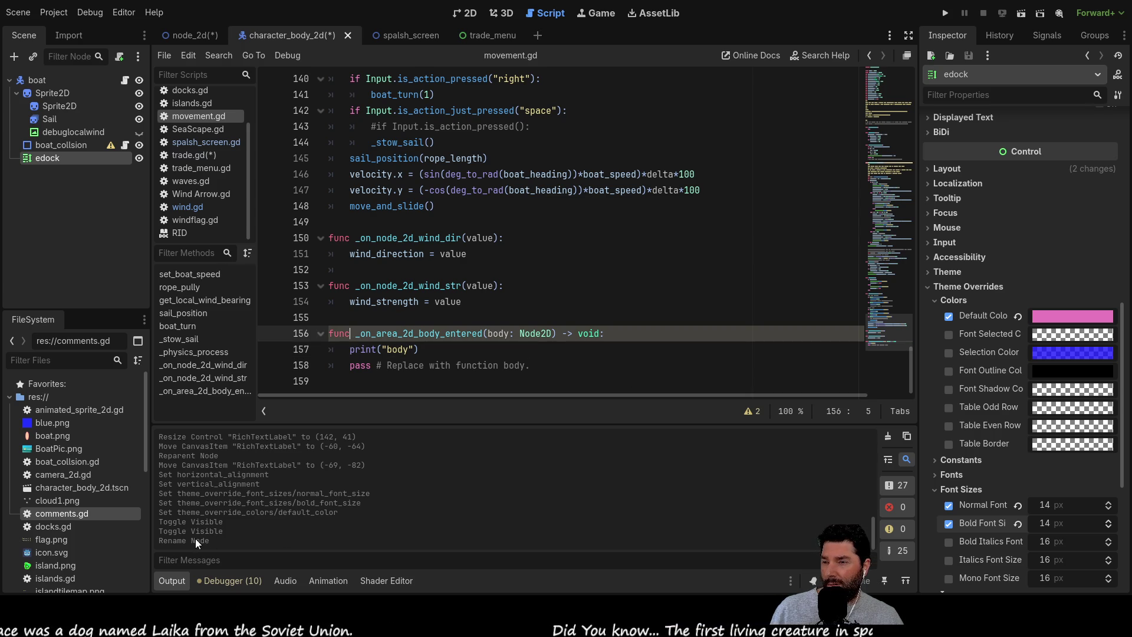
pyautogui.click(947, 13)
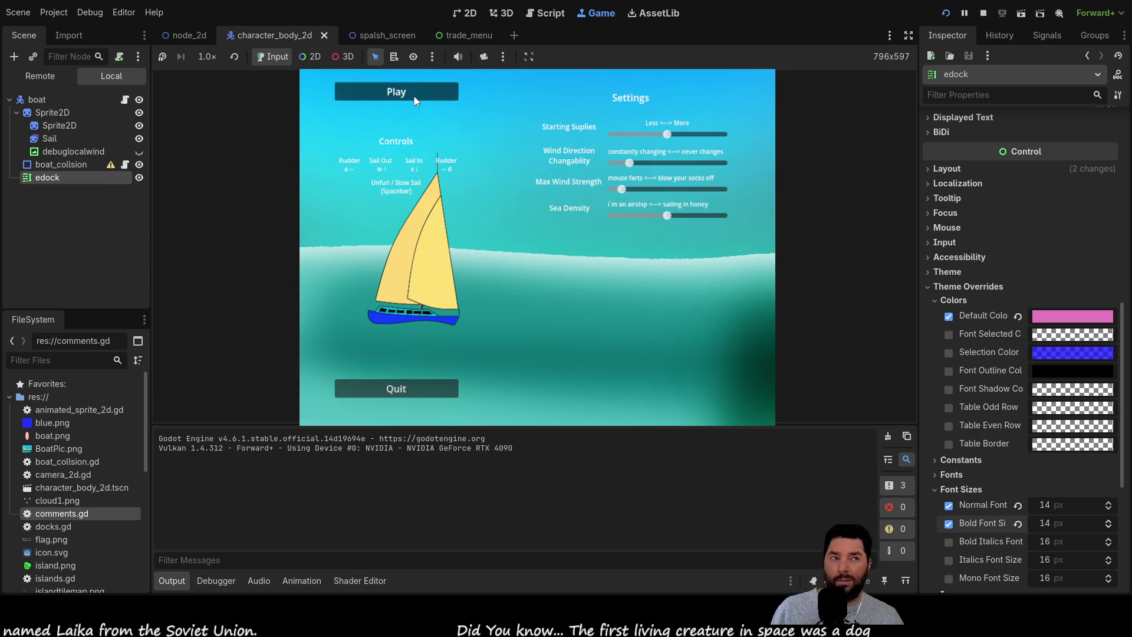
# Start a game, steer the boat to the island with A and S, then stop the run.
pyautogui.click(415, 91)
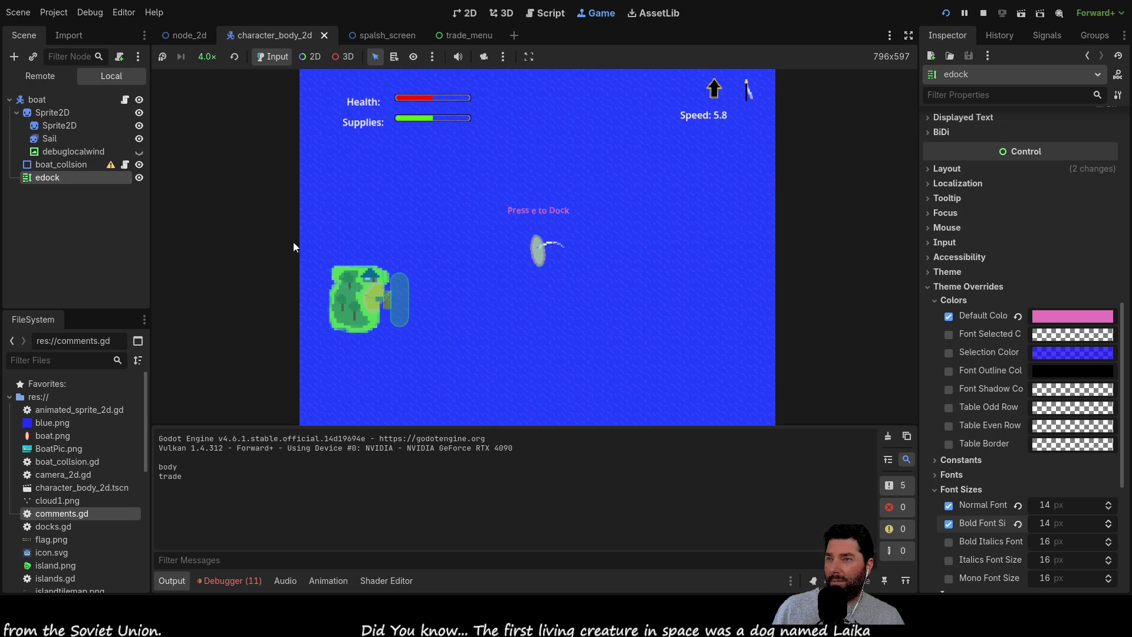
pyautogui.press('a')
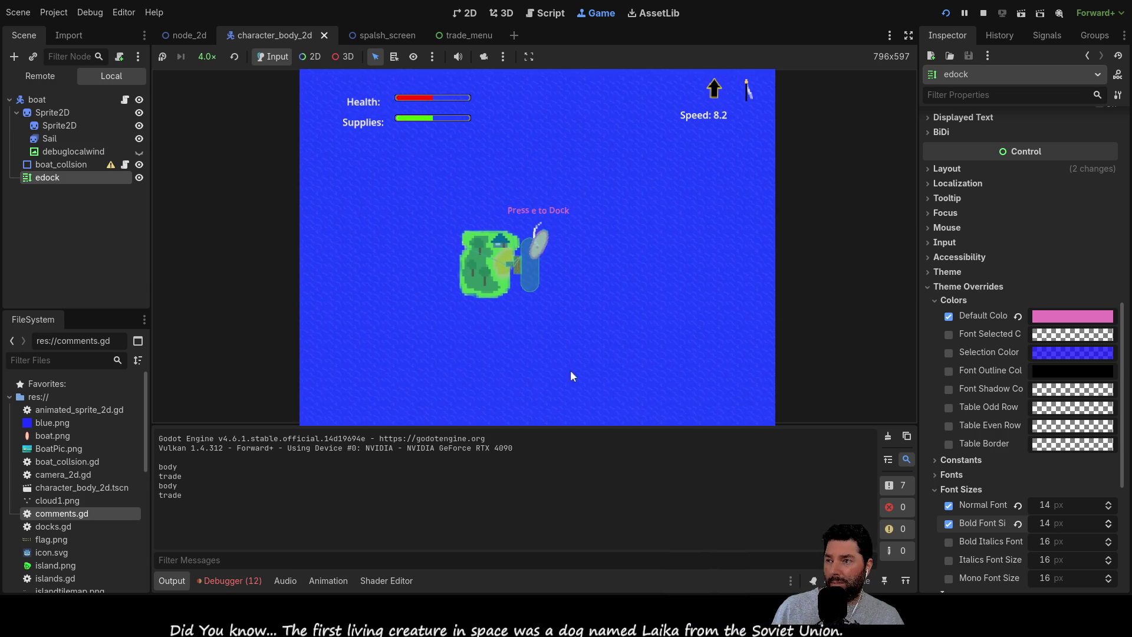
pyautogui.press('s')
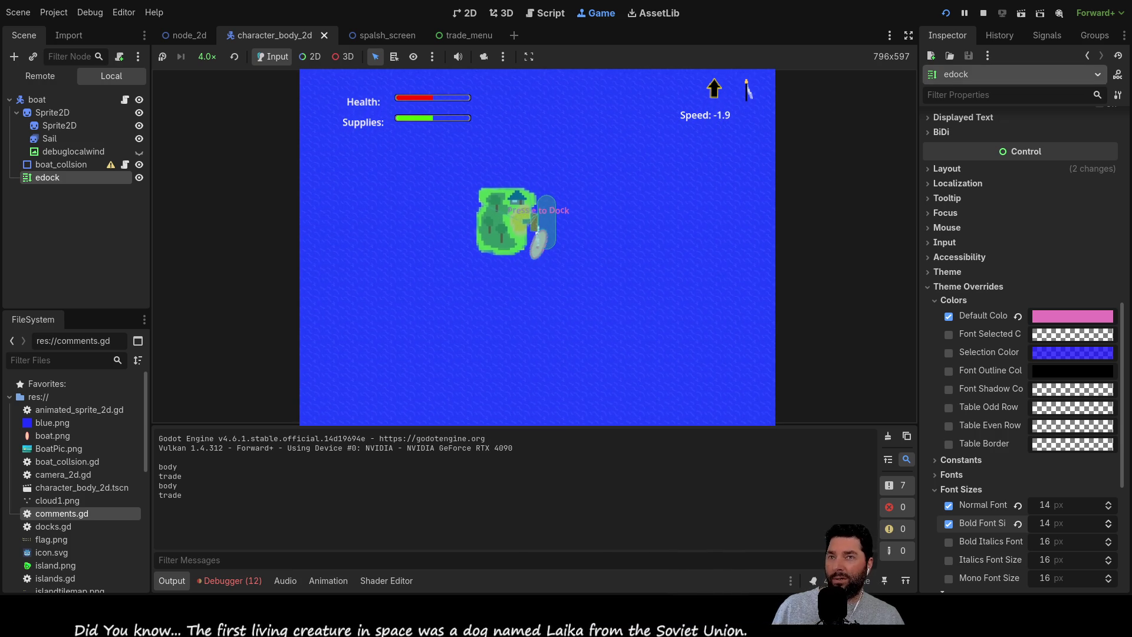
pyautogui.click(982, 13)
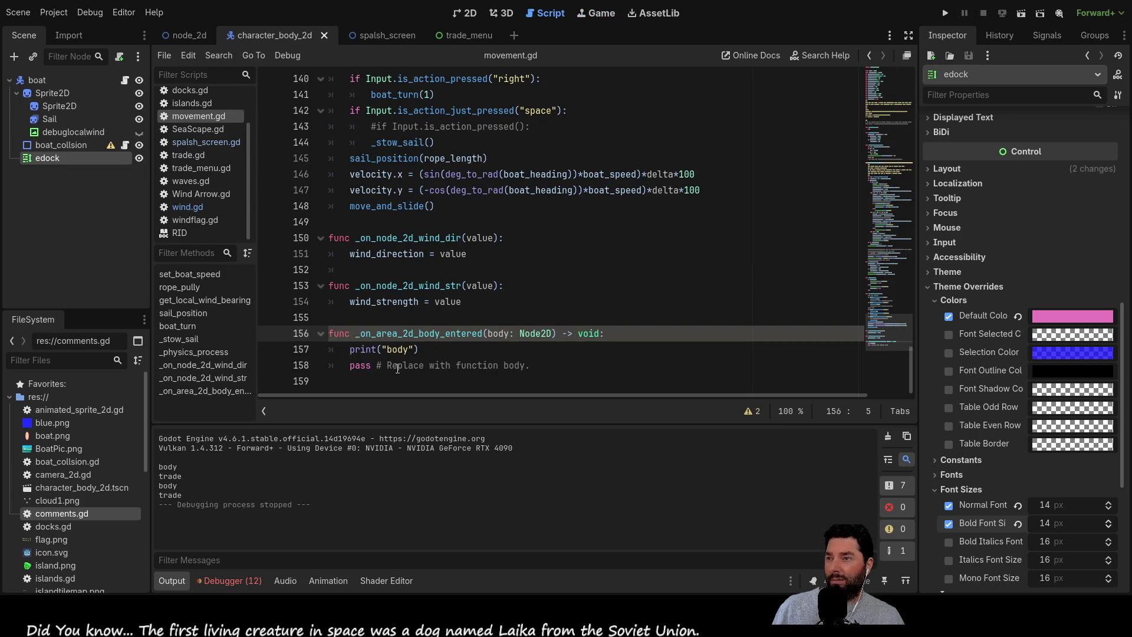
# Delete the _on_area_2d_body_entered function (lines 156–158) from movement.gd.
pyautogui.moveTo(549, 365)
pyautogui.mouseDown()
pyautogui.moveTo(330, 350)
pyautogui.moveTo(278, 335)
pyautogui.mouseUp()
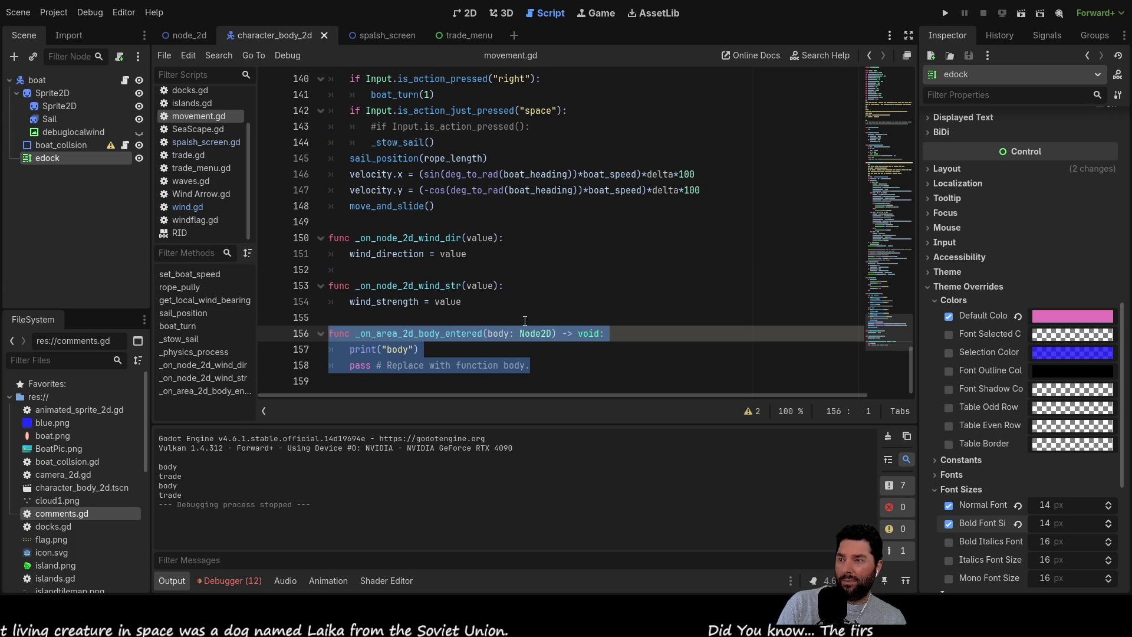
pyautogui.press('Delete')
pyautogui.press('Delete')
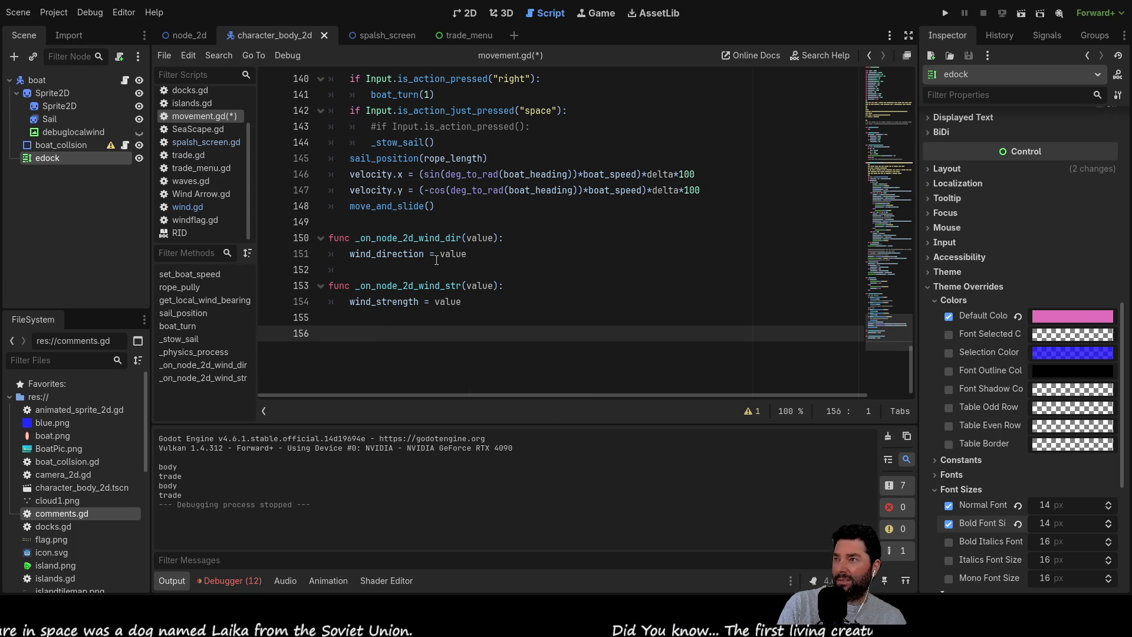
pyautogui.scroll(12, 425, 175)
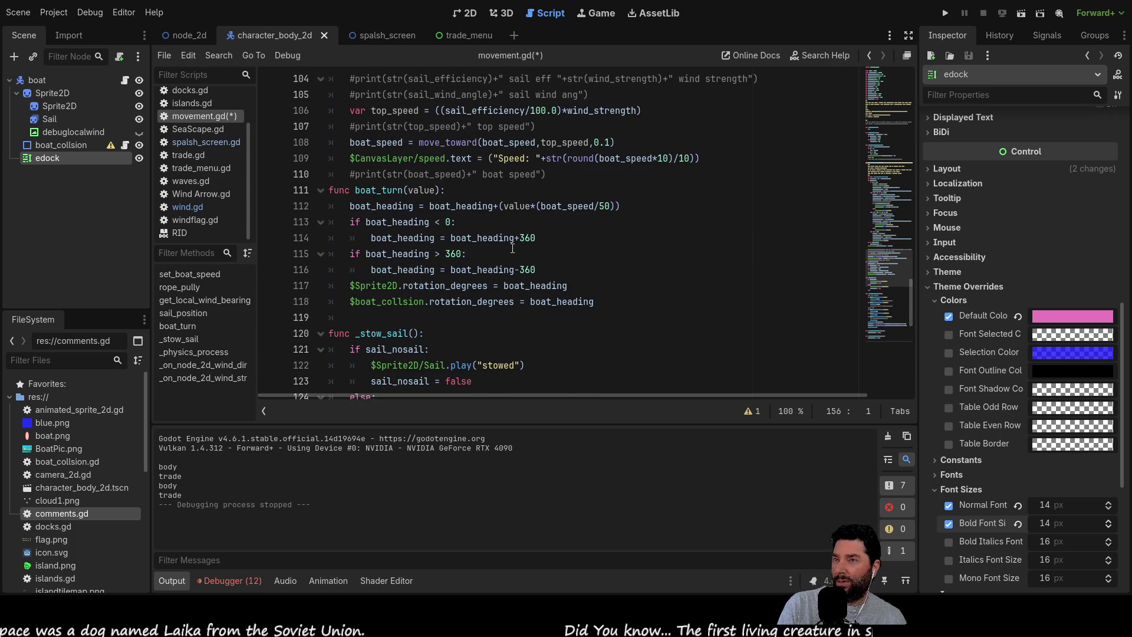
pyautogui.scroll(20, 513, 249)
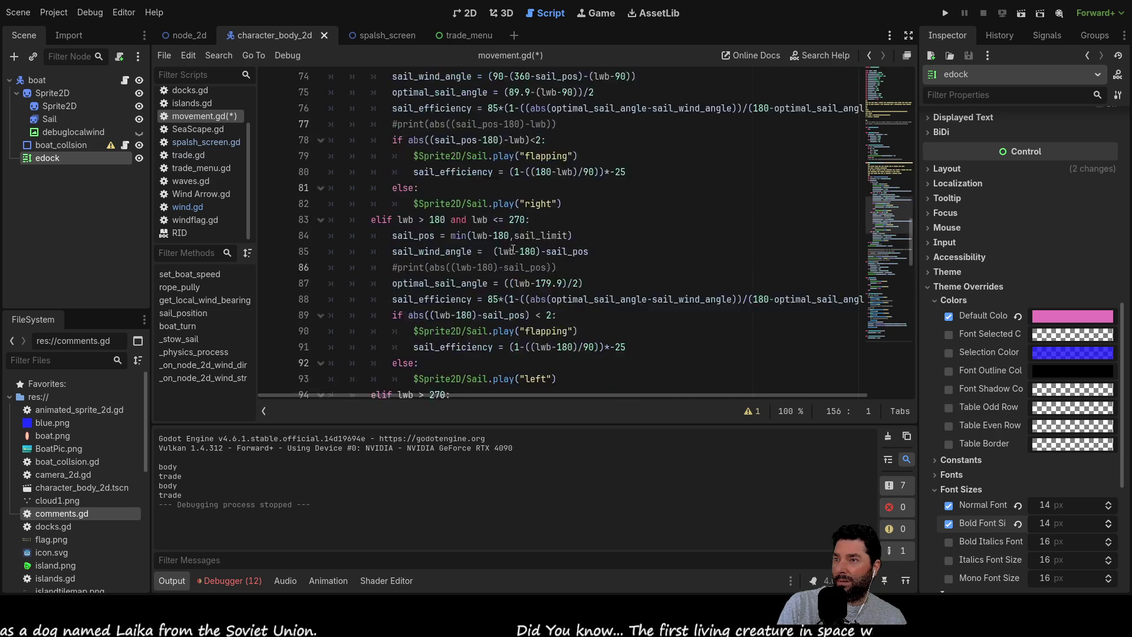
pyautogui.scroll(-20, 510, 248)
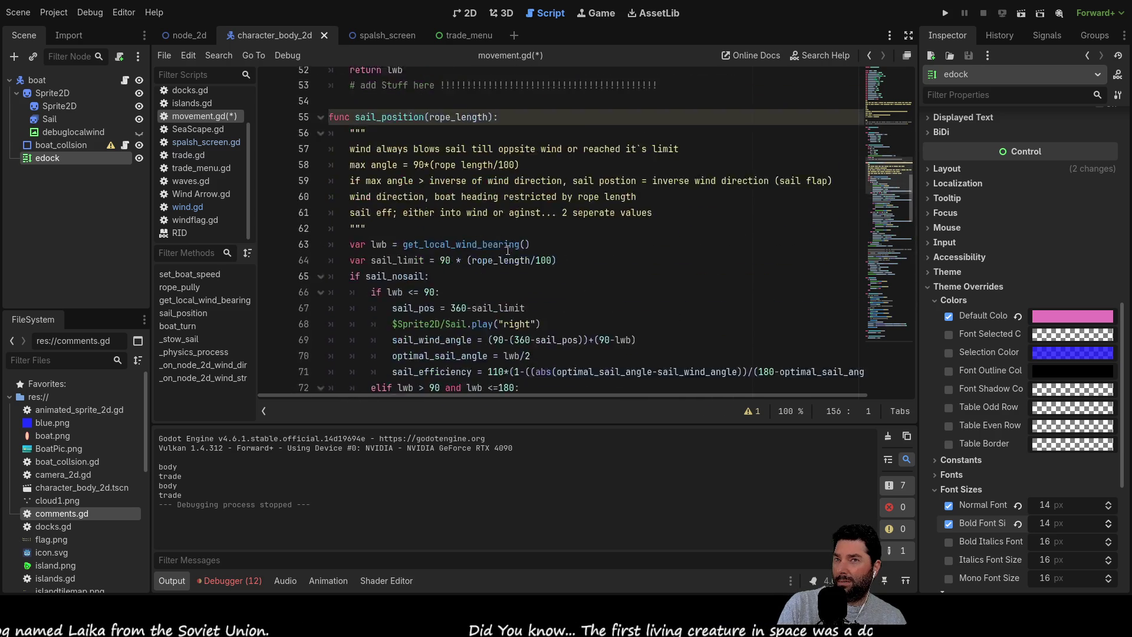
# Open trade_menu.gd from the script list.
pyautogui.scroll(-7, 504, 249)
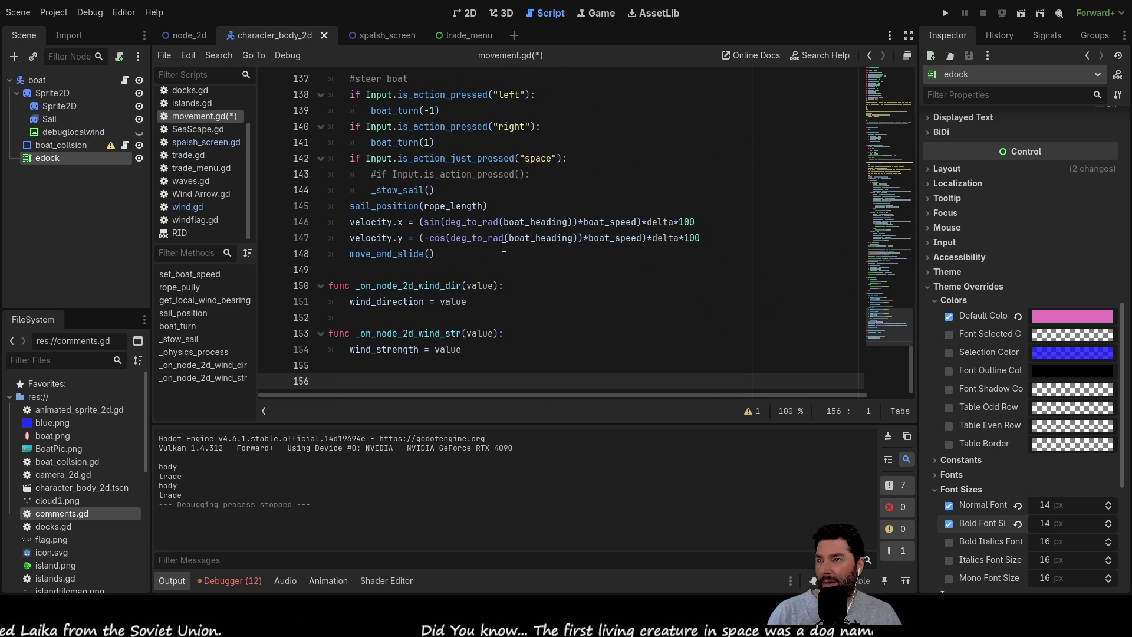
pyautogui.scroll(10, 503, 254)
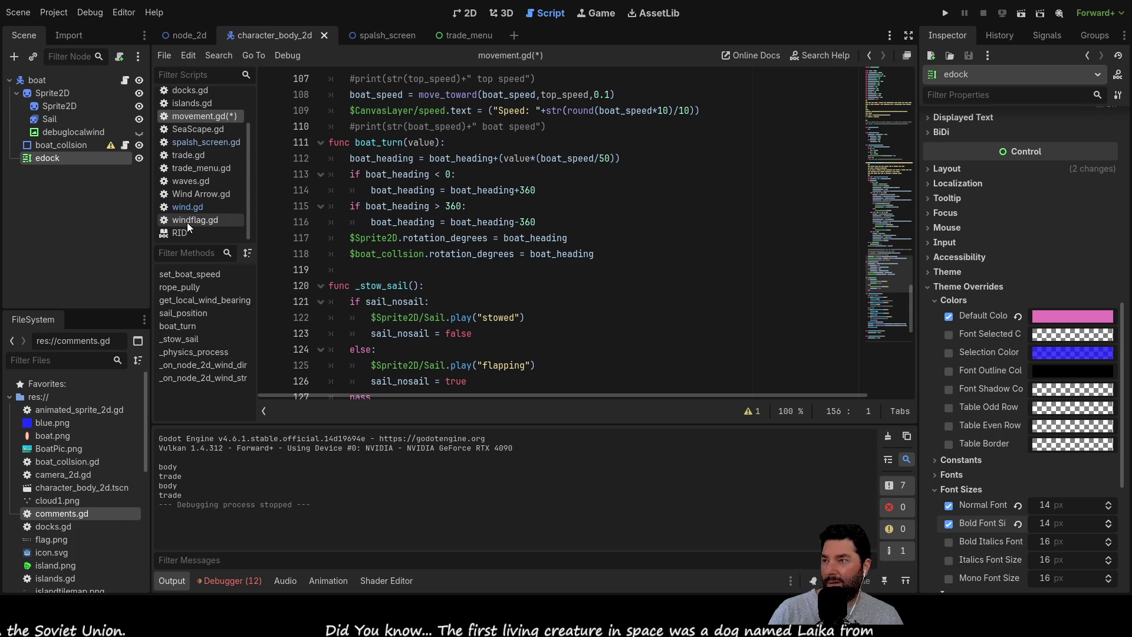
pyautogui.click(202, 168)
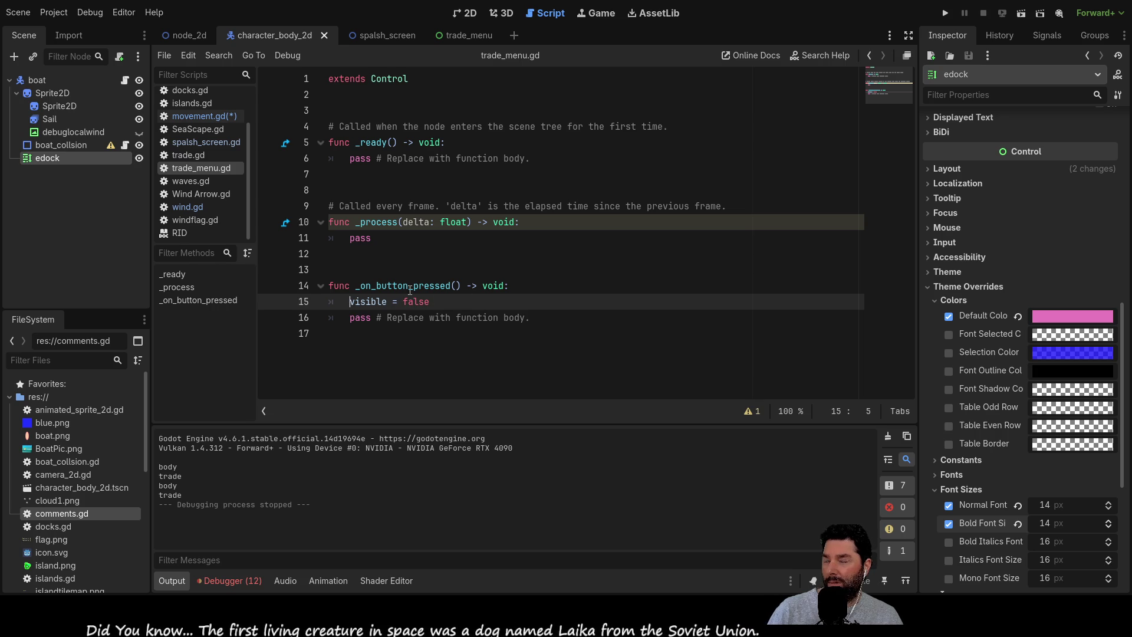
# Try a $edoc reference on line 19 of trade.gd, undo it, and return to the node_2d scene.
pyautogui.click(192, 155)
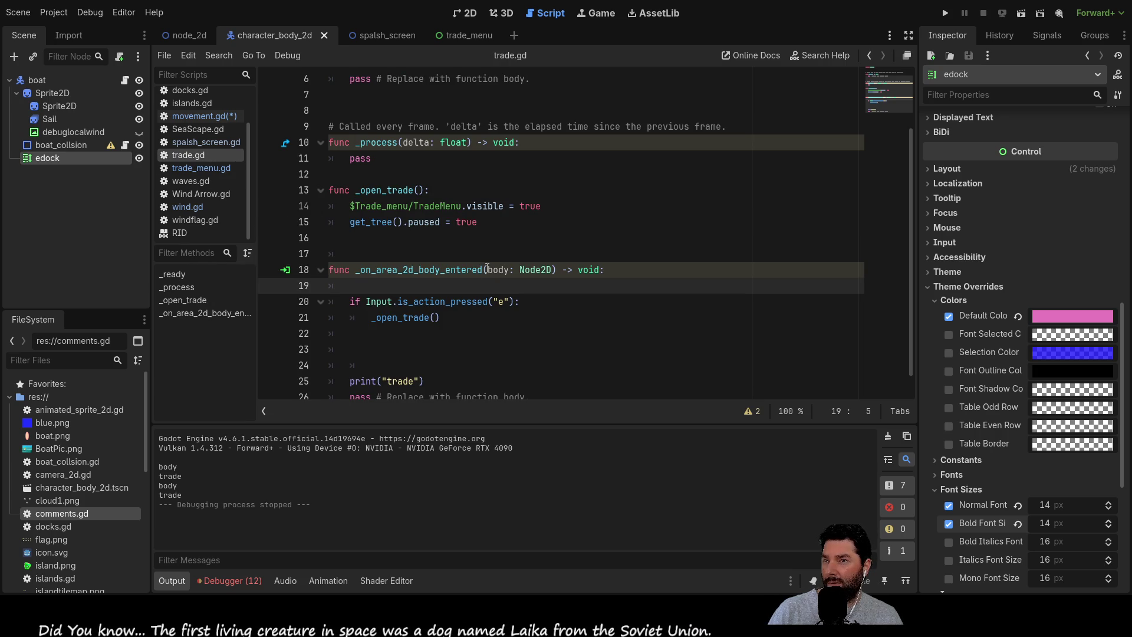
pyautogui.scroll(-1, 472, 274)
pyautogui.write('$edoc')
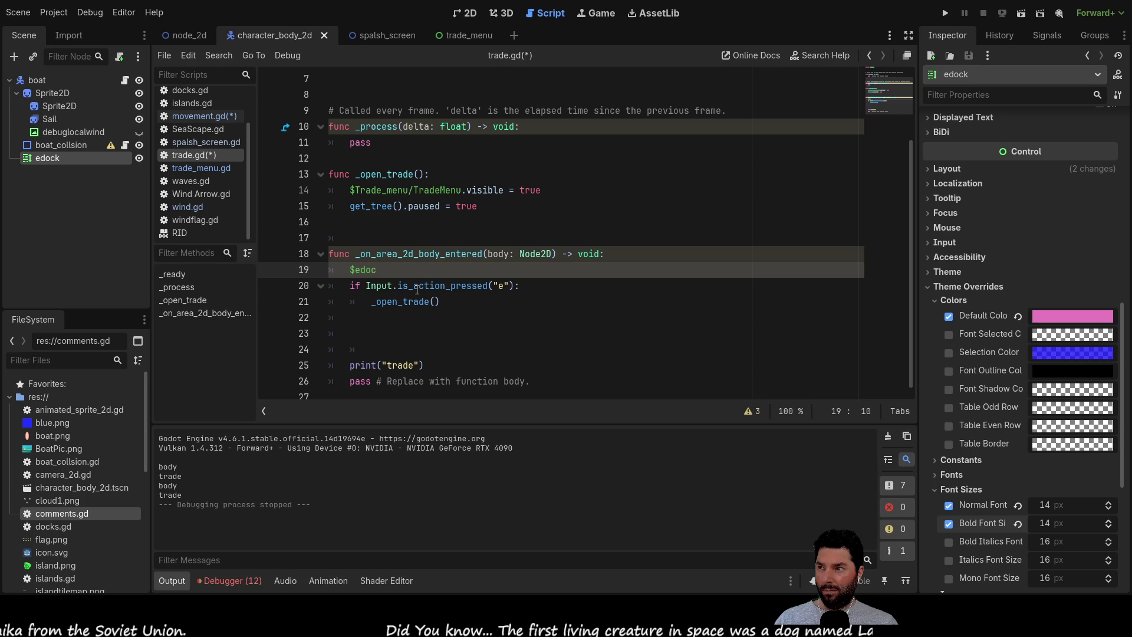
pyautogui.press('BackSpace')
pyautogui.press('BackSpace')
pyautogui.press('BackSpace')
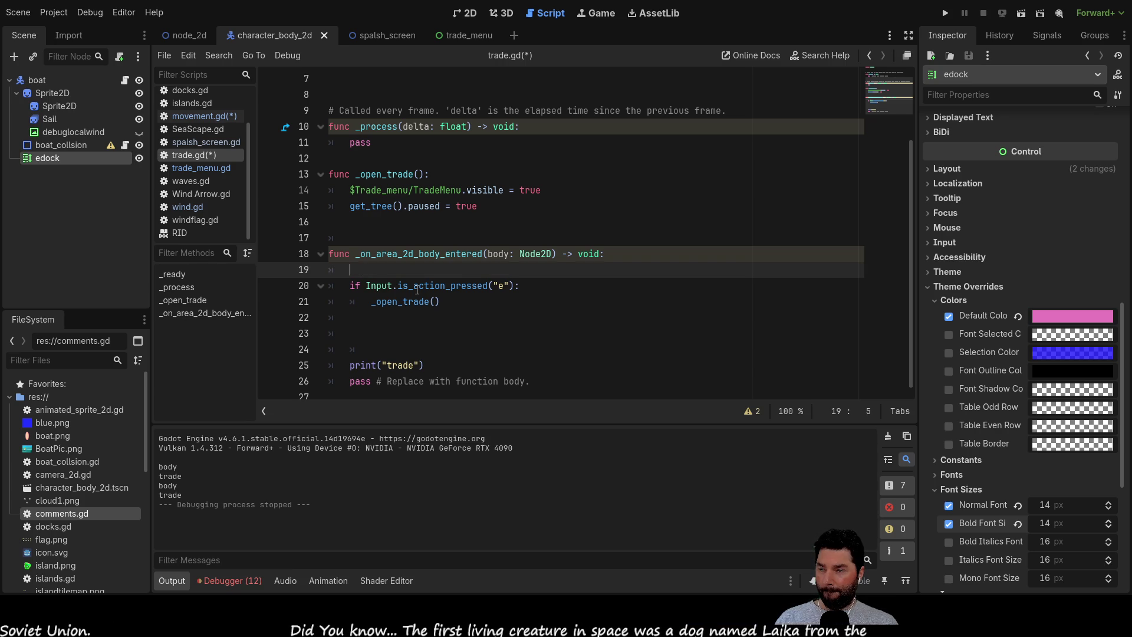
pyautogui.click(193, 38)
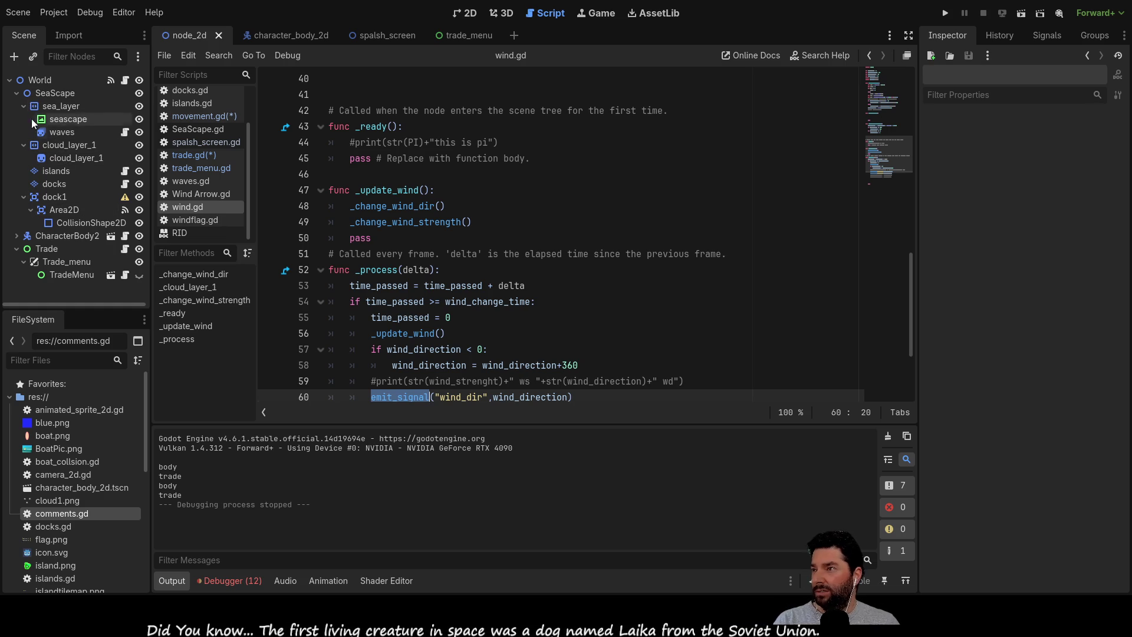
# Collapse SeaScape and CanvasLayer and expand CharacterBody in the World scene tree.
pyautogui.click(16, 93)
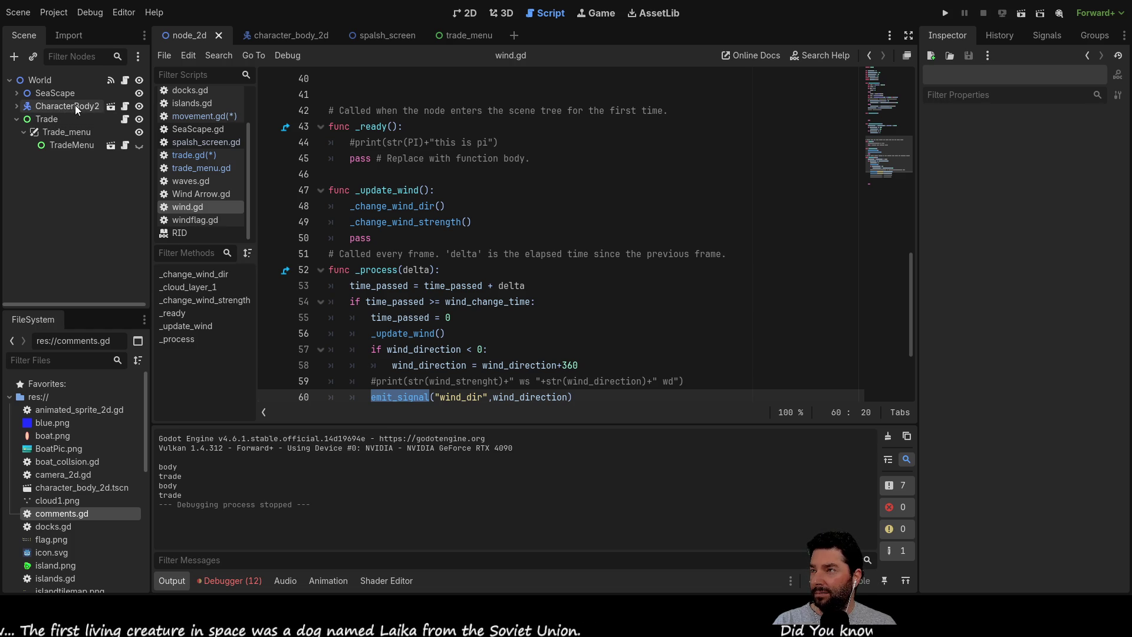
pyautogui.click(16, 106)
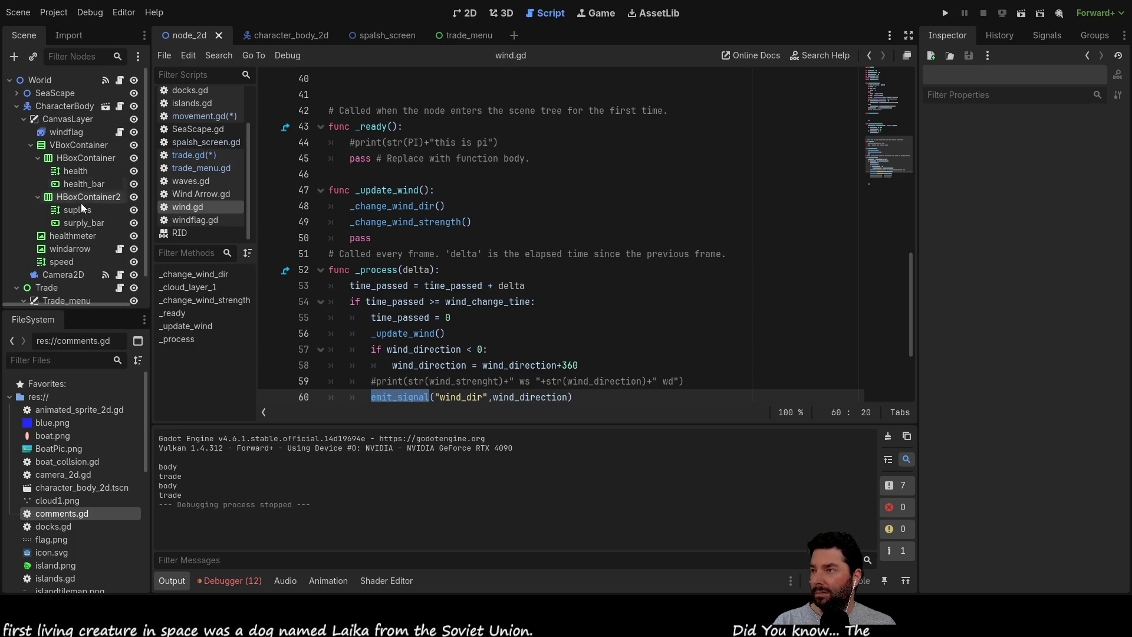
pyautogui.click(24, 119)
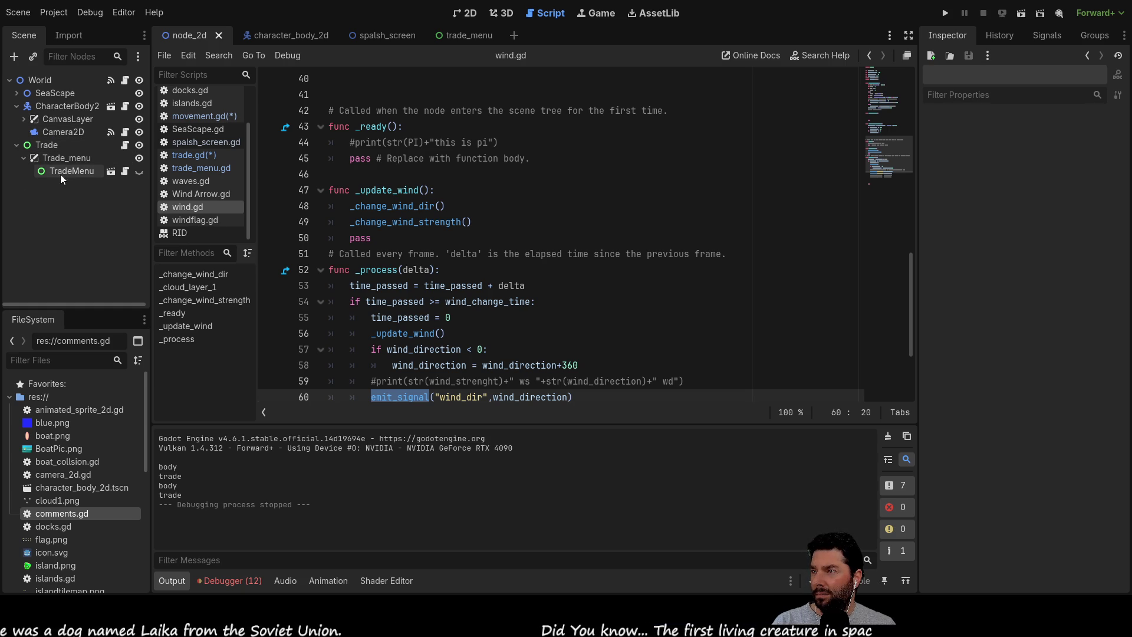
# Read wind.gd's emit_signal lines for wind_dir and wind_str, then go back to trade.gd.
pyautogui.scroll(-3, 416, 234)
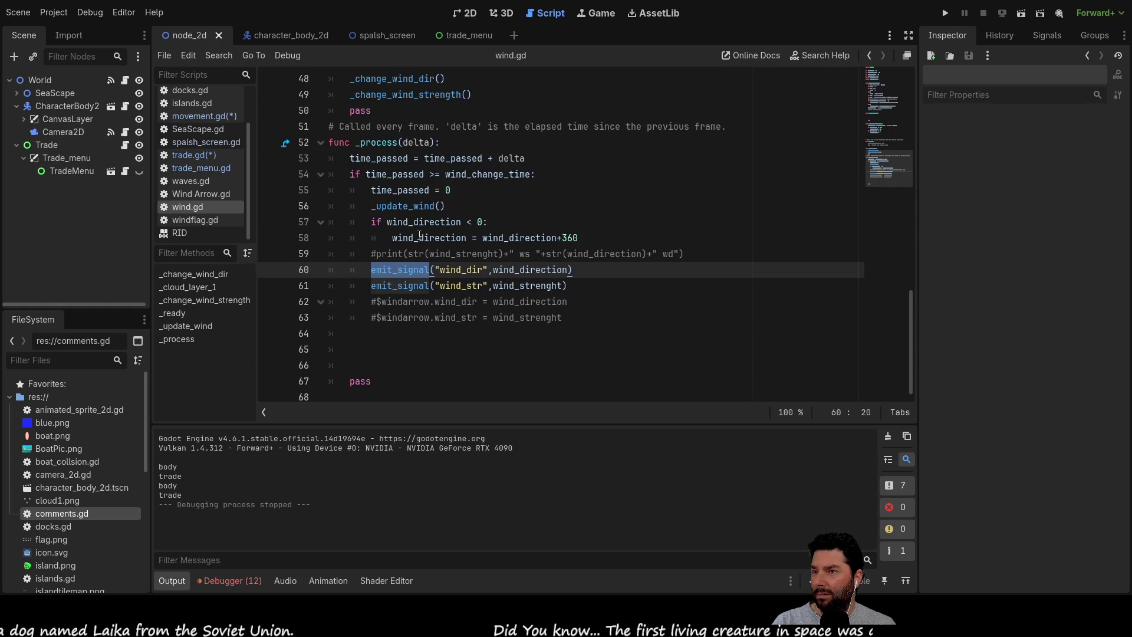
pyautogui.scroll(1, 433, 317)
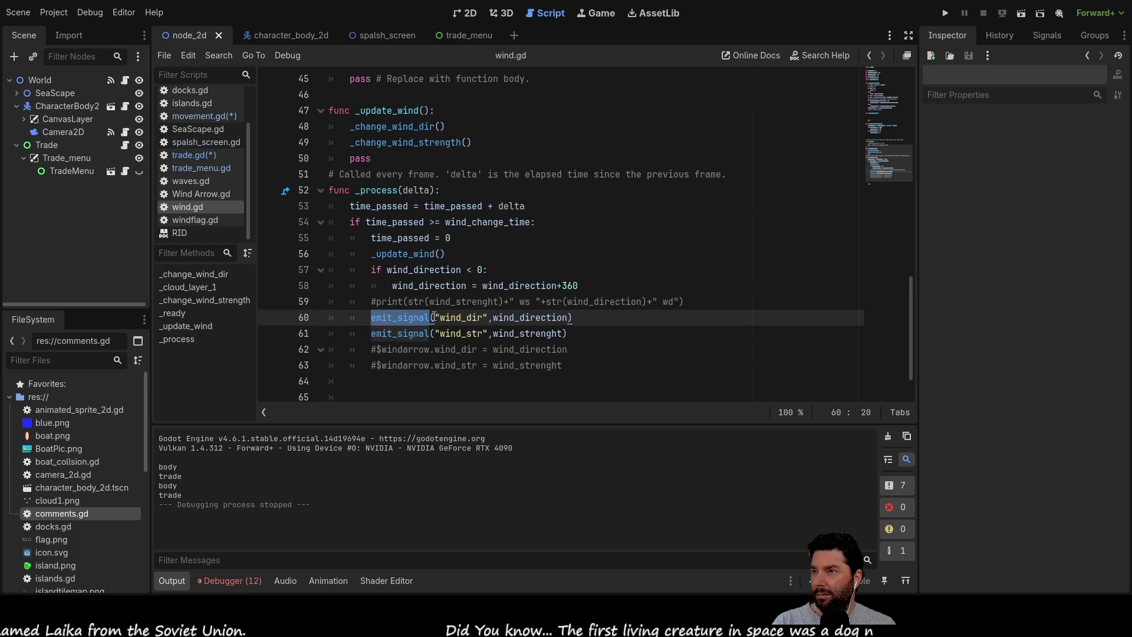
pyautogui.scroll(-1, 433, 317)
pyautogui.scroll(3, 435, 315)
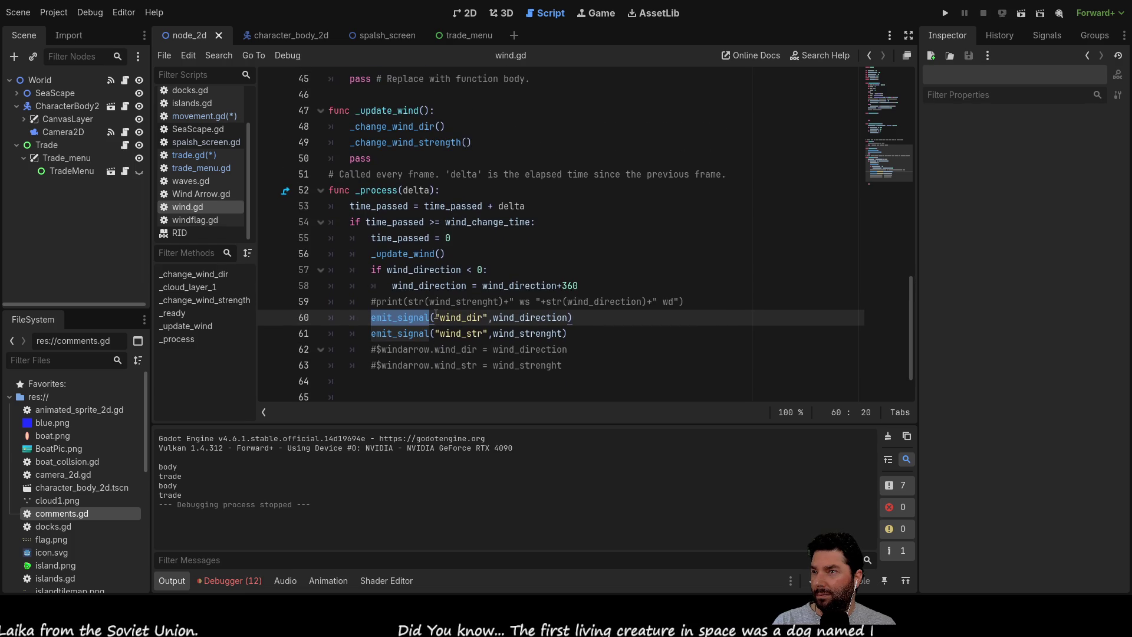
pyautogui.scroll(-3, 436, 263)
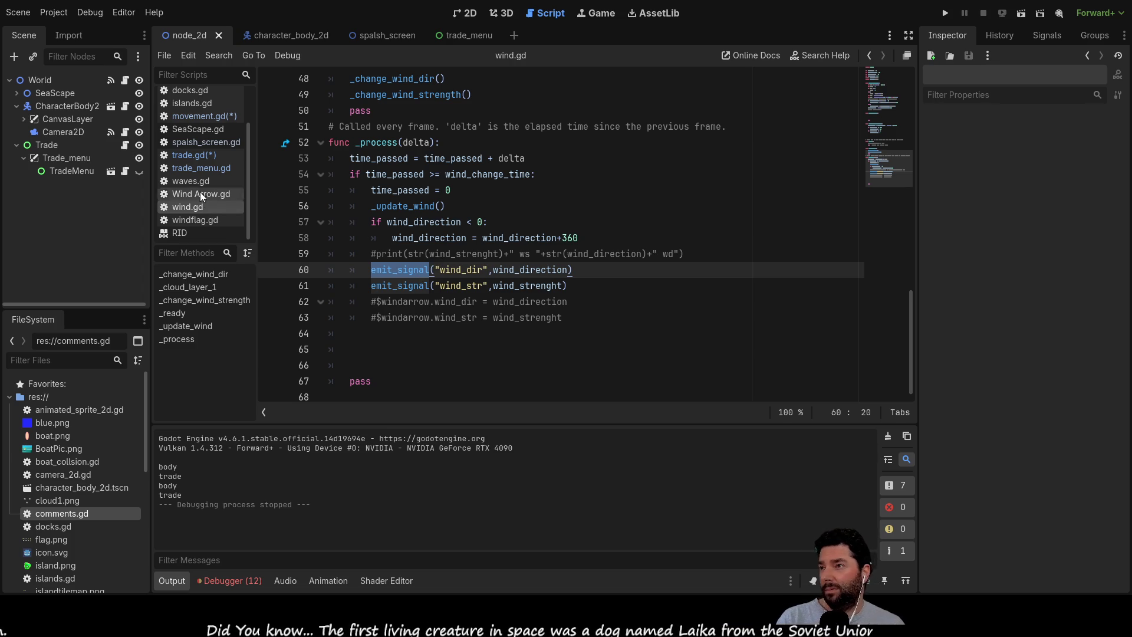
pyautogui.click(199, 154)
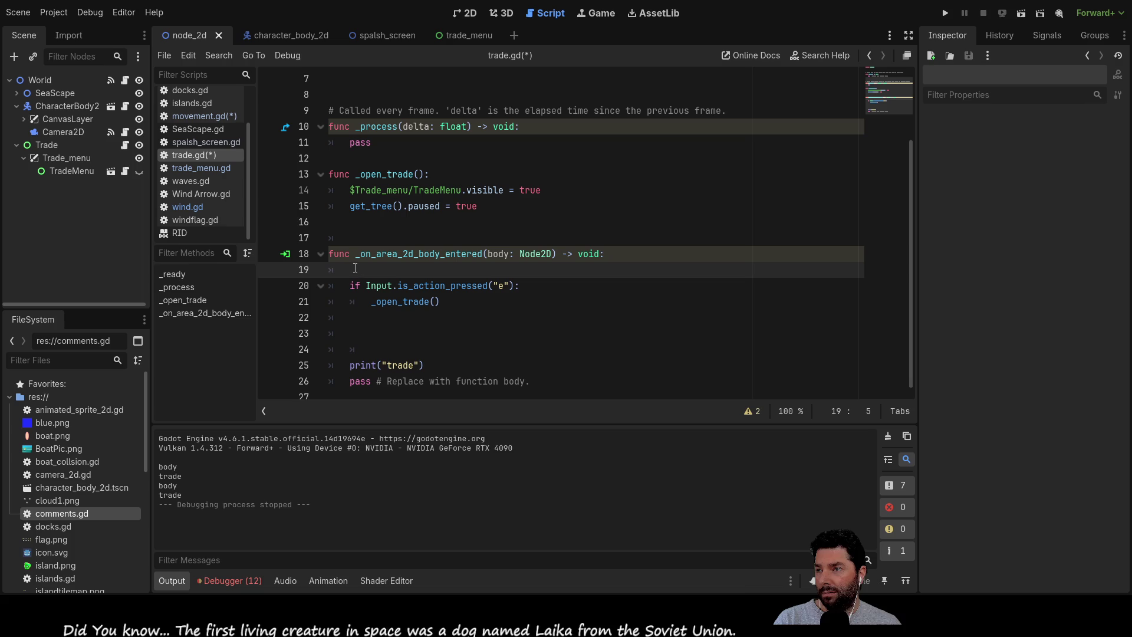
# Delete the empty line 19 in trade.gd's body-entered function and fix the Input line's indentation.
pyautogui.press('Delete')
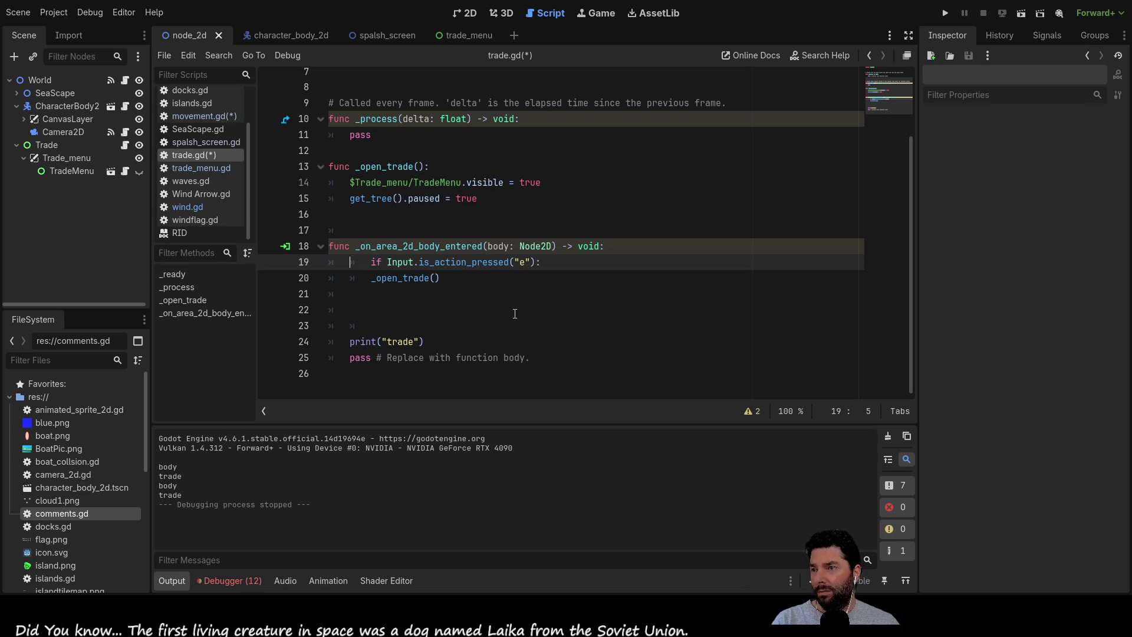
pyautogui.press('Delete')
pyautogui.press('Down')
pyautogui.press('Down')
pyautogui.press('Up')
pyautogui.press('Up')
pyautogui.press('Up')
pyautogui.press('Down')
pyautogui.press('Down')
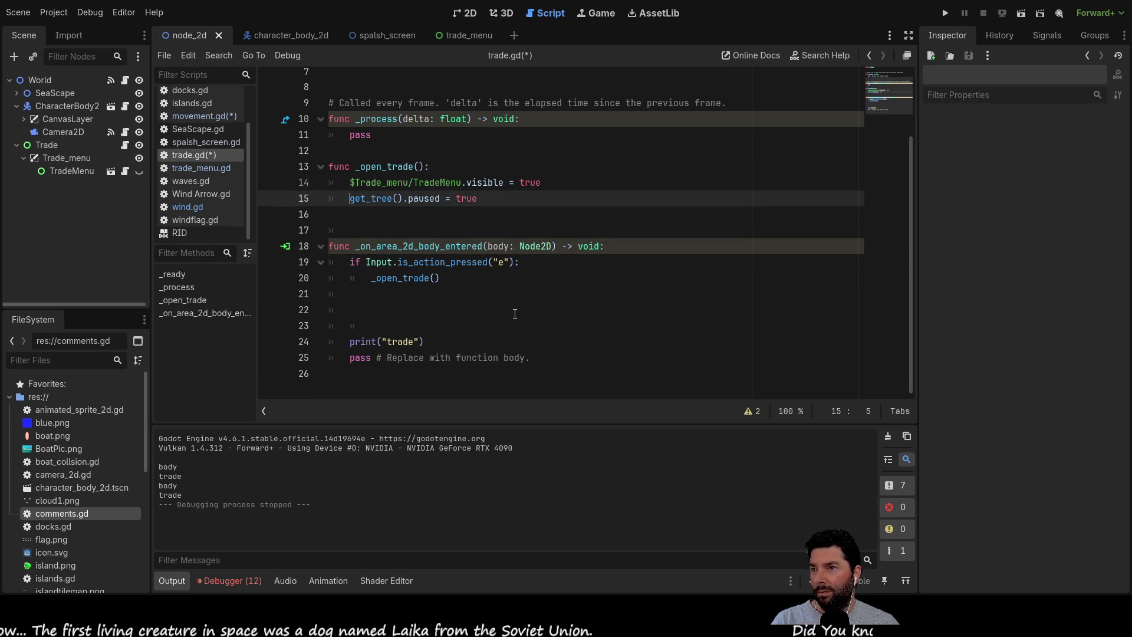
# Select line 15's get_tree().paused = true and bring up trade_menu.gd.
pyautogui.press('Down')
pyautogui.press('Up')
pyautogui.press('Up')
pyautogui.press('Up')
pyautogui.press('Down')
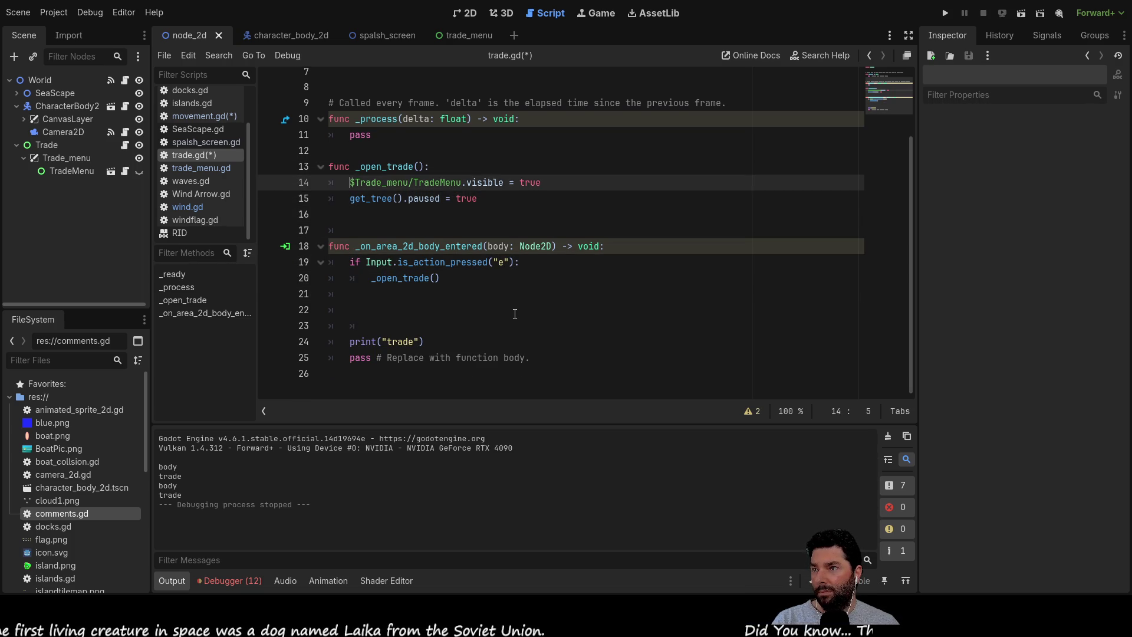
pyautogui.press('Down')
pyautogui.moveTo(481, 199); pyautogui.dragTo(352, 201)
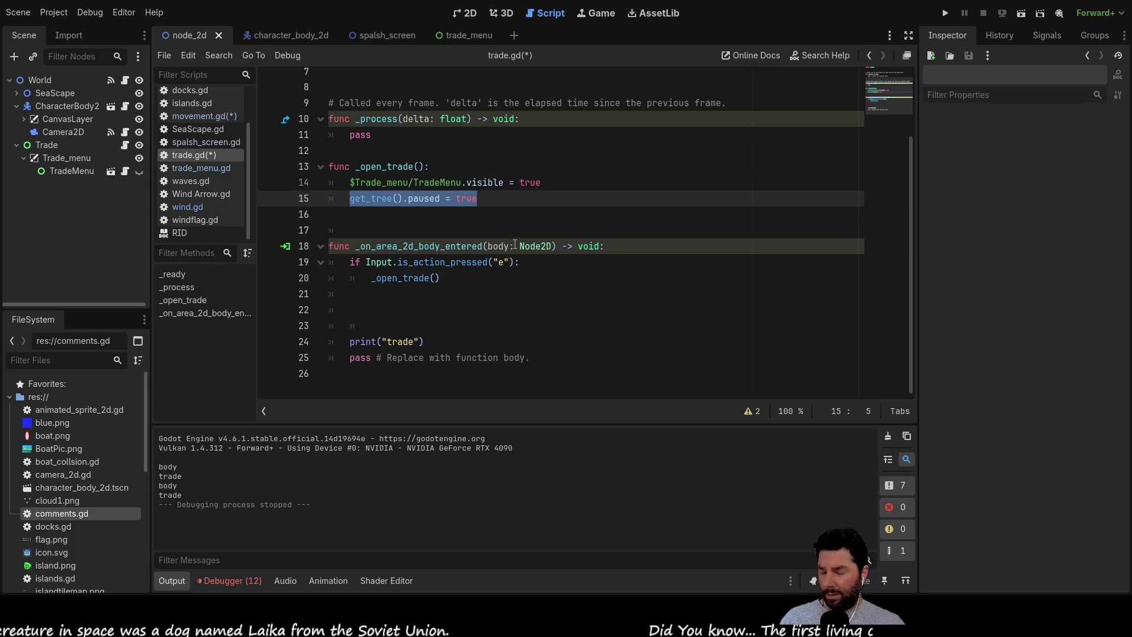
pyautogui.click(207, 168)
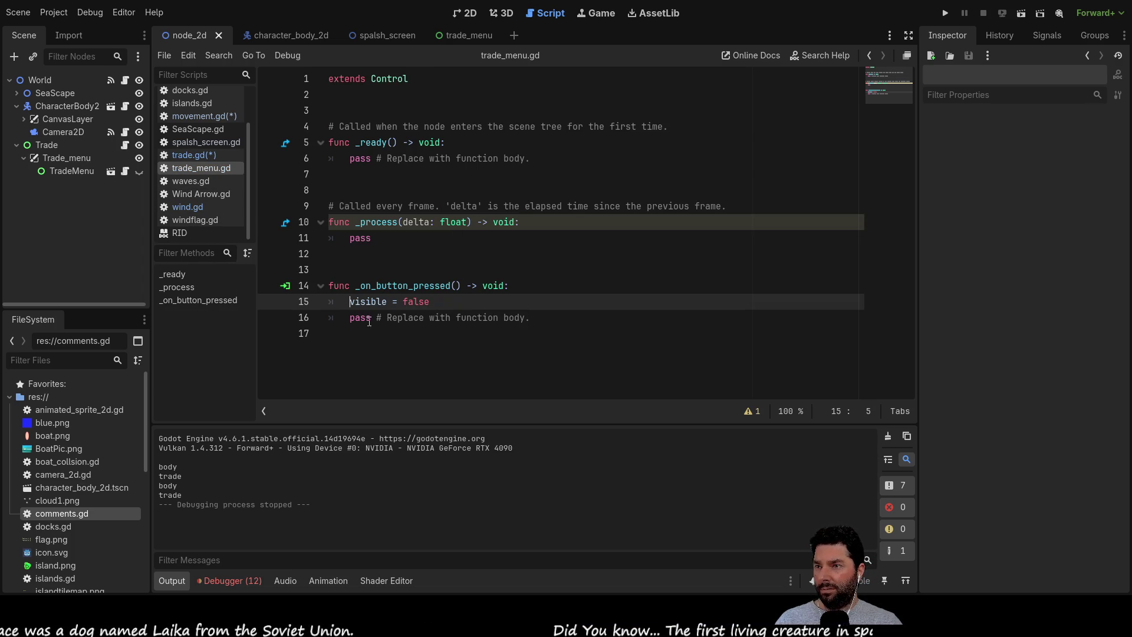
# Add get_tree().paused = false below visible = false in _on_button_pressed and save with Ctrl+S.
pyautogui.press('Down')
pyautogui.press('Return')
pyautogui.press('Up')
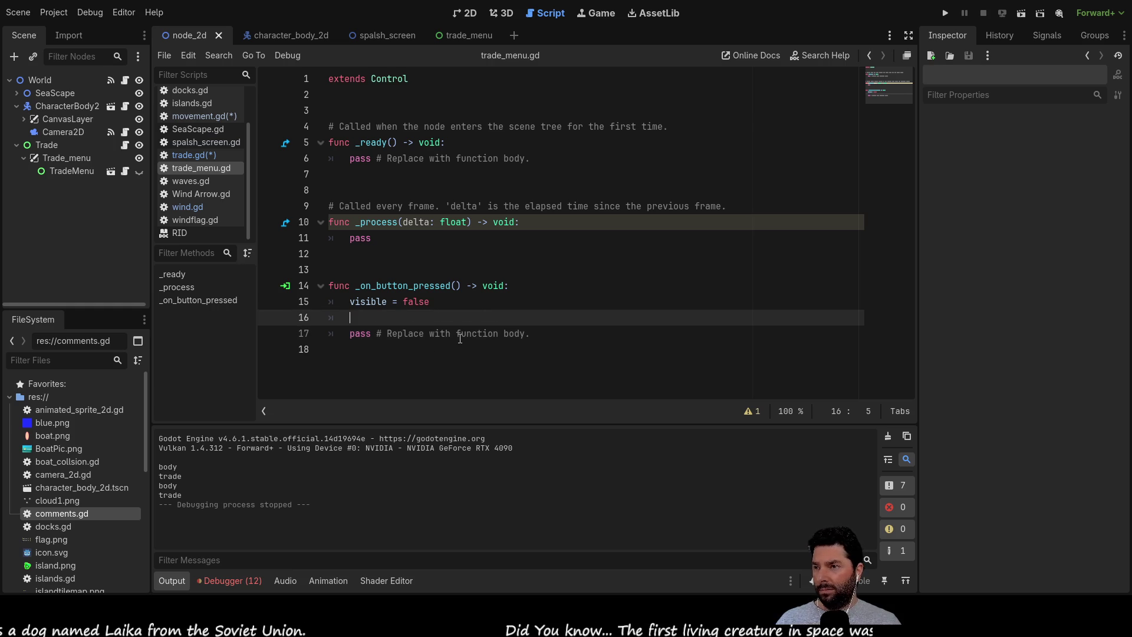
pyautogui.write('get_tree().paused = true')
pyautogui.press('BackSpace')
pyautogui.press('BackSpace')
pyautogui.press('BackSpace')
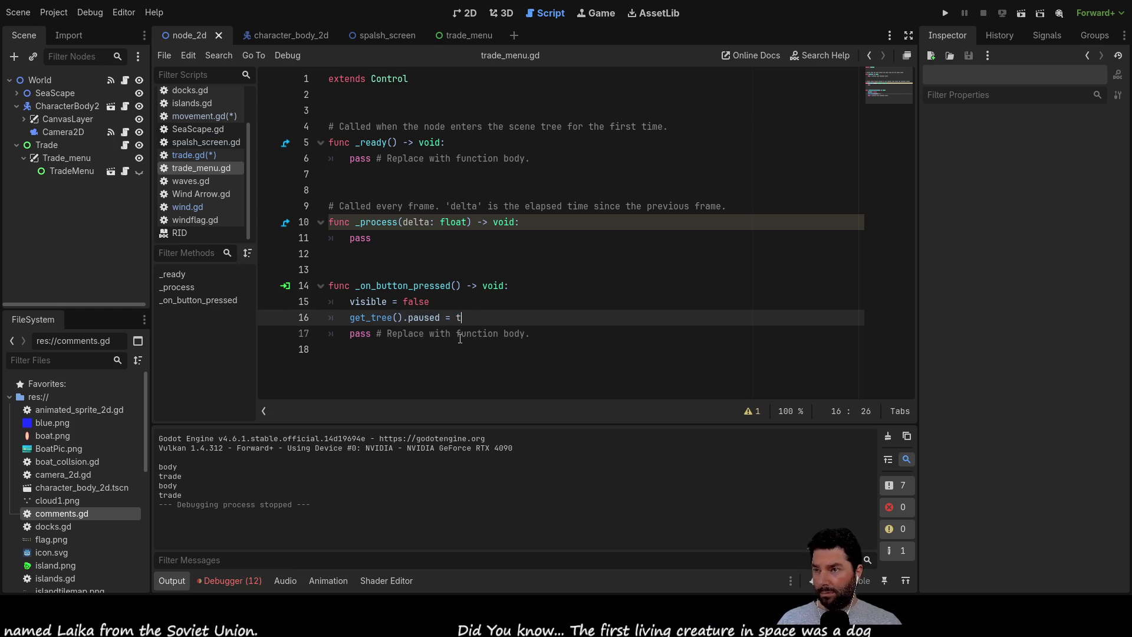
pyautogui.write('false')
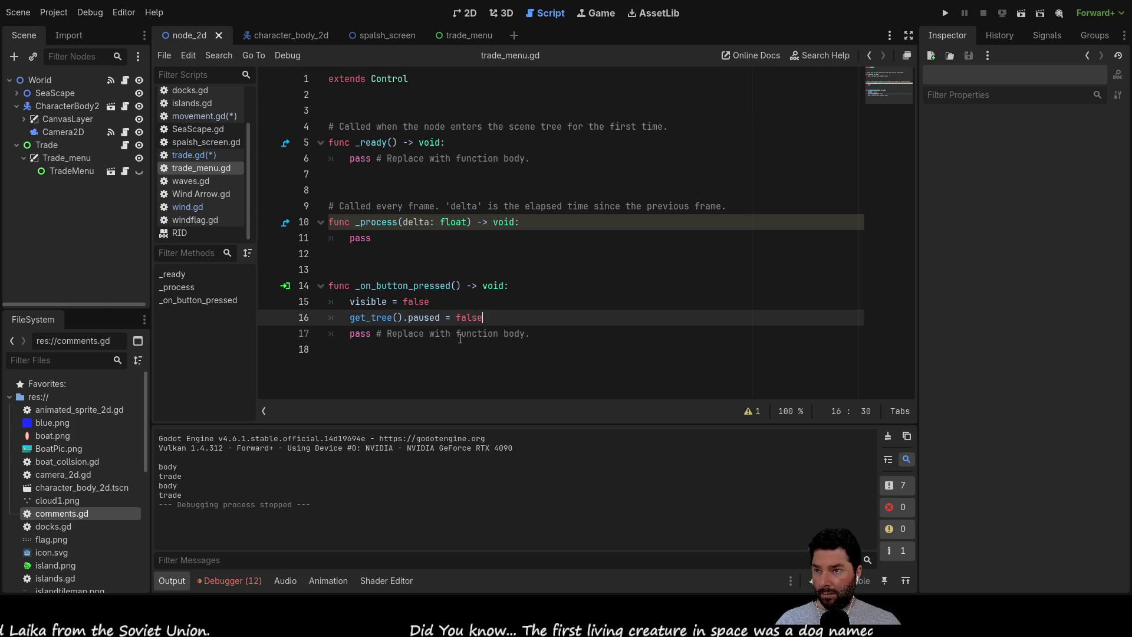
pyautogui.press('Up')
pyautogui.press('Up')
pyautogui.press('Up')
pyautogui.press('Up')
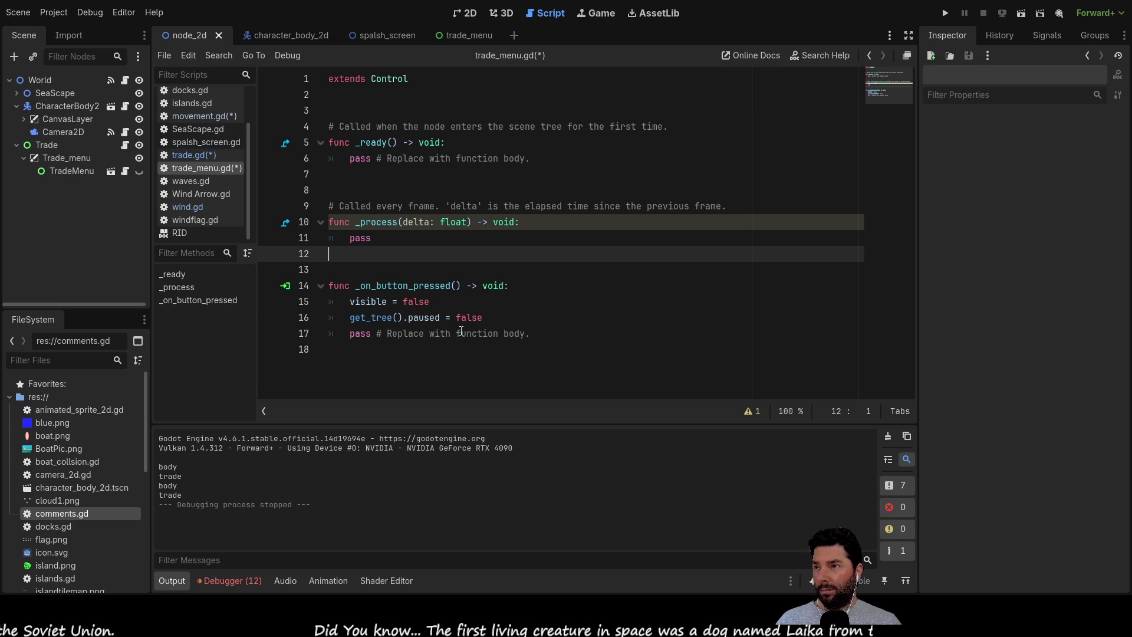
pyautogui.hotkey('ctrl', 's')
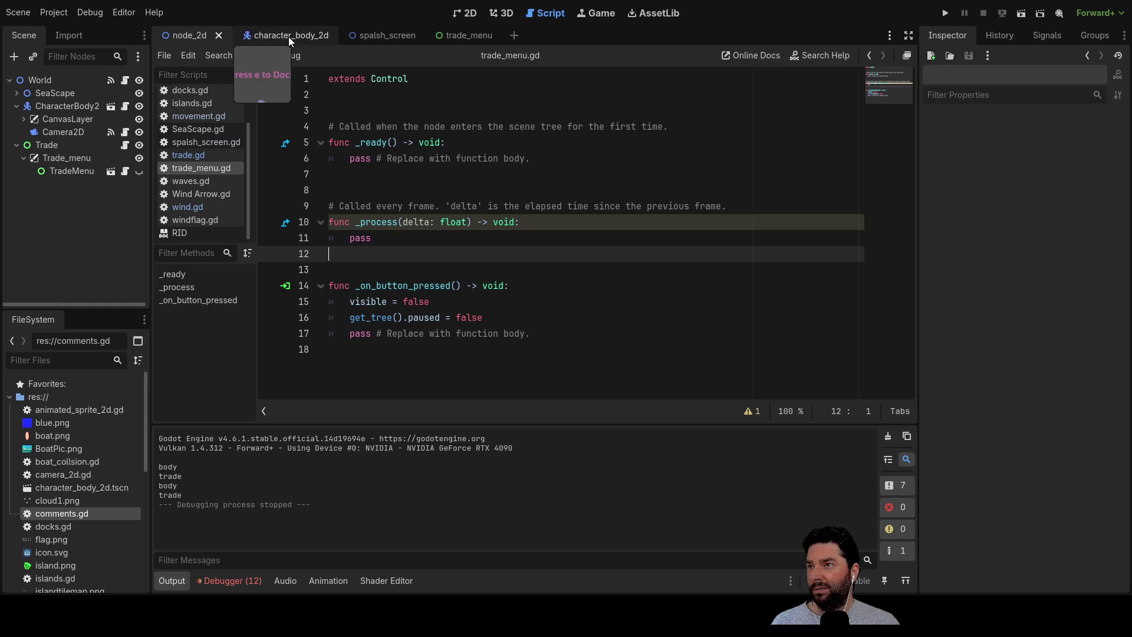
# Reopen trade.gd and insert a blank line above the TradeMenu visible line in _open_trade().
pyautogui.click(458, 37)
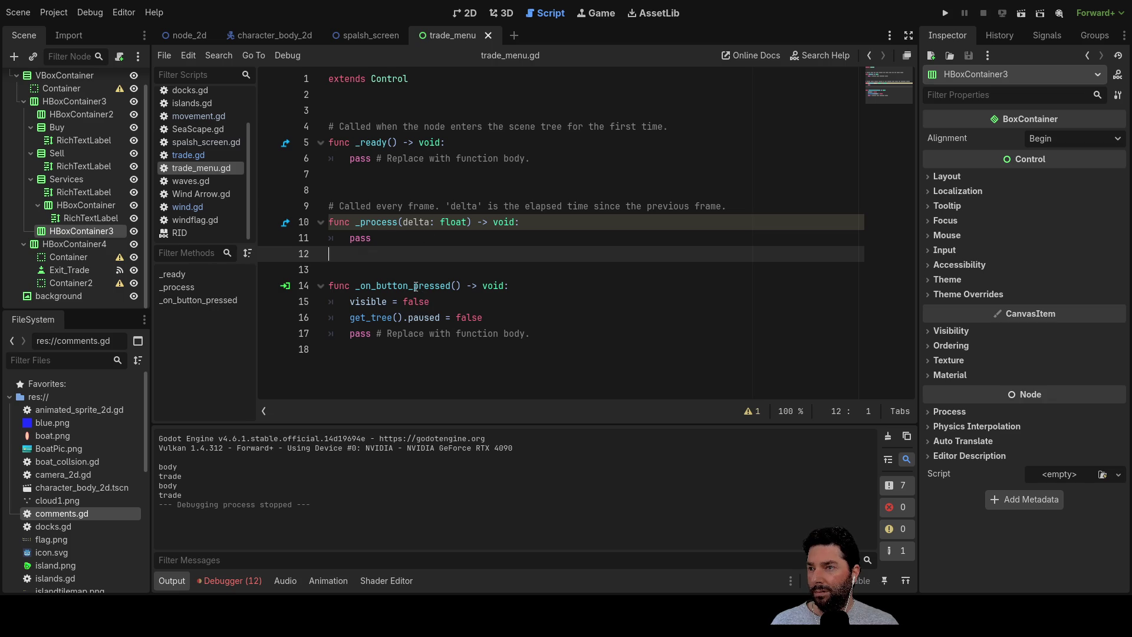
pyautogui.click(192, 158)
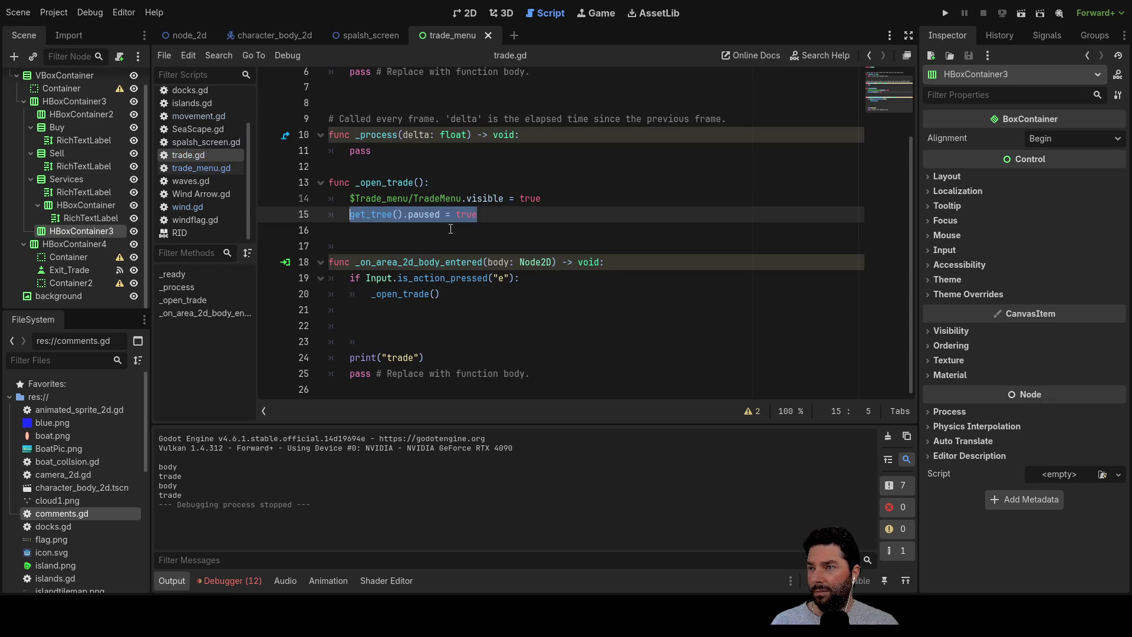
pyautogui.click(416, 310)
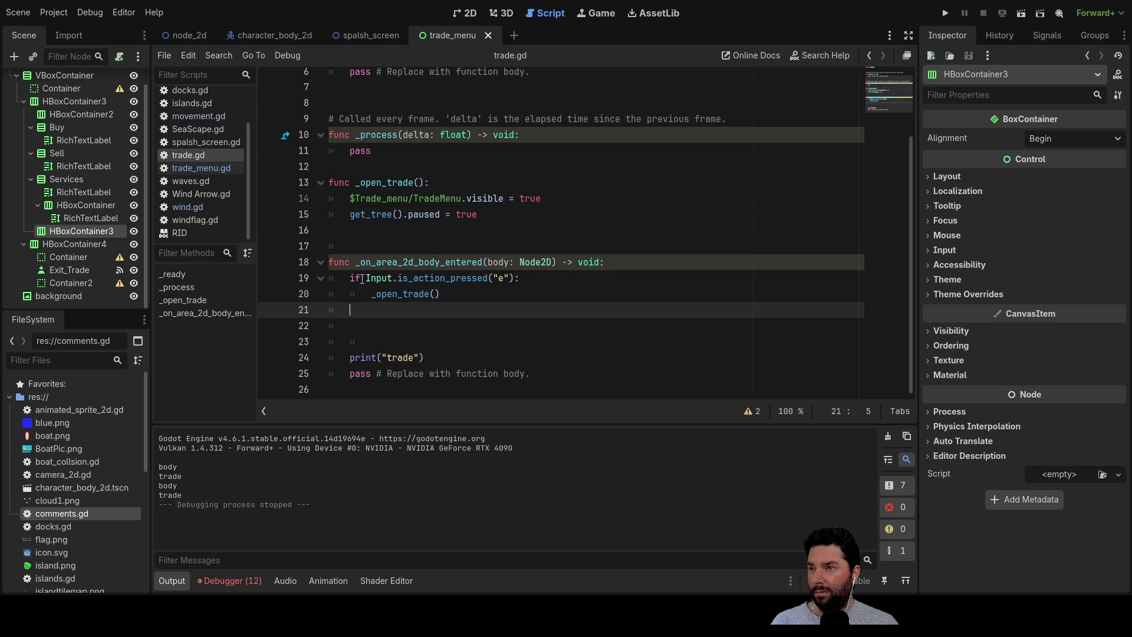
pyautogui.press('Up')
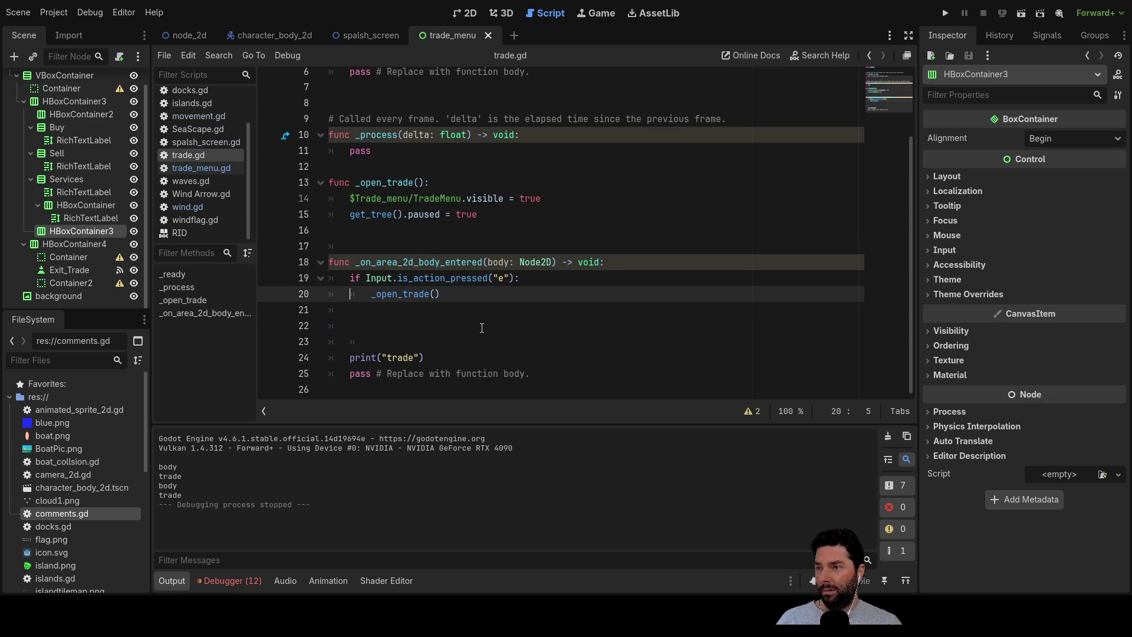
pyautogui.press('Up')
pyautogui.press('Up')
pyautogui.press('Up')
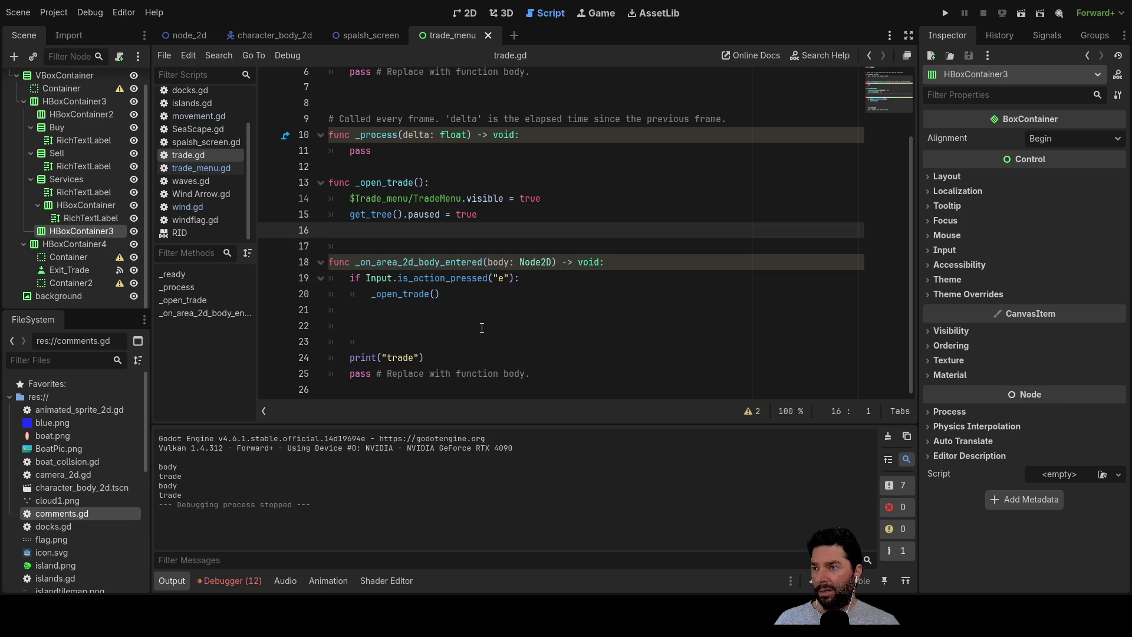
pyautogui.press('Up')
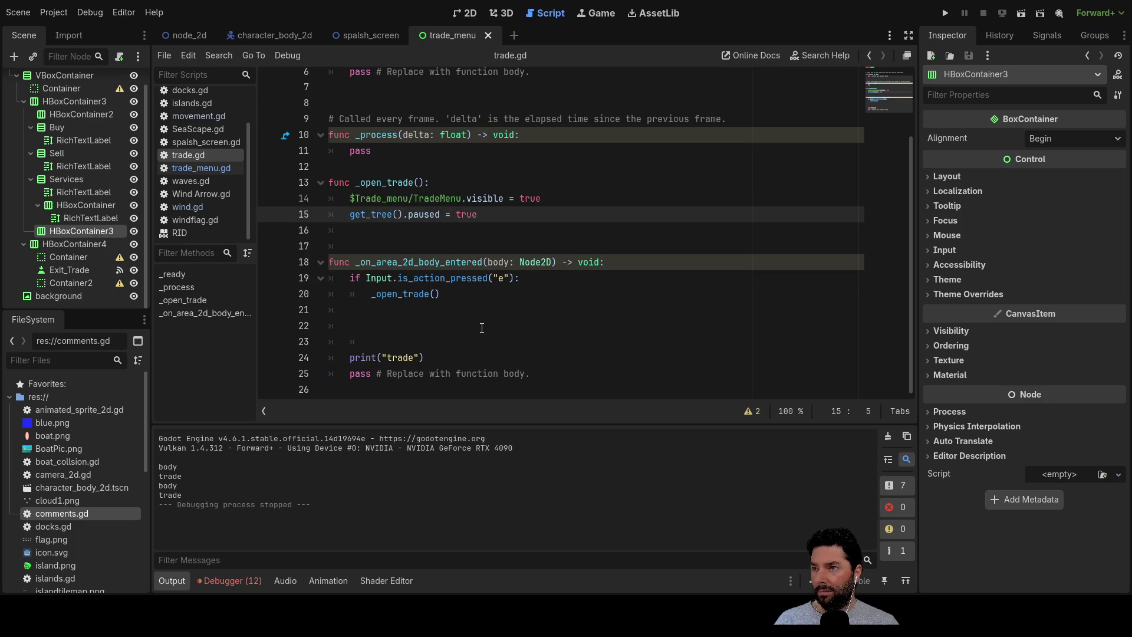
pyautogui.press('Up')
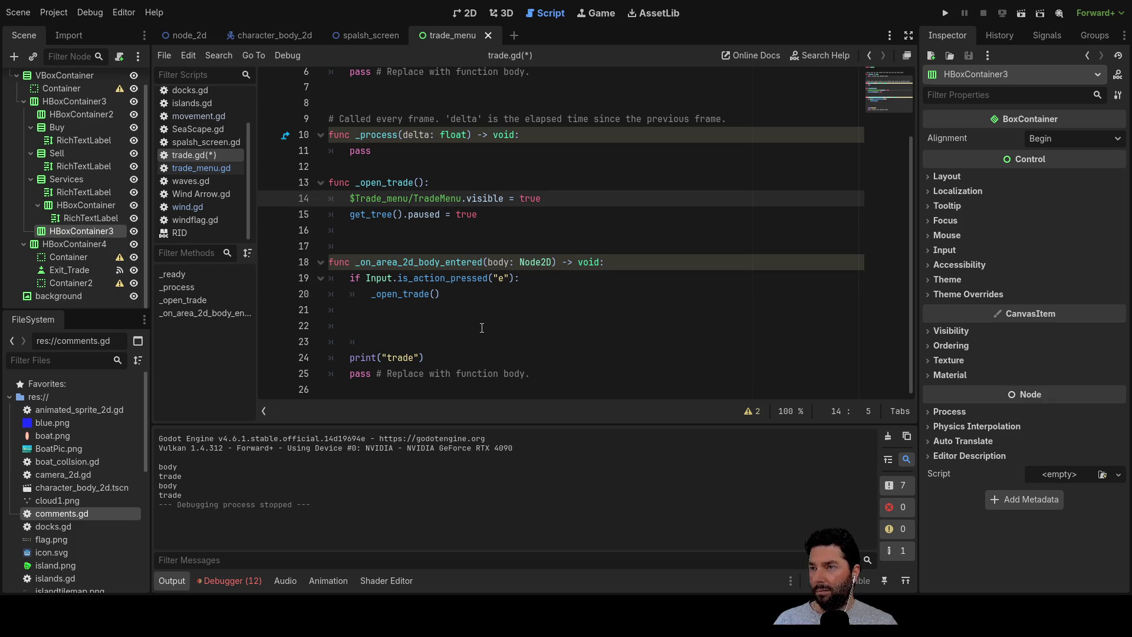
pyautogui.press('Down')
pyautogui.press('Up')
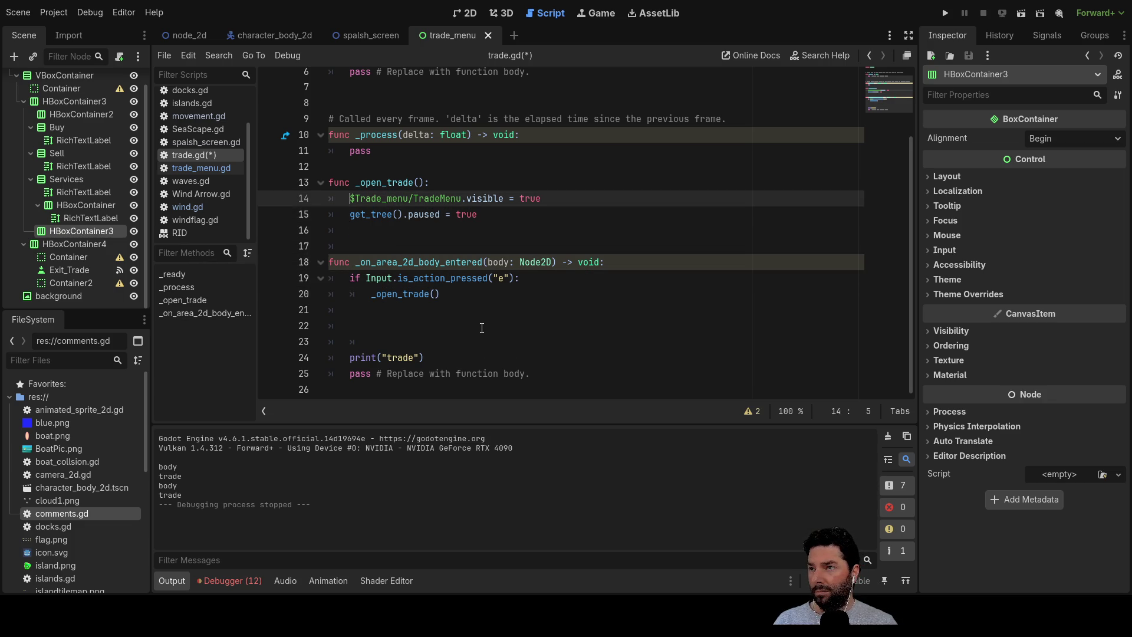
pyautogui.press('Return')
pyautogui.press('Up')
# Type a $trade node path on that line, erase it again, and save trade.gd.
pyautogui.write('$')
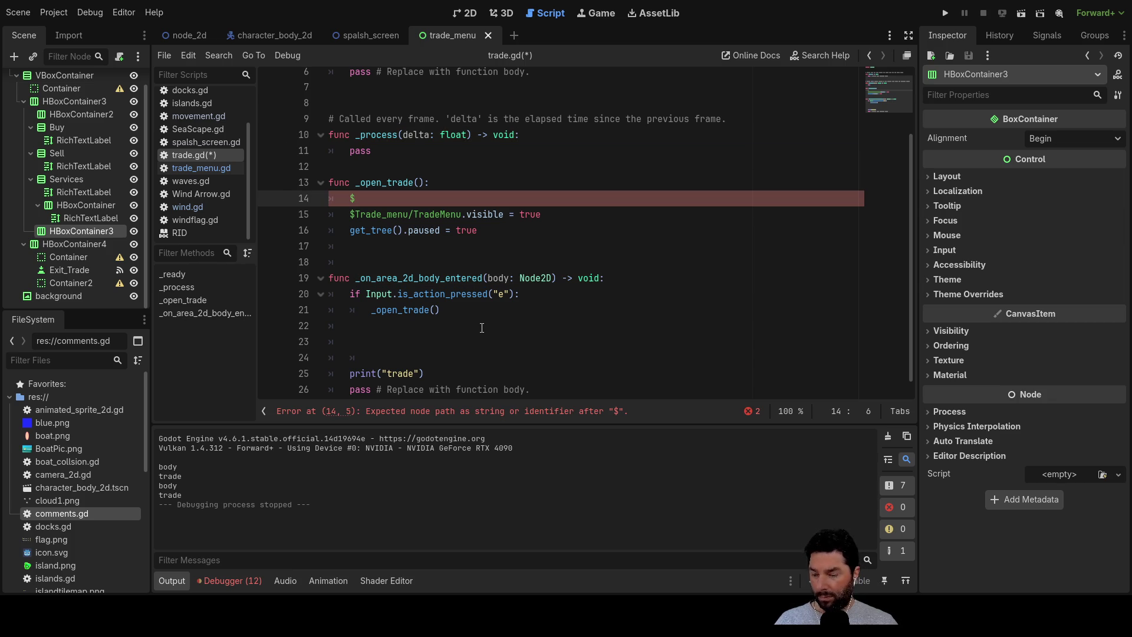
pyautogui.write('tra')
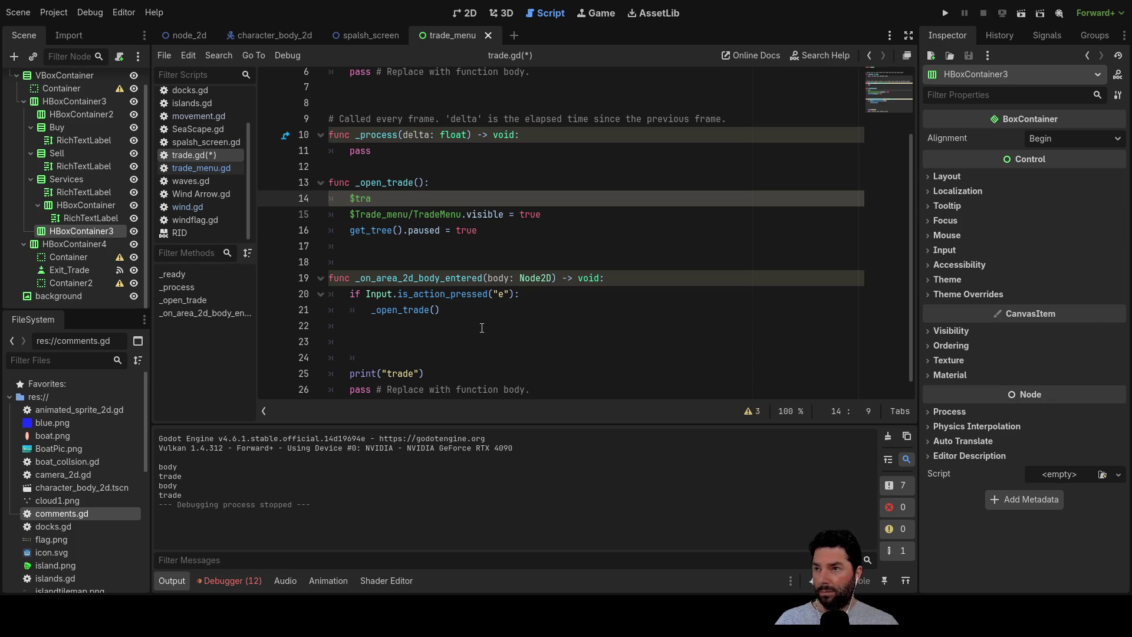
pyautogui.press('BackSpace')
pyautogui.press('BackSpace')
pyautogui.press('BackSpace')
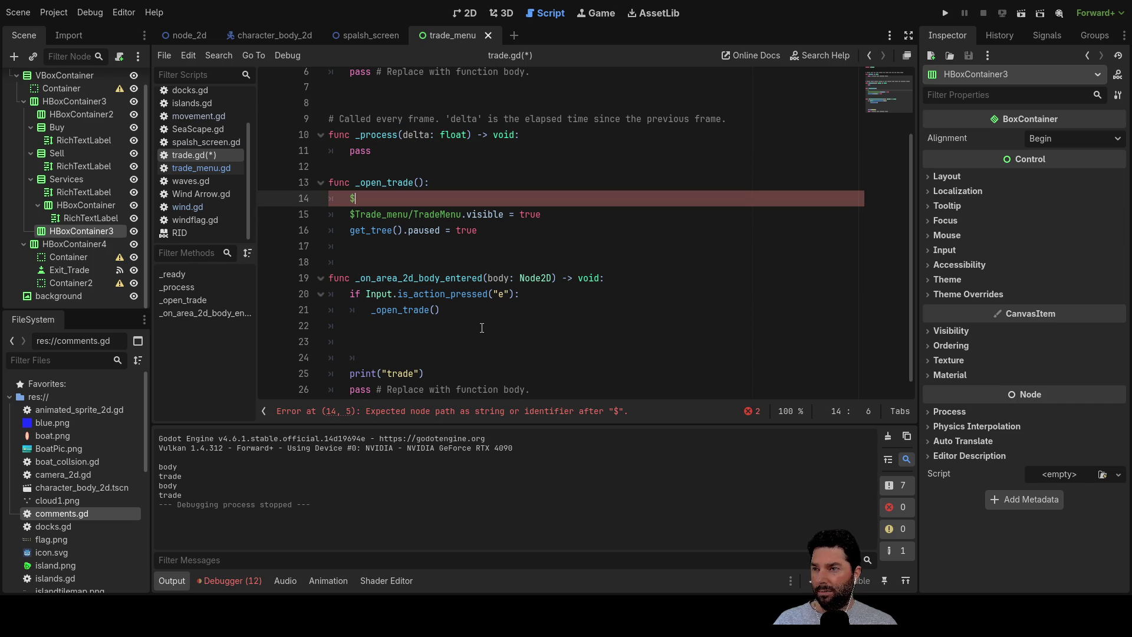
pyautogui.write('trade')
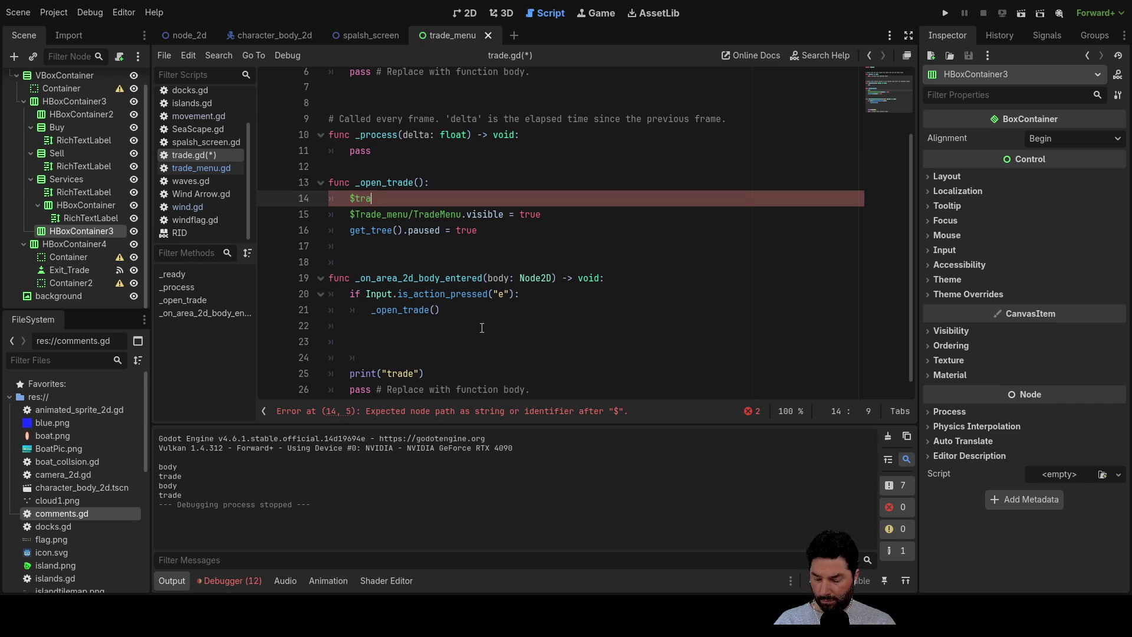
pyautogui.press('BackSpace')
pyautogui.press('BackSpace')
pyautogui.press('BackSpace')
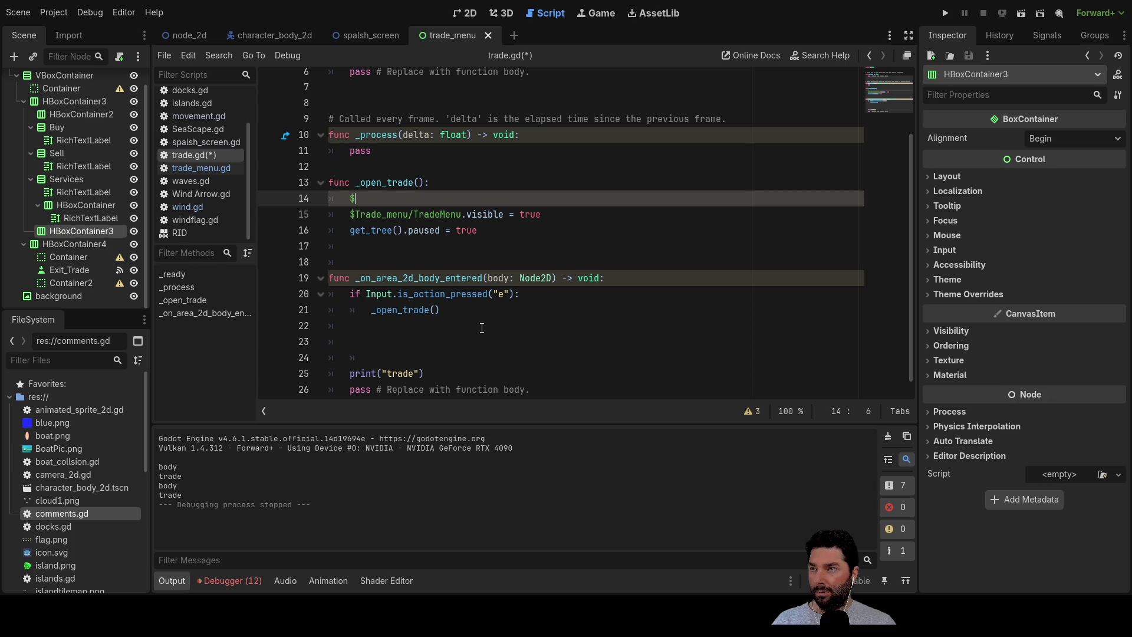
pyautogui.press('BackSpace')
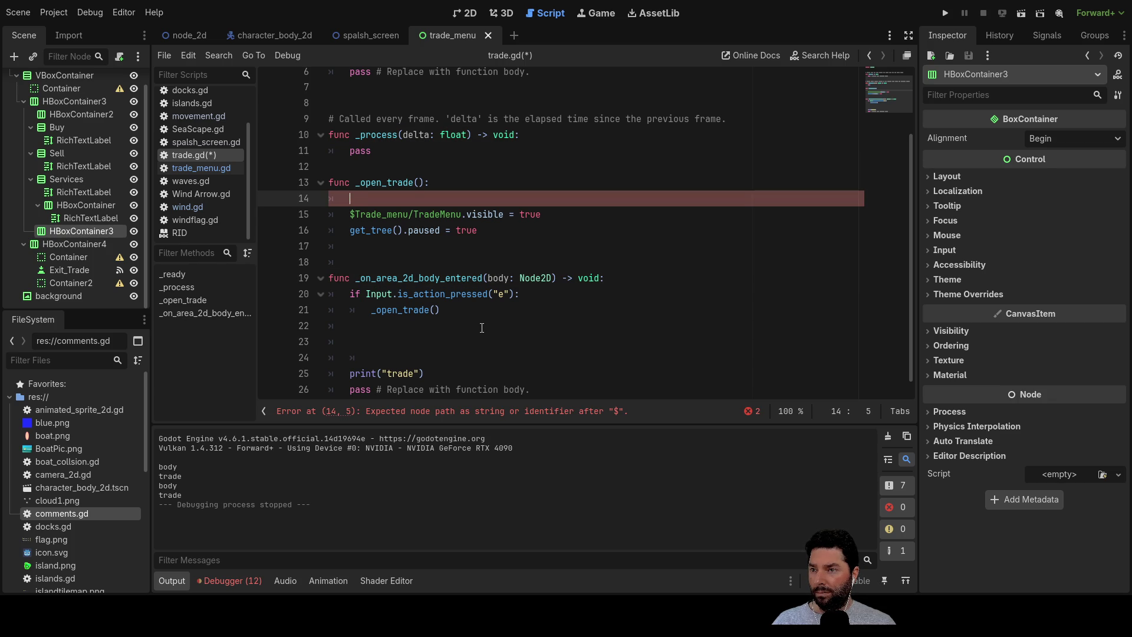
pyautogui.press('BackSpace')
pyautogui.press('BackSpace')
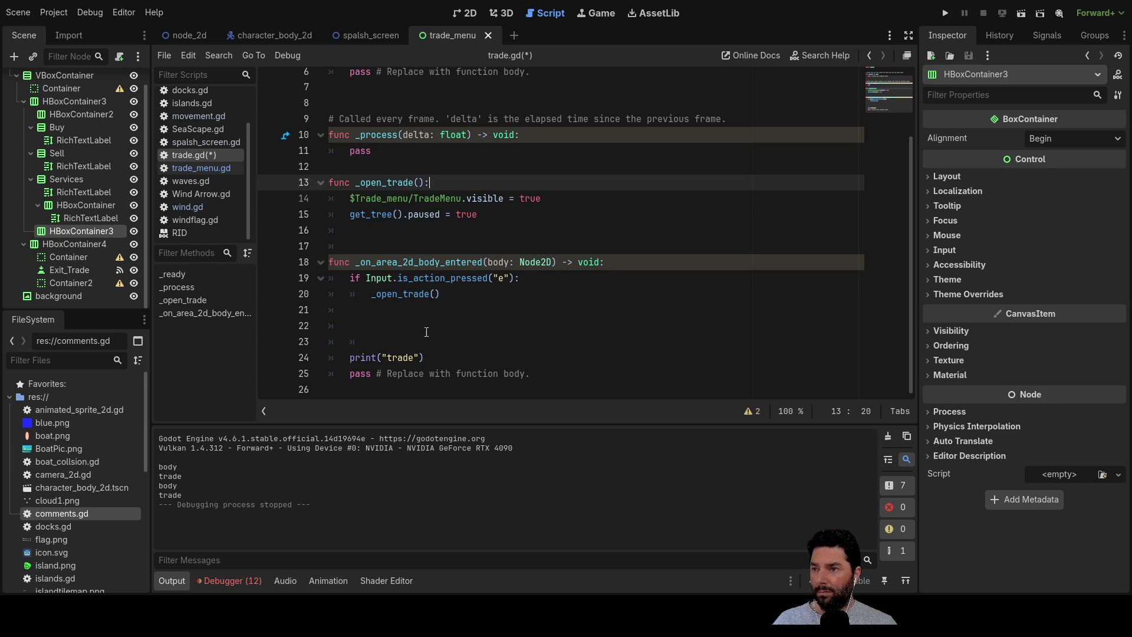
pyautogui.scroll(2, 471, 301)
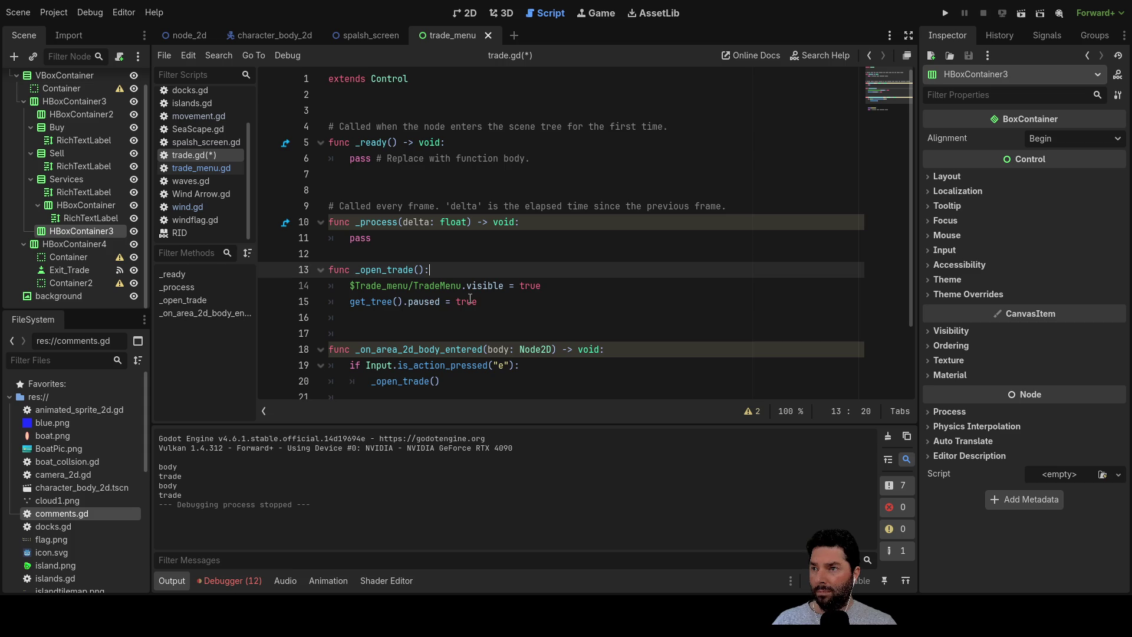
pyautogui.scroll(-2, 469, 298)
pyautogui.click(499, 237)
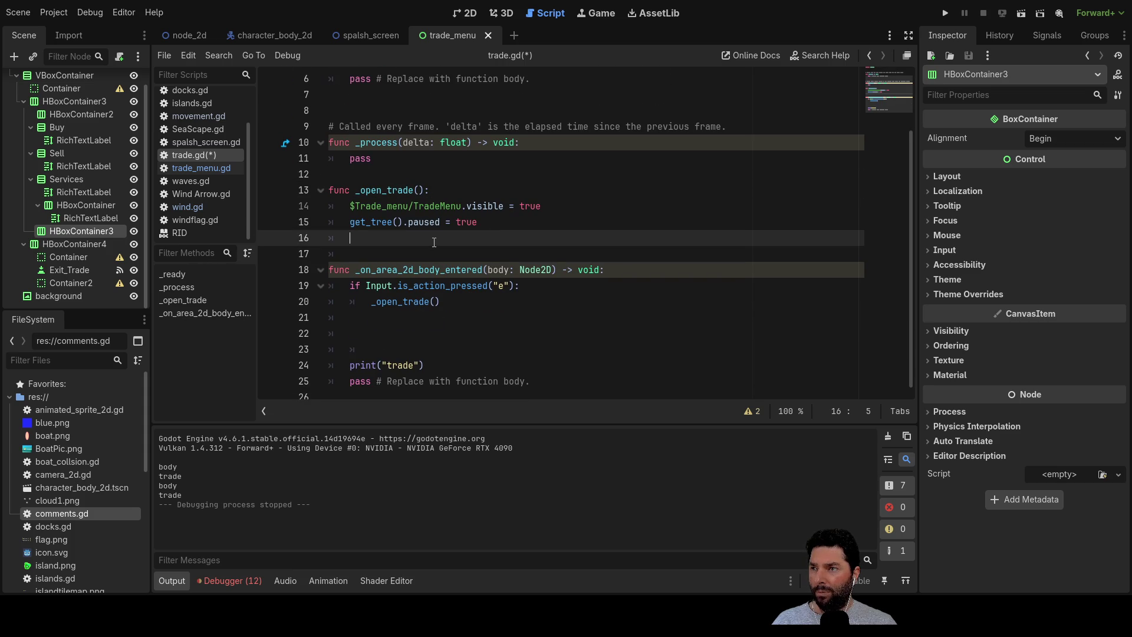
pyautogui.scroll(2, 474, 260)
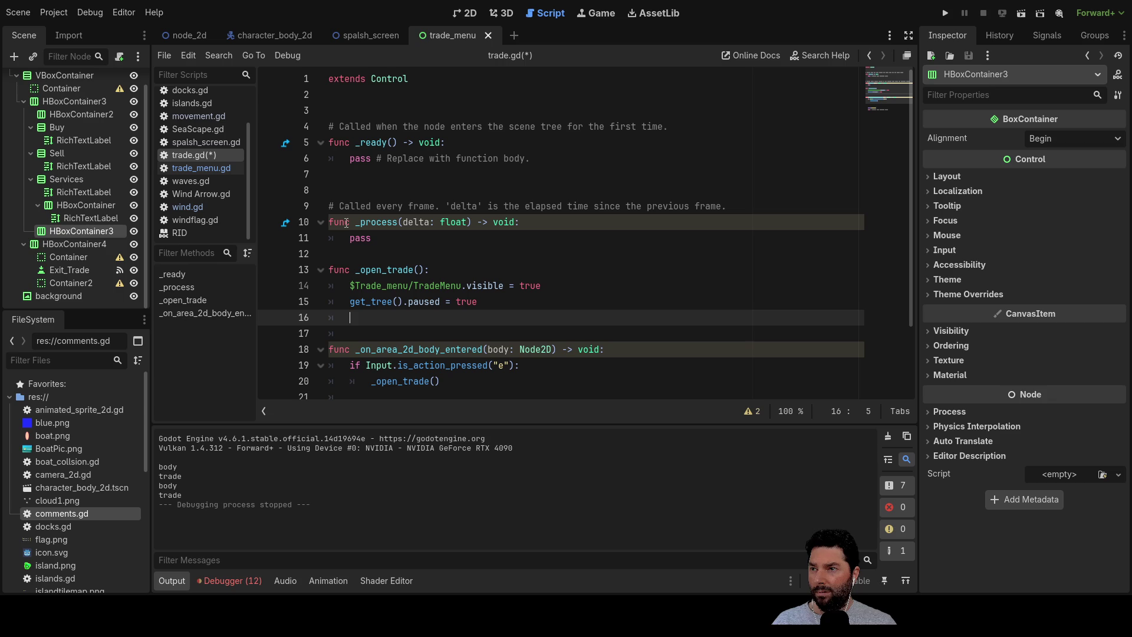
pyautogui.scroll(-2, 405, 288)
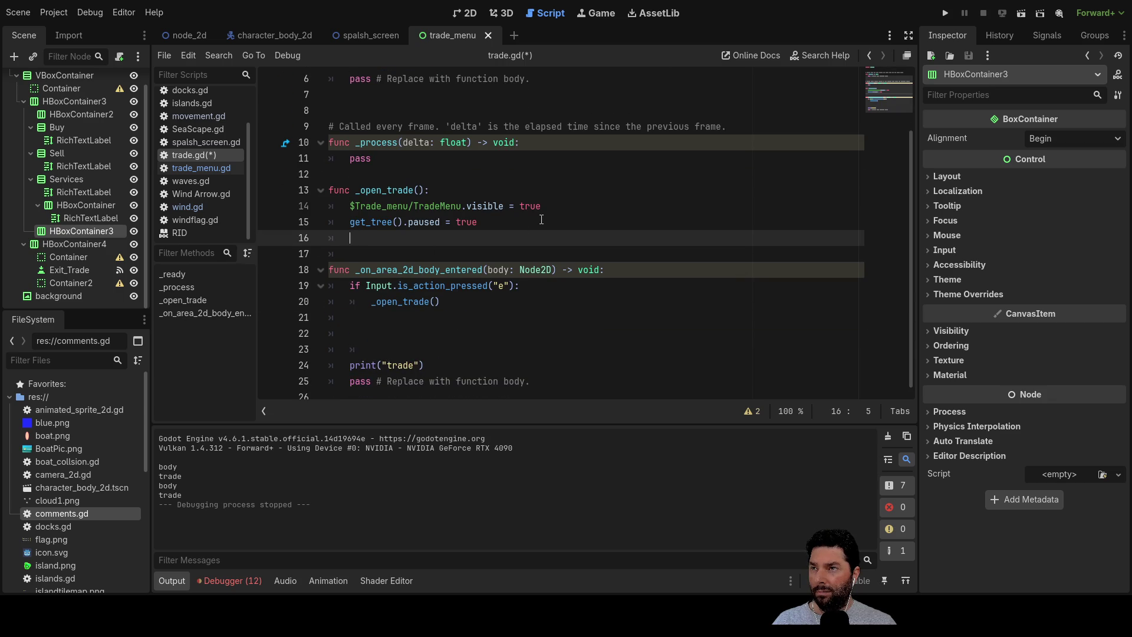
pyautogui.hotkey('ctrl', 's')
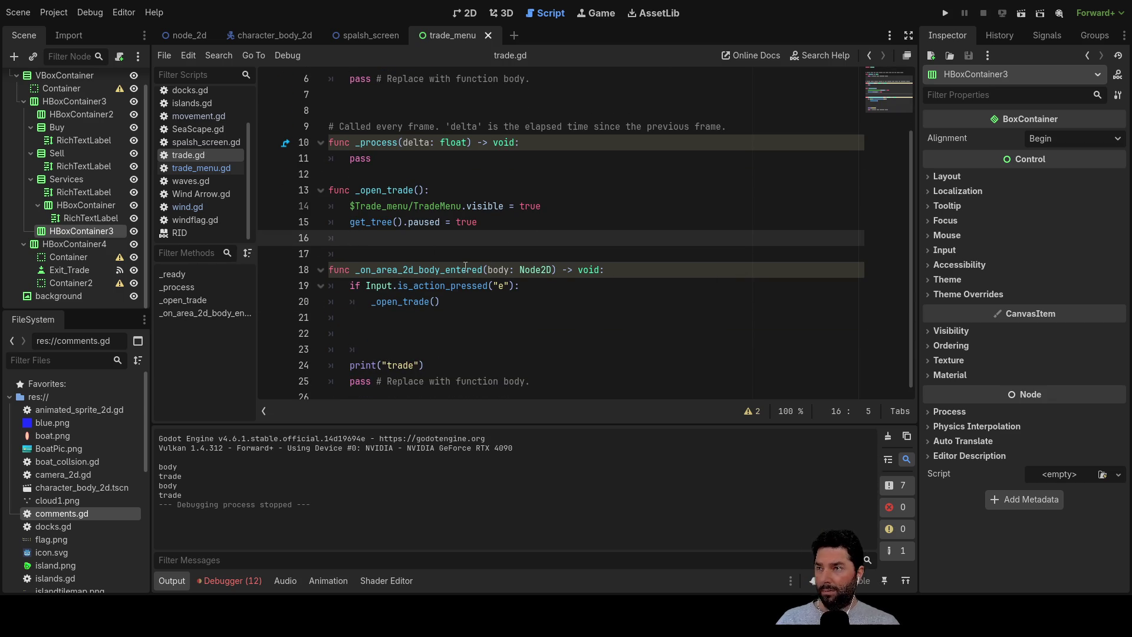
# Re-add an empty line above the TradeMenu line, discard the typed $Trade, and collapse TradeMenu in the Scene dock.
pyautogui.click(351, 208)
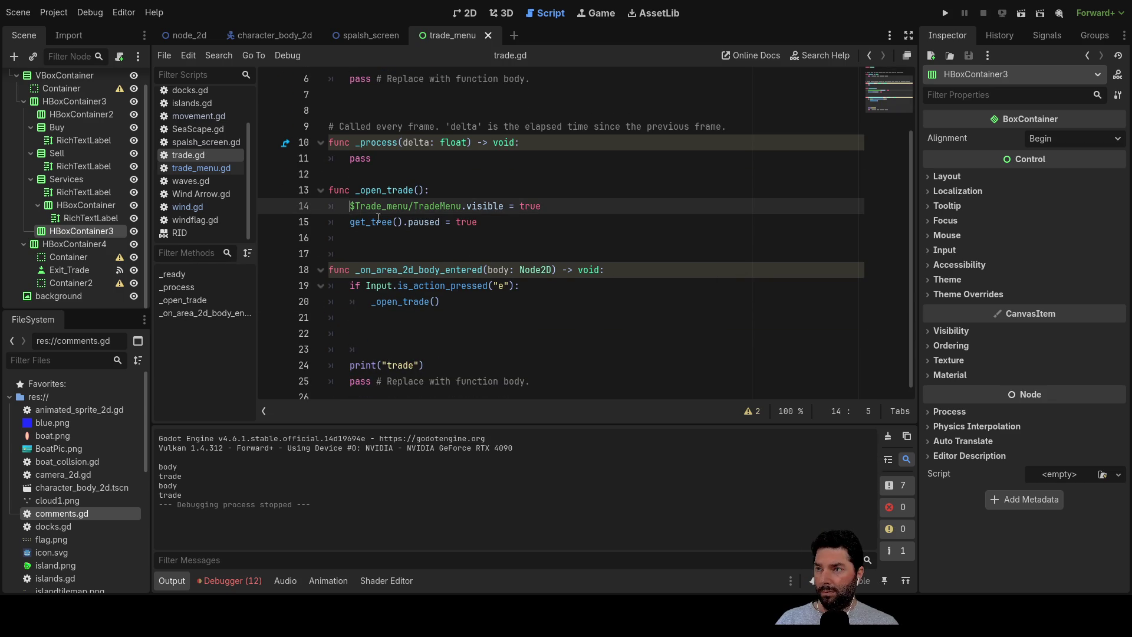
pyautogui.press('Return')
pyautogui.press('Up')
pyautogui.write('$')
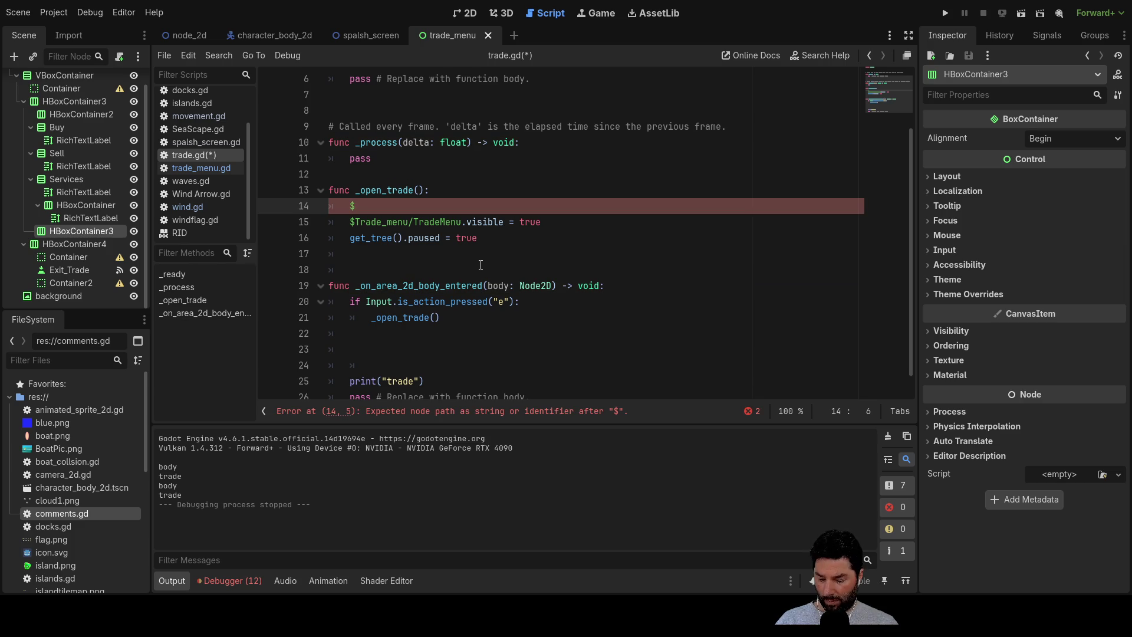
pyautogui.write('Tra')
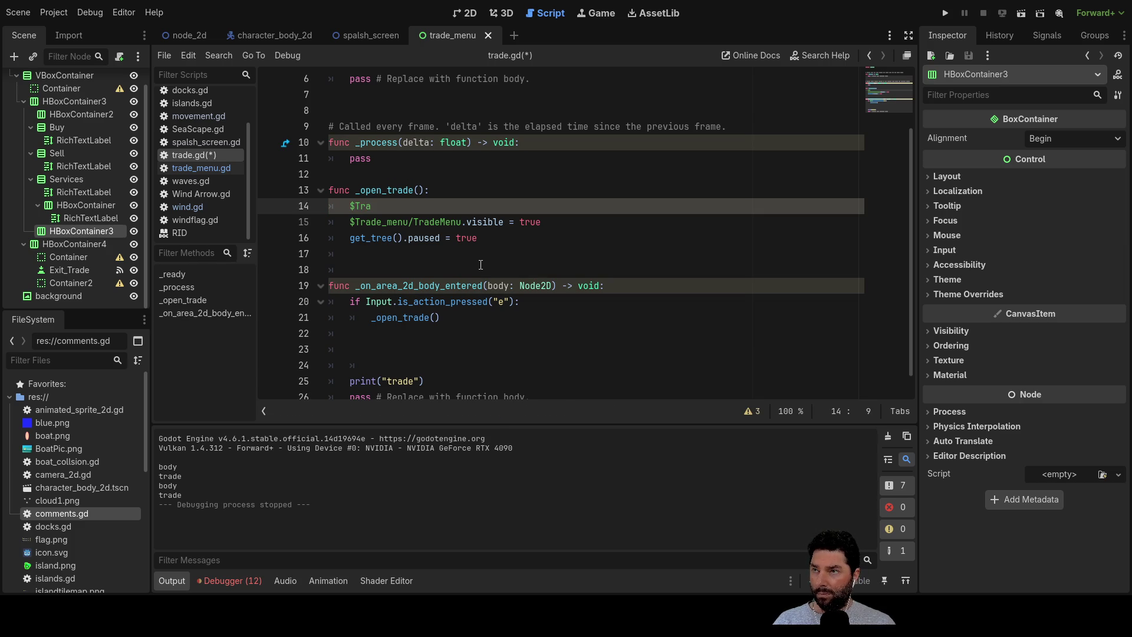
pyautogui.write('de')
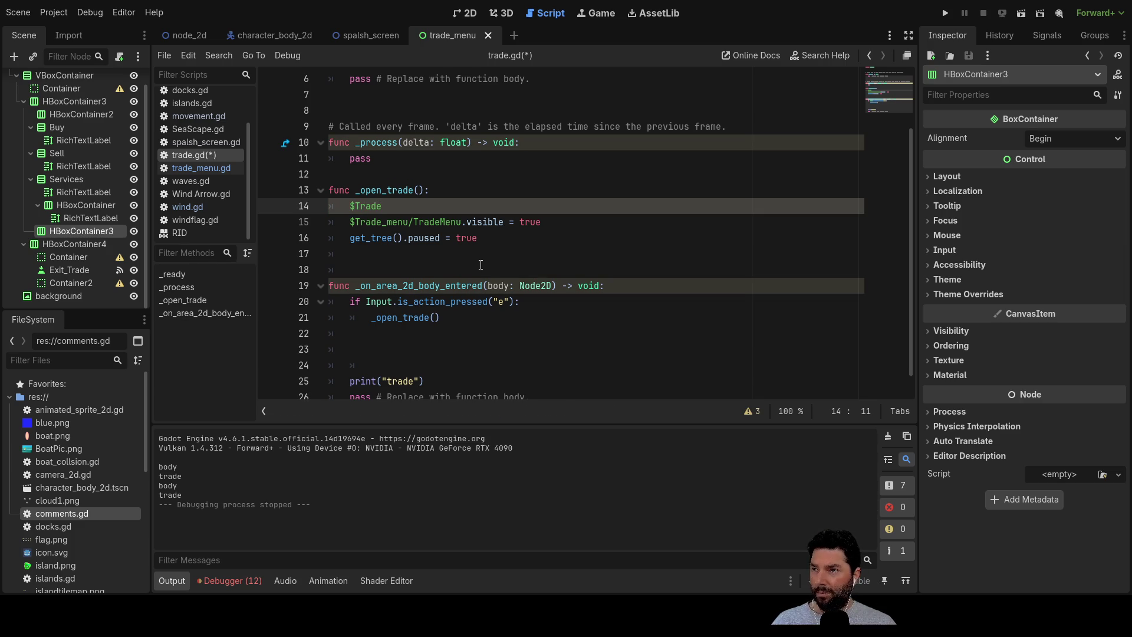
pyautogui.press('BackSpace')
pyautogui.press('BackSpace')
pyautogui.press('BackSpace')
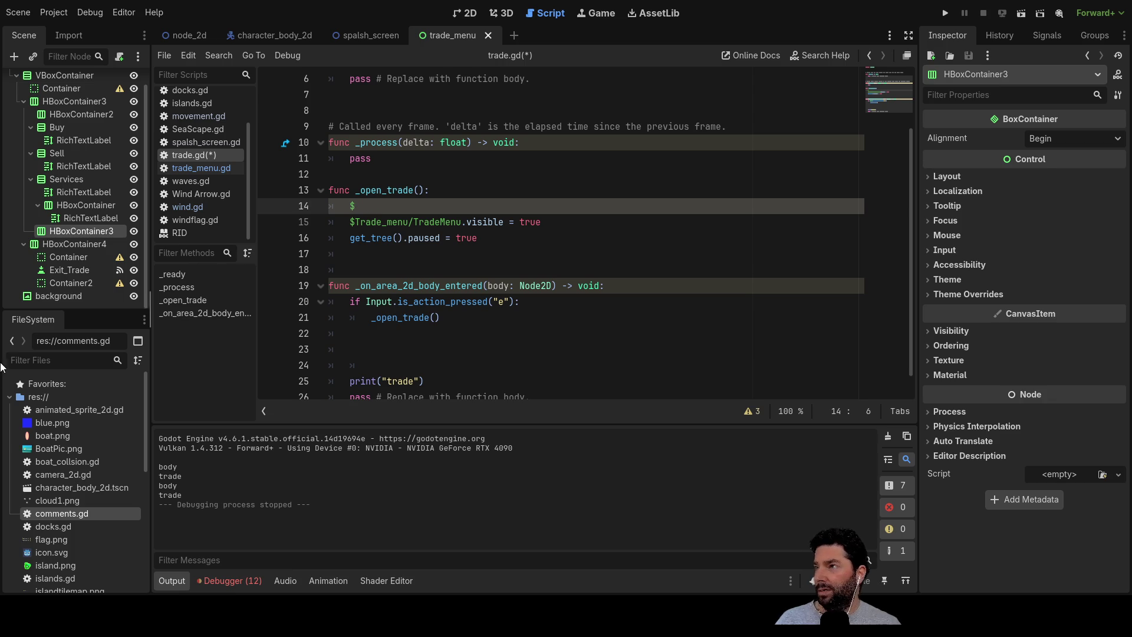
pyautogui.scroll(1, 48, 211)
pyautogui.click(9, 80)
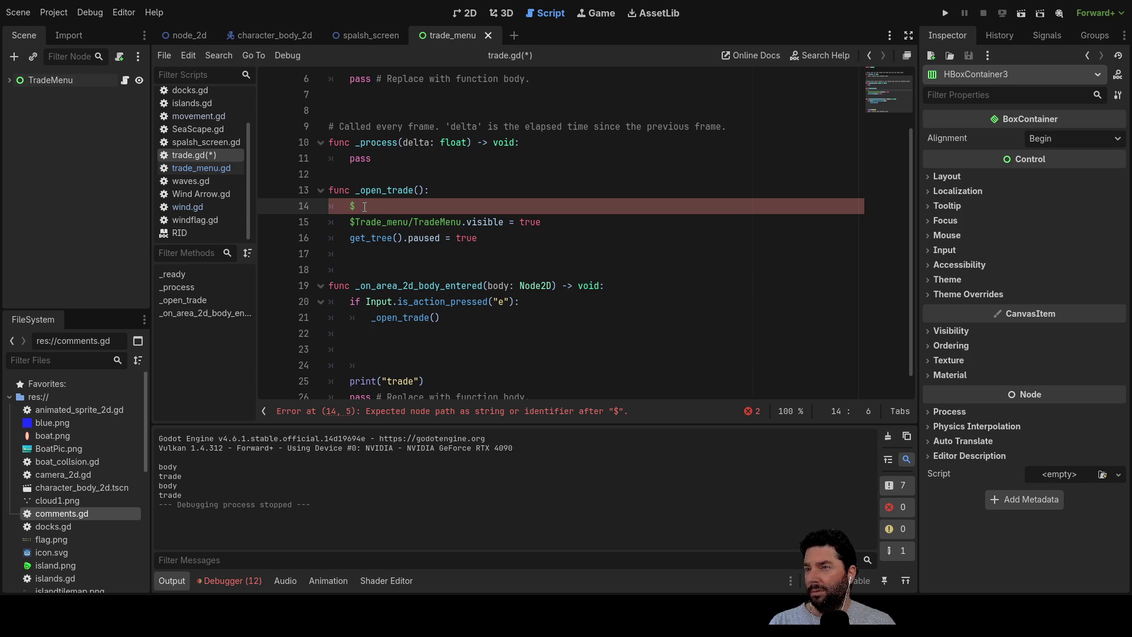
pyautogui.press('BackSpace')
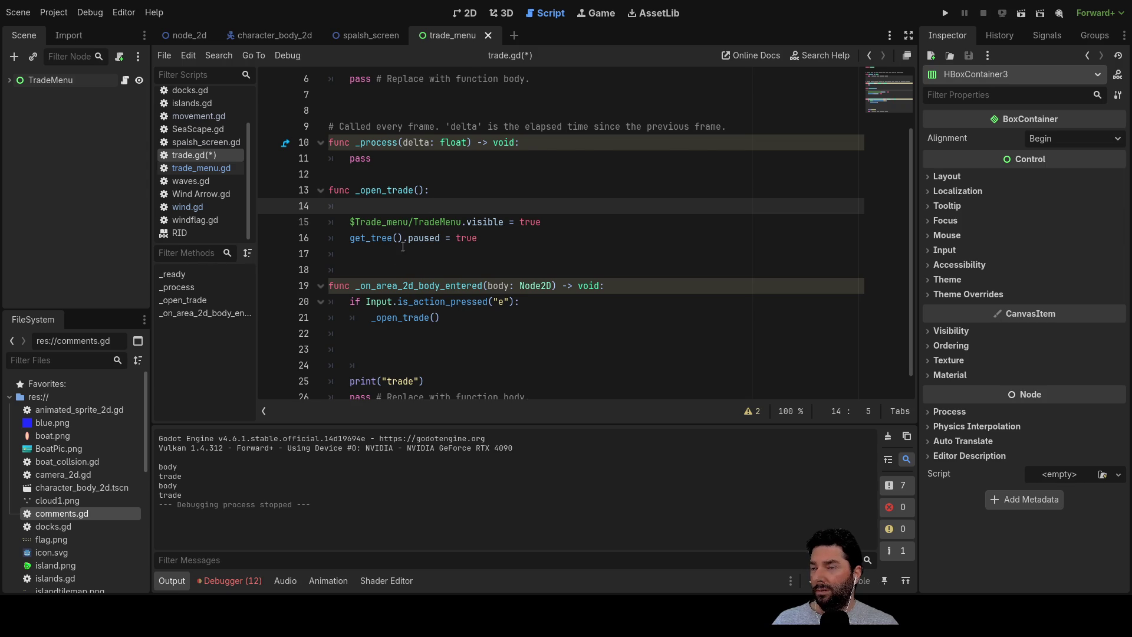
pyautogui.scroll(2, 414, 227)
pyautogui.click(329, 94)
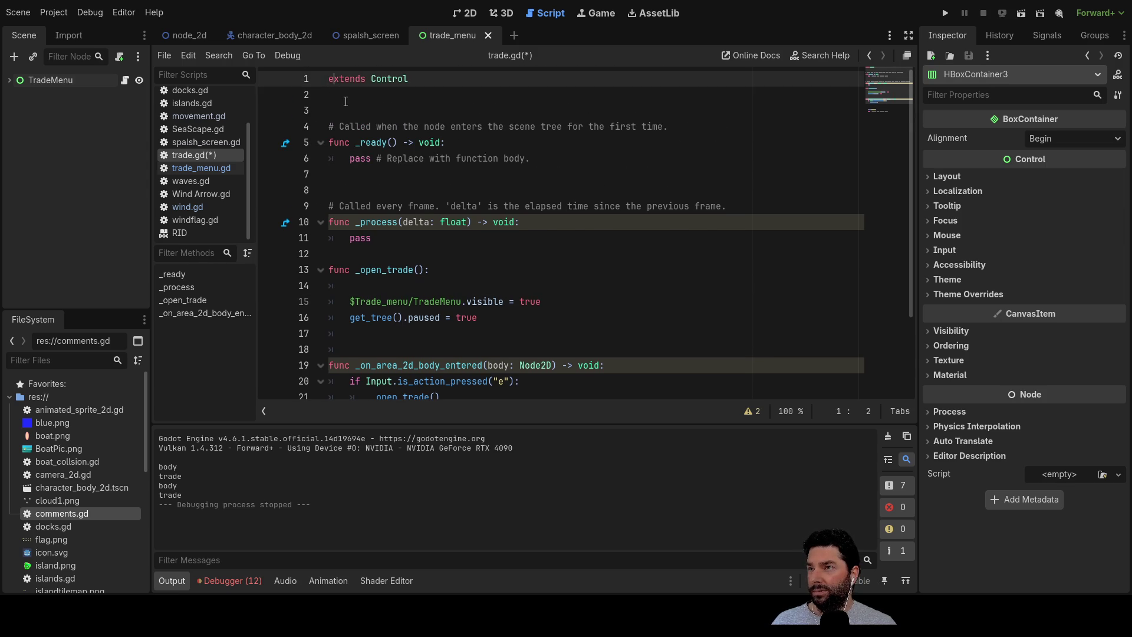
# Type the keyword signal on line 2 of trade.gd, below extends Control.
pyautogui.write('signal')
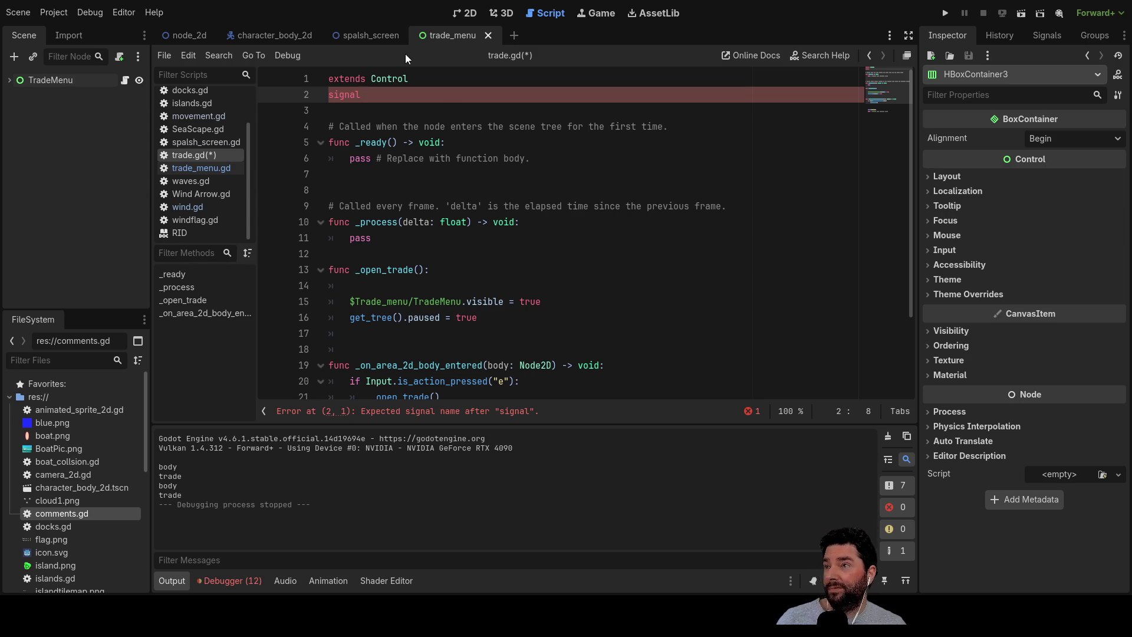
# Browse docks.gd, islands.gd, movement.gd, SeaScape.gd and the other scripts up to Wind Arrow.gd.
pyautogui.click(197, 92)
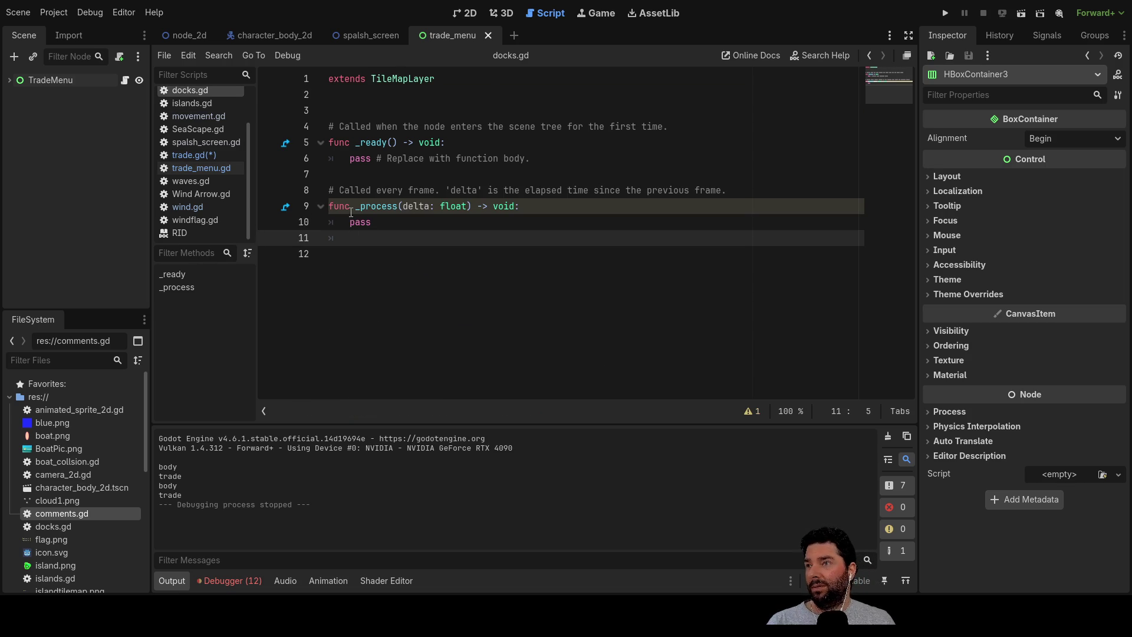
pyautogui.click(182, 103)
pyautogui.click(199, 117)
pyautogui.scroll(20, 422, 240)
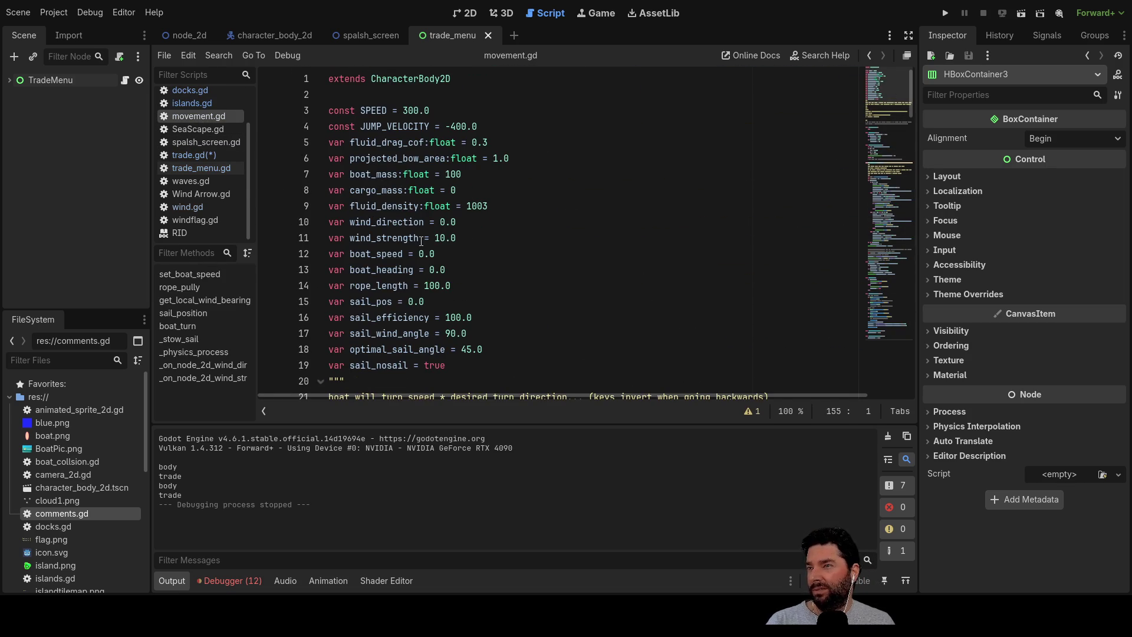
pyautogui.scroll(-2, 376, 105)
pyautogui.scroll(2, 376, 105)
pyautogui.click(212, 130)
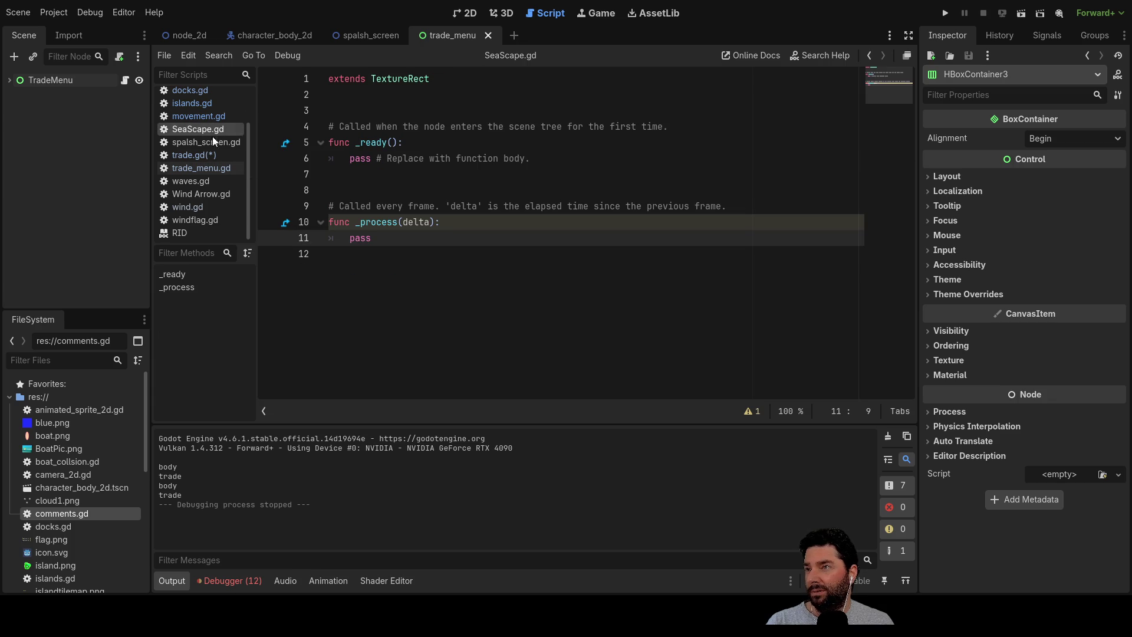
pyautogui.click(198, 140)
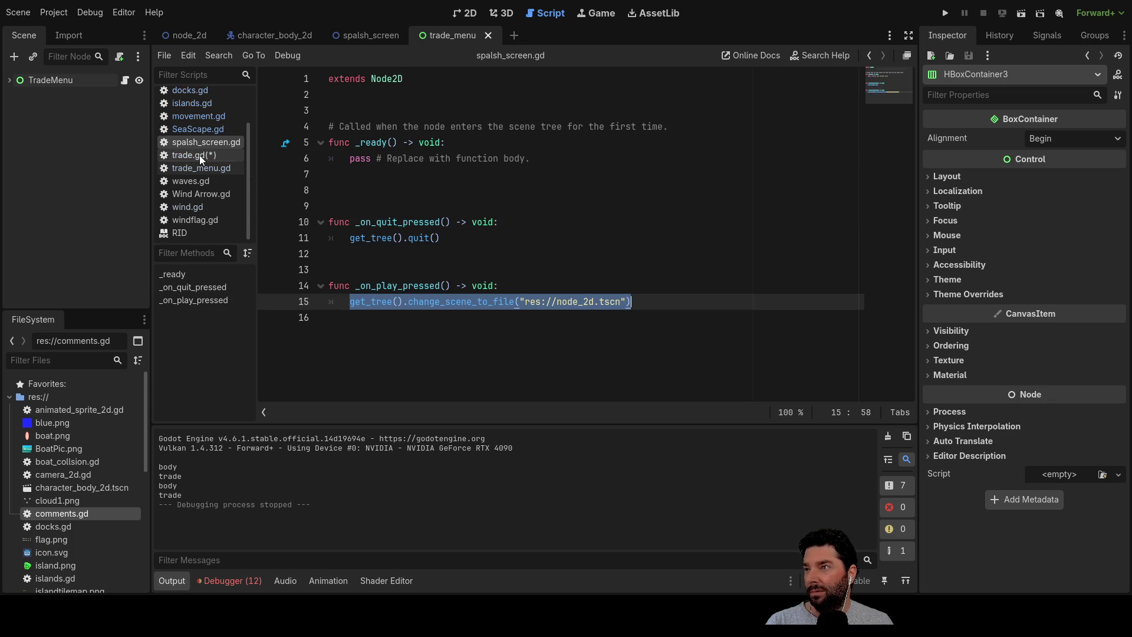
pyautogui.click(199, 155)
pyautogui.click(191, 166)
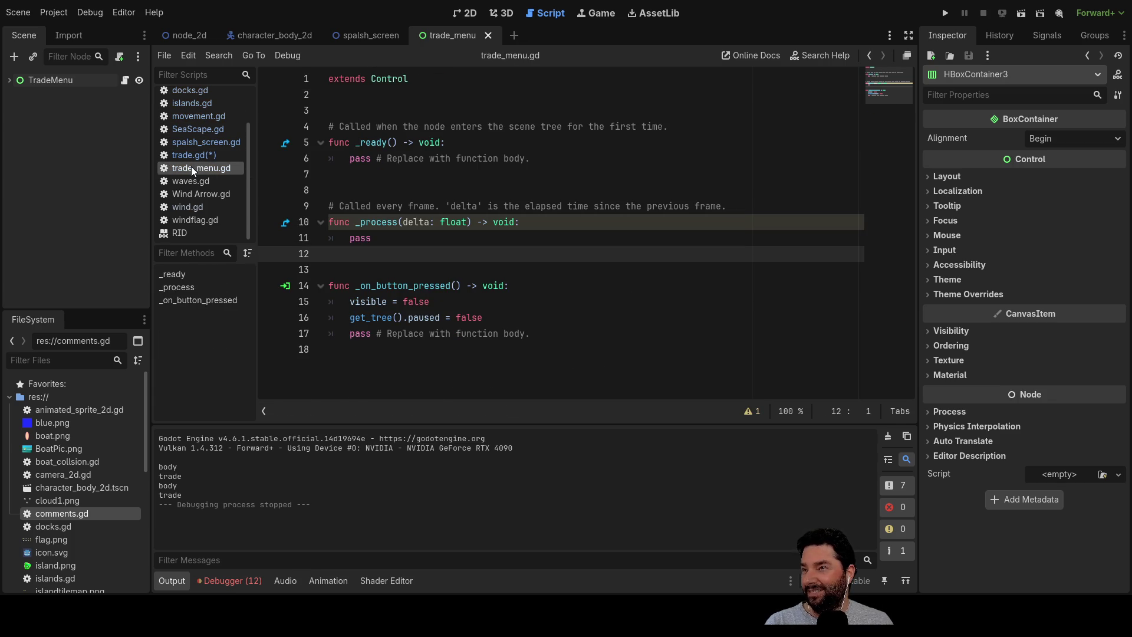
pyautogui.click(197, 185)
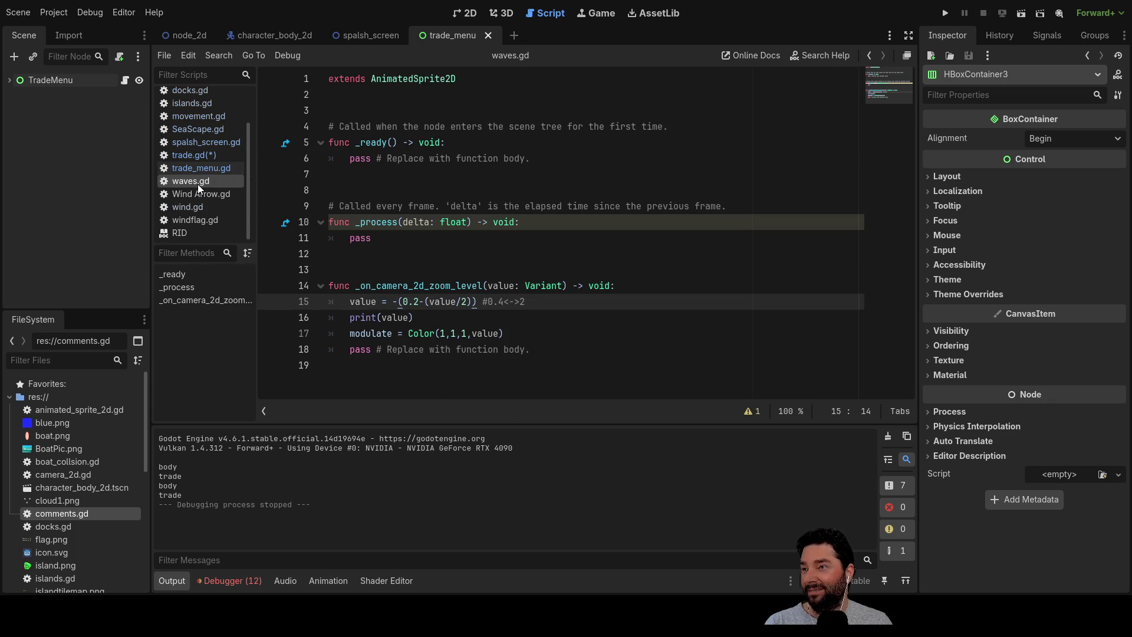
pyautogui.click(194, 195)
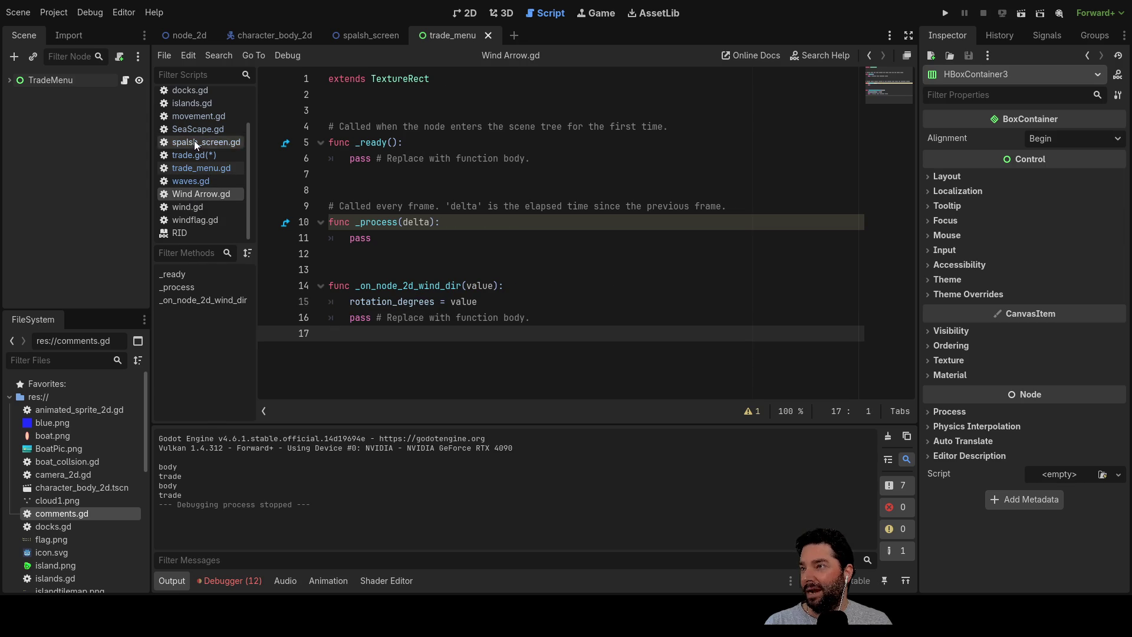
# Open camera_2d.gd from the FileSystem dock and select its signal zoom_level(value) line.
pyautogui.click(68, 479)
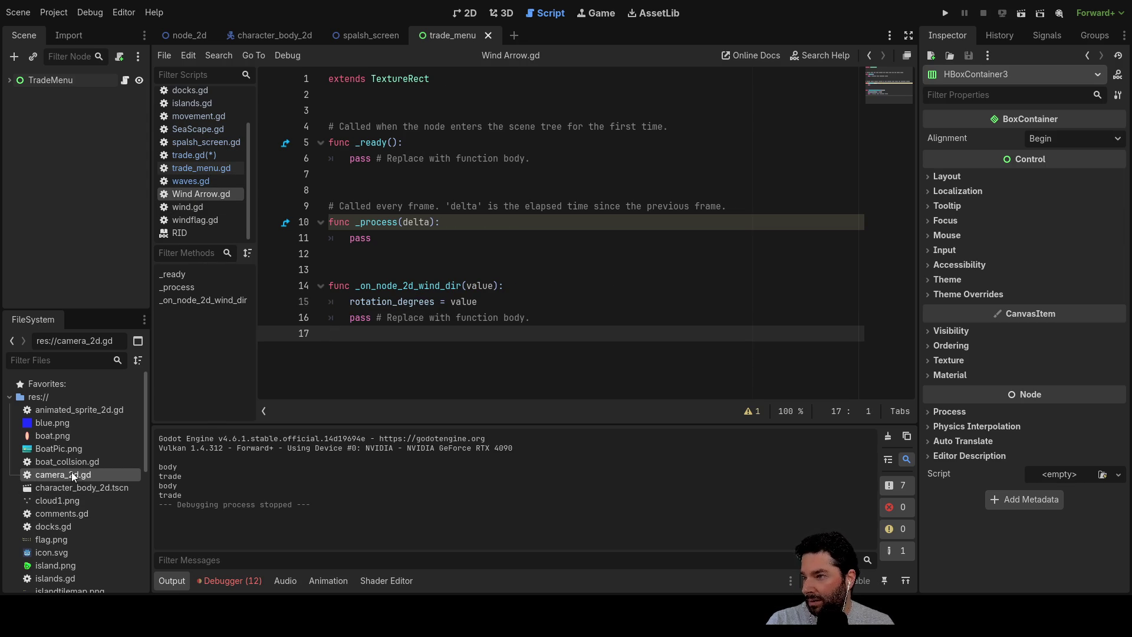
pyautogui.doubleClick(71, 475)
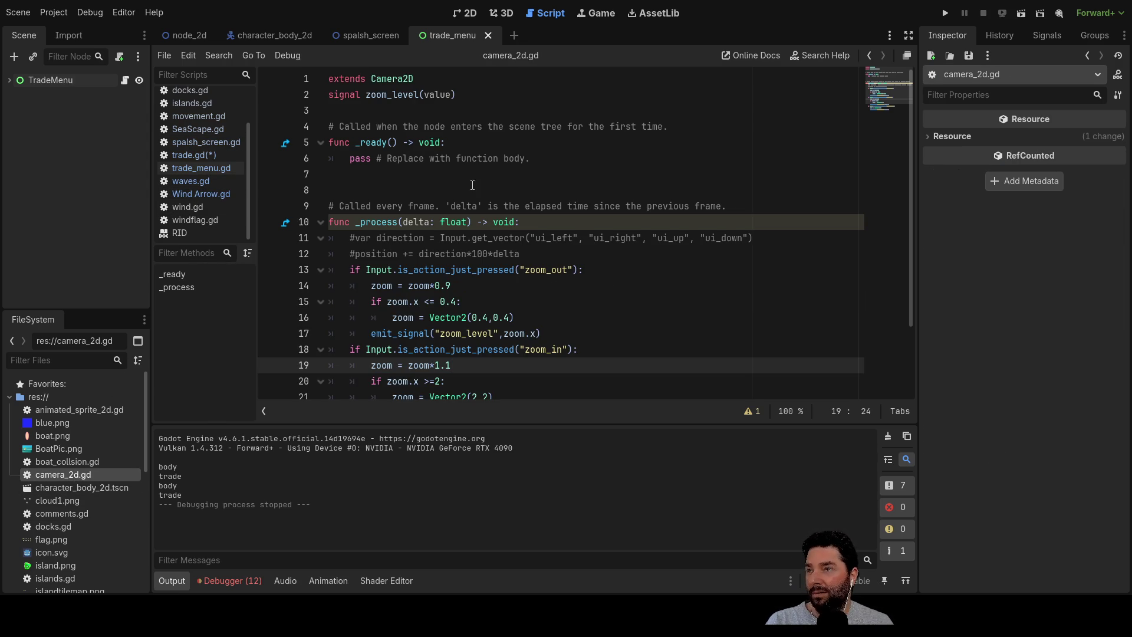
pyautogui.moveTo(459, 94); pyautogui.dragTo(318, 96)
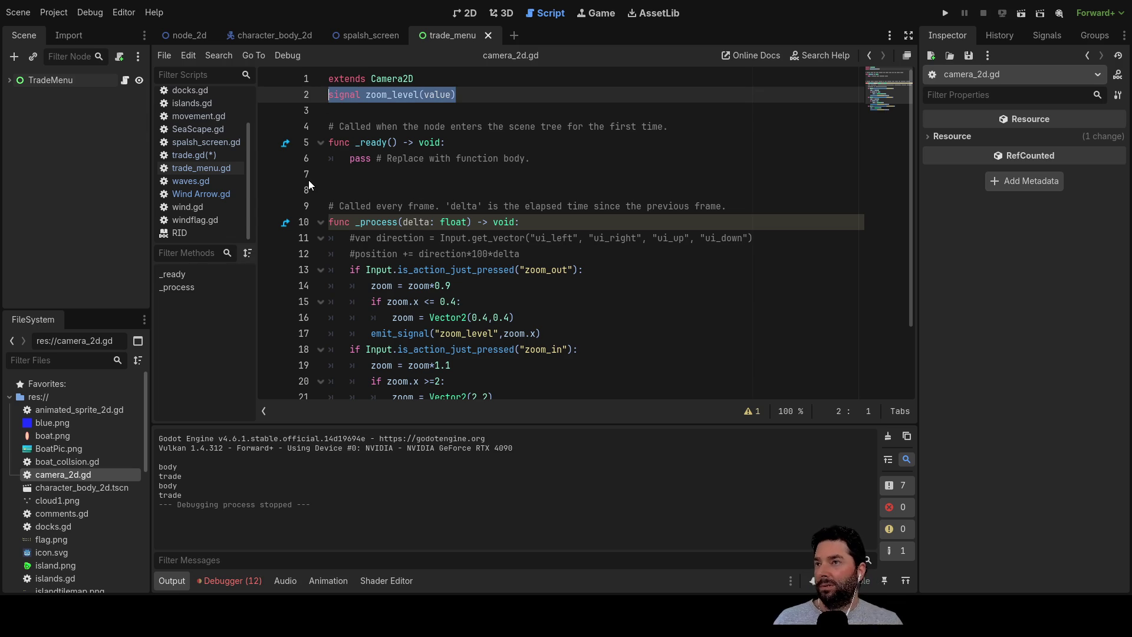
# Paste the zoom_level(value) declaration over signal on trade.gd line 2 and rename it dock_help.
pyautogui.click(200, 155)
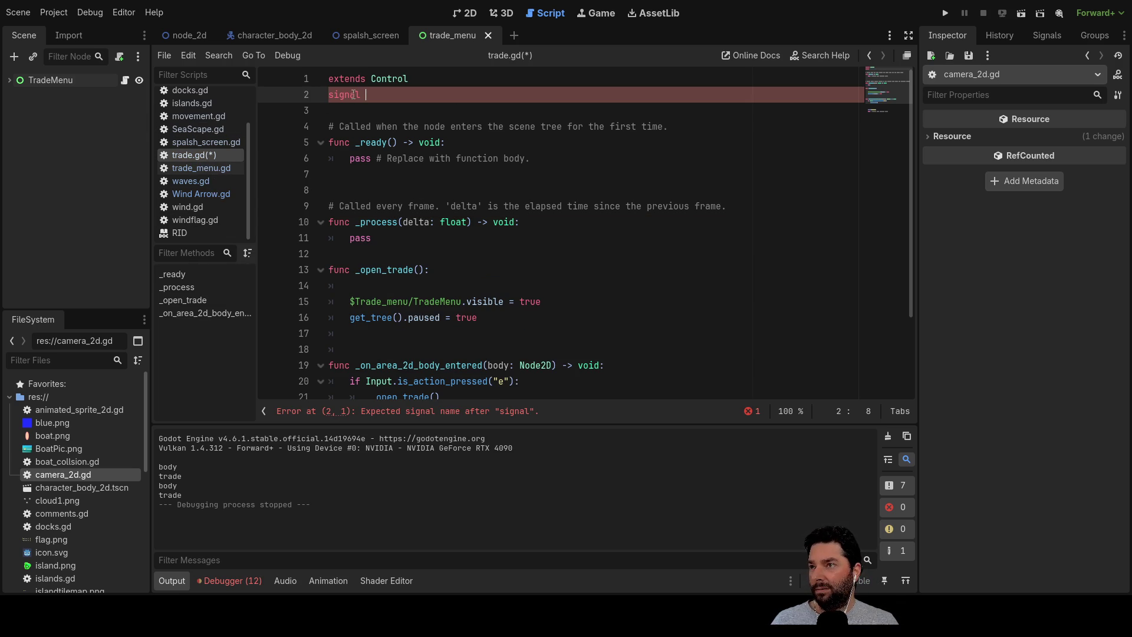
pyautogui.moveTo(363, 95); pyautogui.dragTo(329, 95)
pyautogui.write('signal zoom_level(value)')
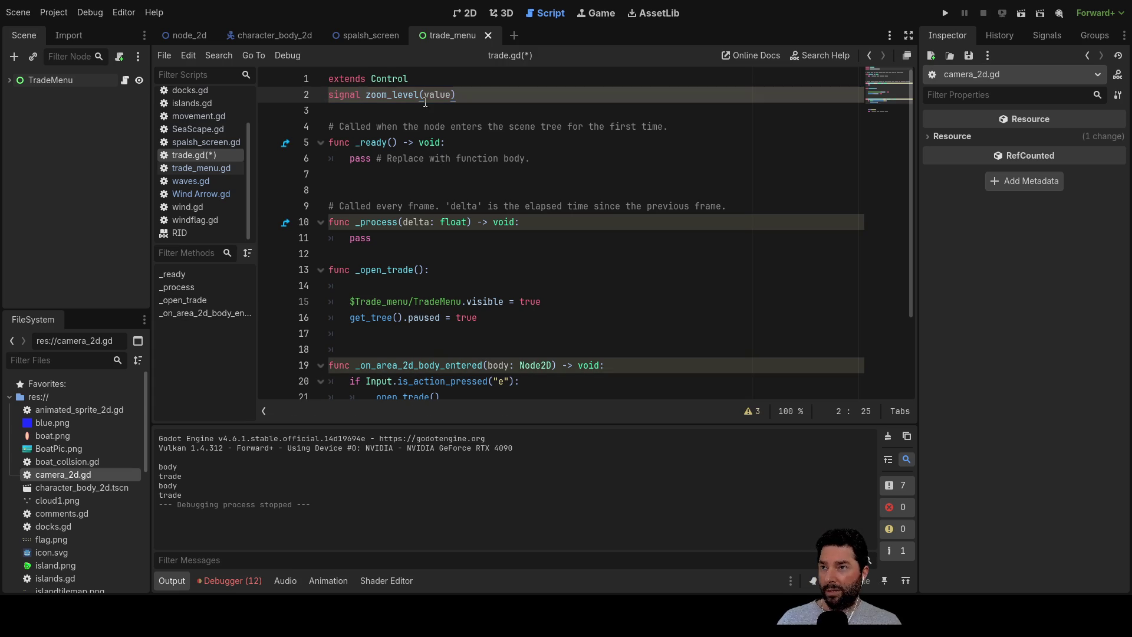
pyautogui.doubleClick(378, 94)
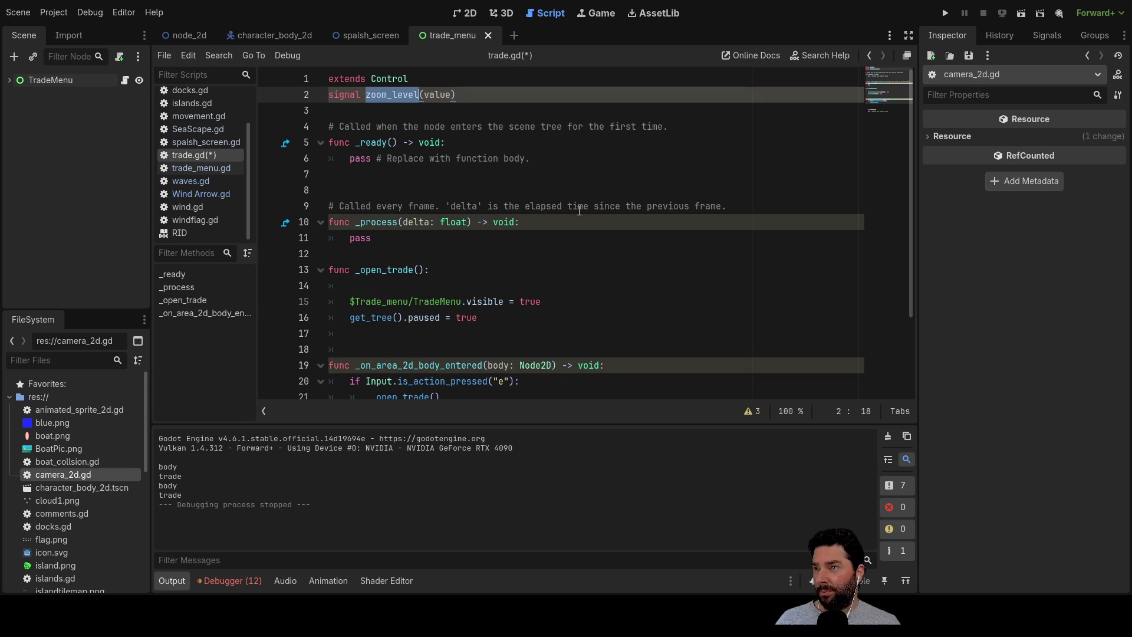
pyautogui.press('Left')
pyautogui.press('Left')
pyautogui.press('Left')
pyautogui.hotkey('shift', 'Right')
pyautogui.hotkey('shift', 'Right')
pyautogui.hotkey('shift', 'Right')
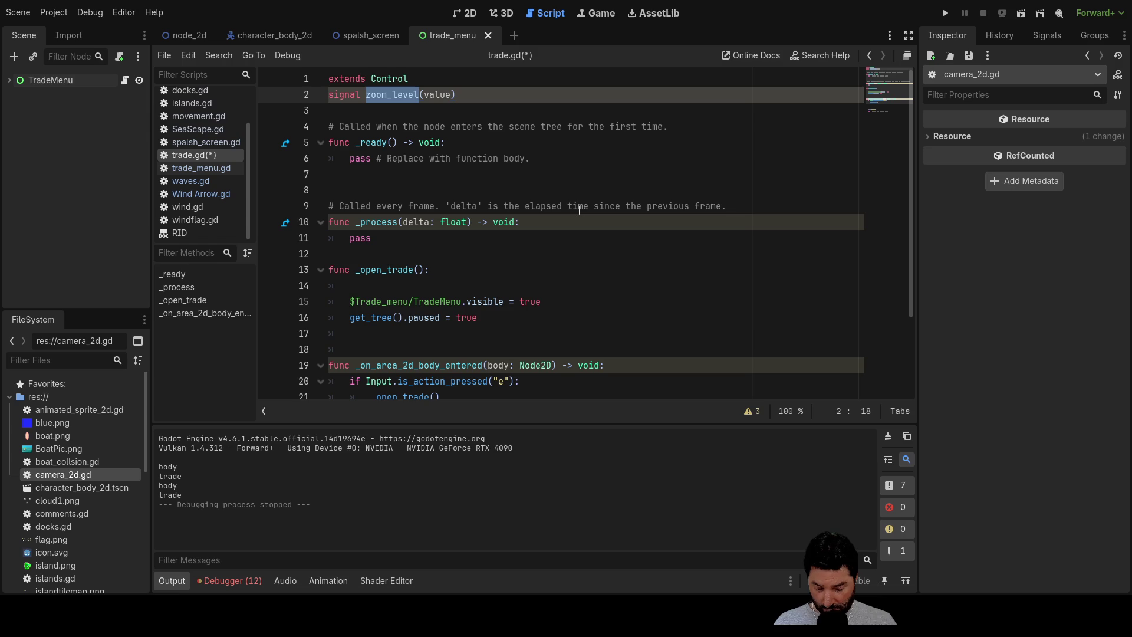
pyautogui.write('dock_h')
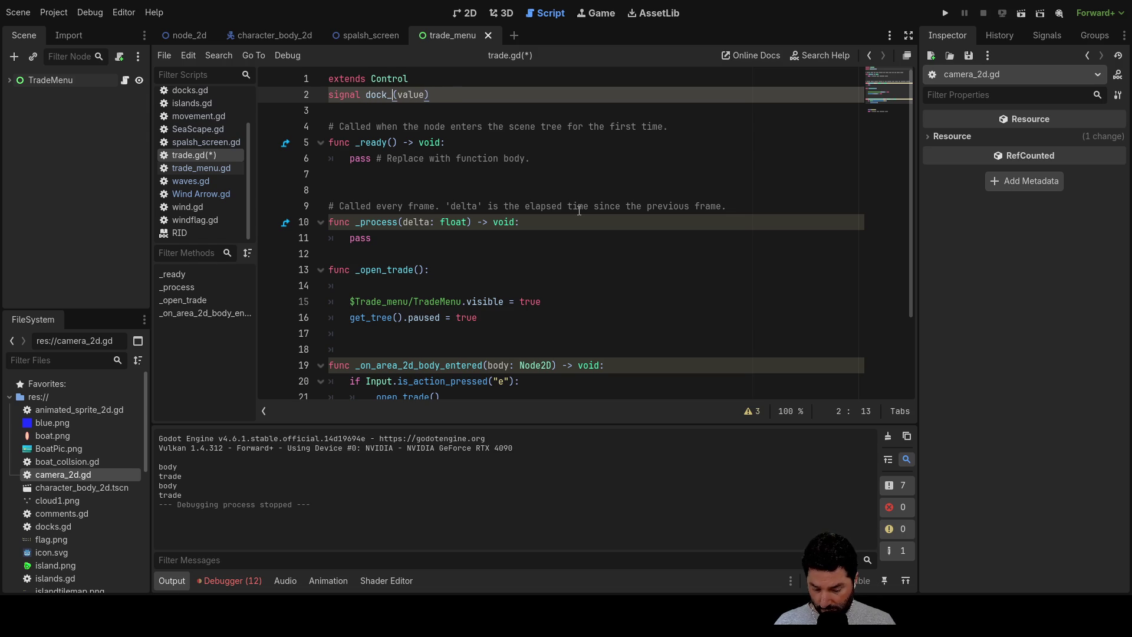
pyautogui.write('elp')
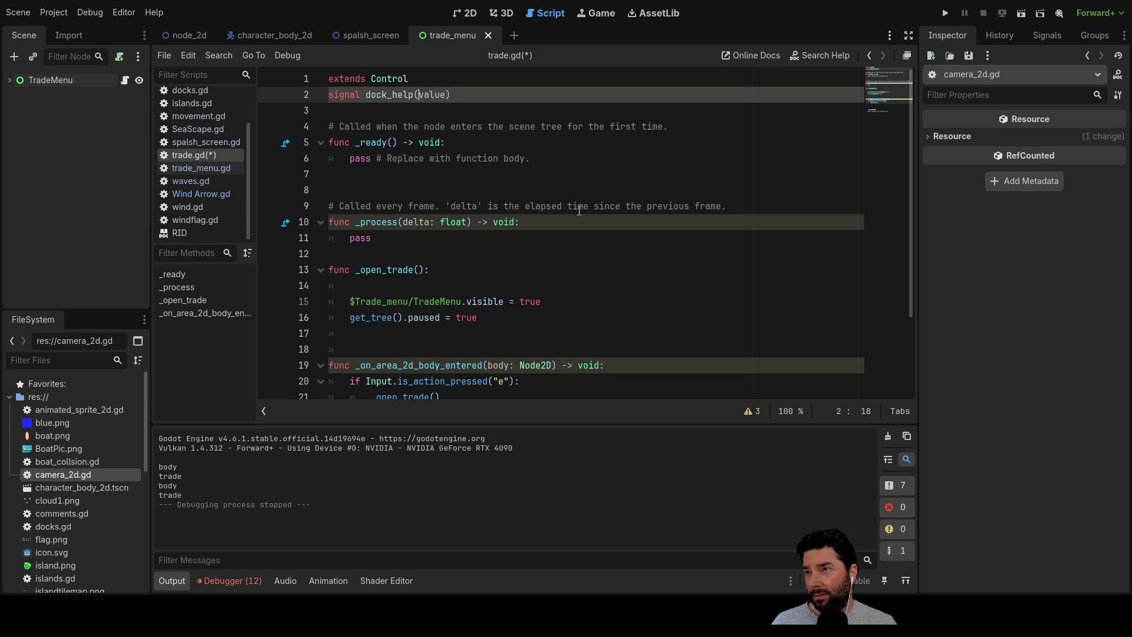
# Delete and retype the value parameter so the line reads signal dock_help(value).
pyautogui.hotkey('shift', 'Right')
pyautogui.hotkey('shift', 'Right')
pyautogui.hotkey('shift', 'Right')
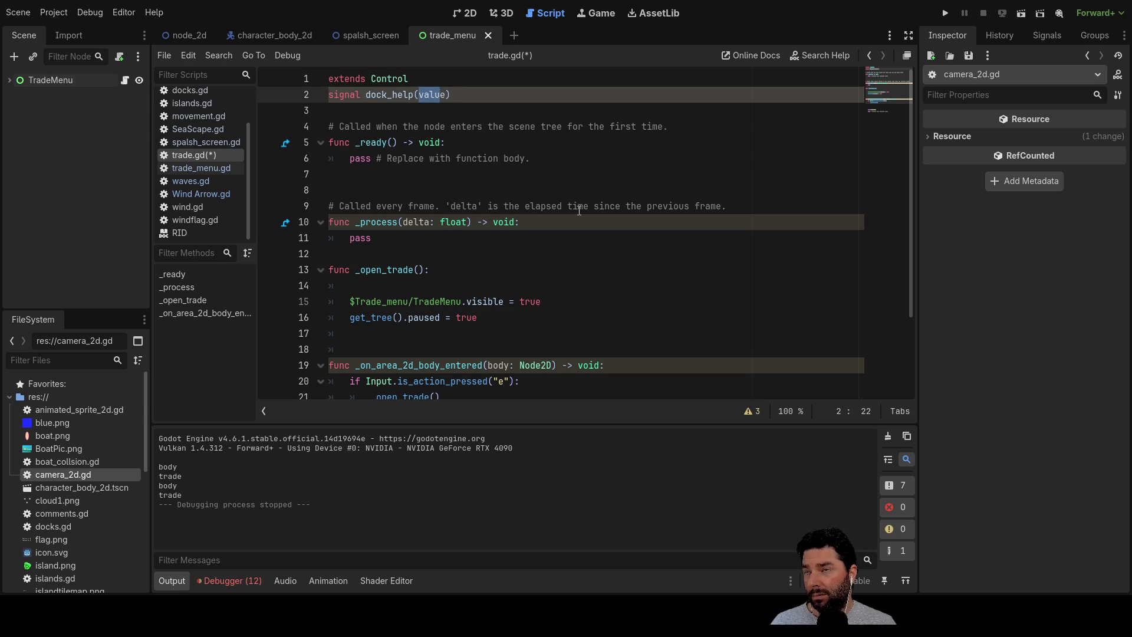
pyautogui.press('BackSpace')
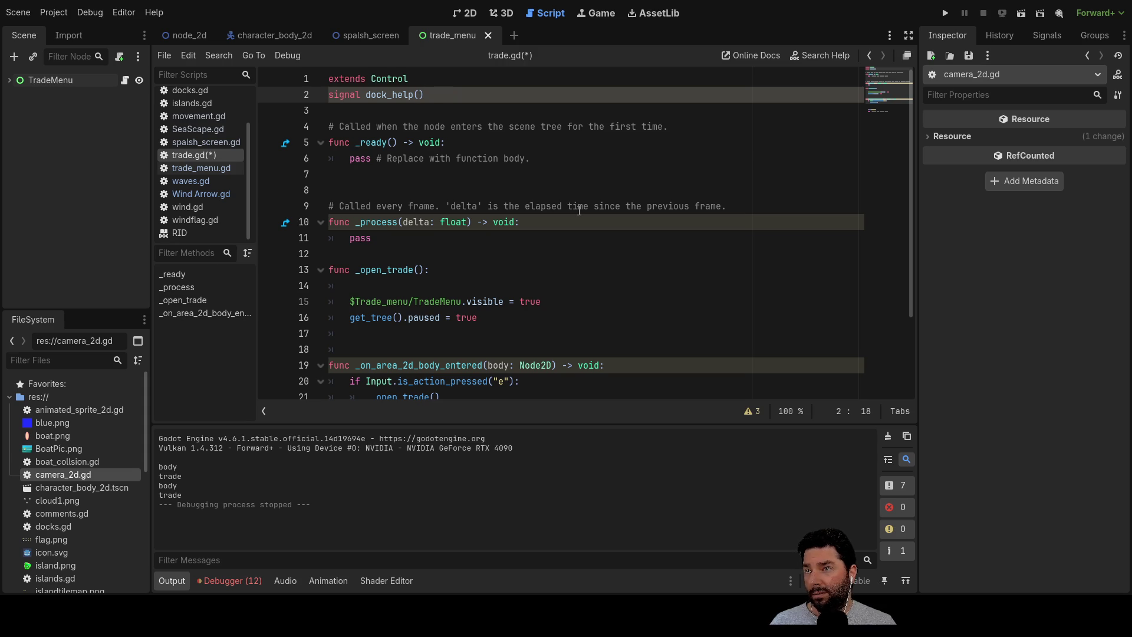
pyautogui.press('Home')
pyautogui.hotkey('ctrl', 'Right')
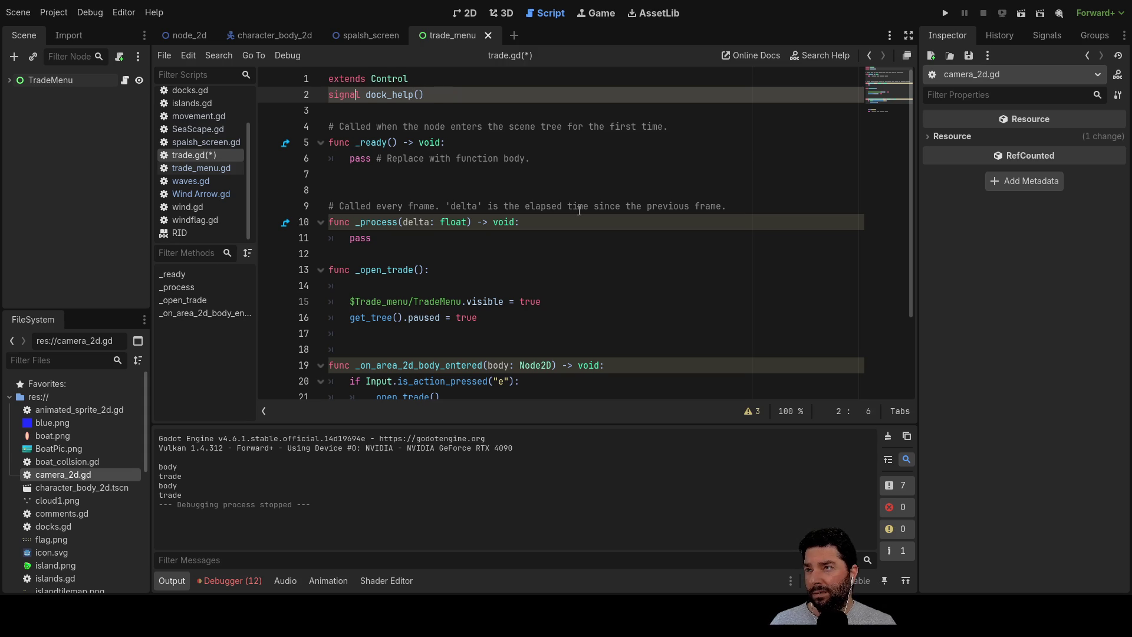
pyautogui.press('Down')
pyautogui.press('Down')
pyautogui.press('Down')
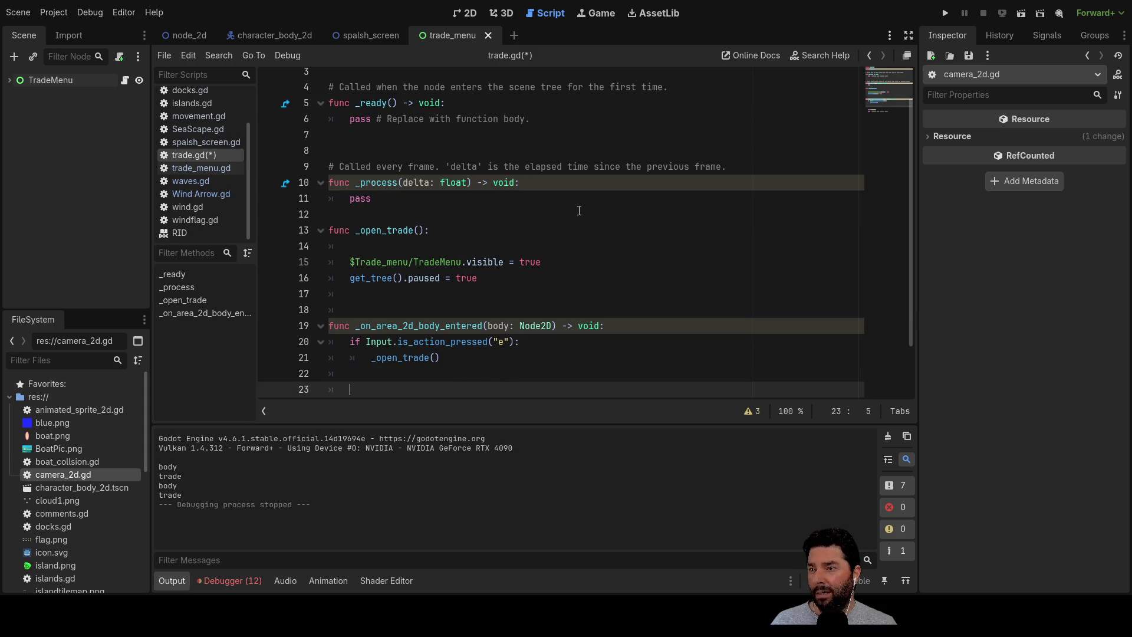
pyautogui.press('Up')
pyautogui.press('Up')
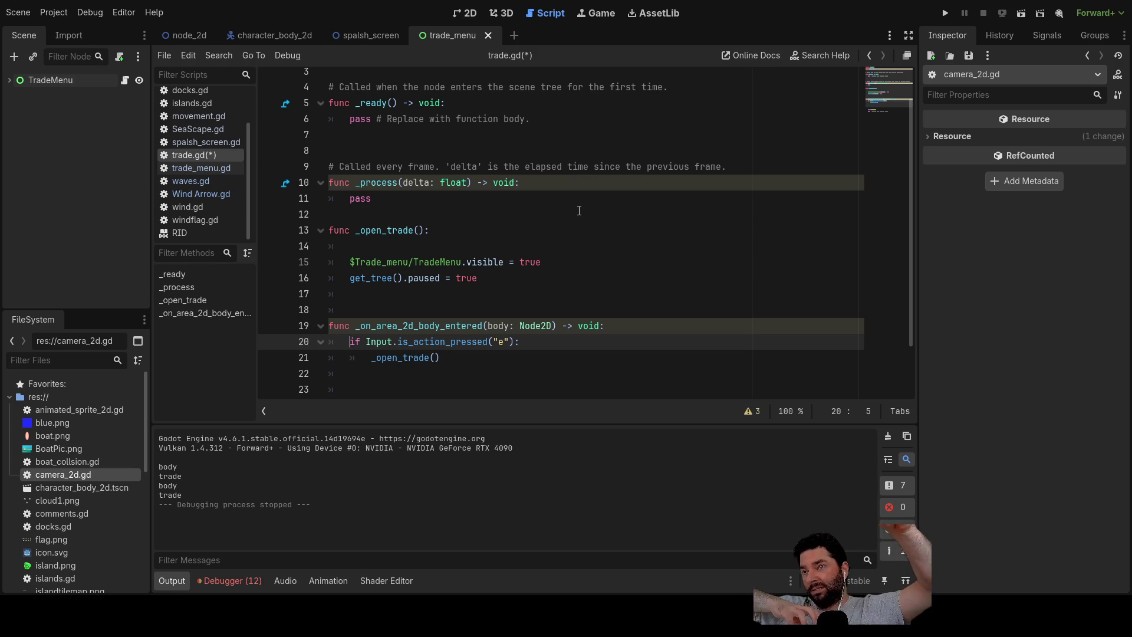
pyautogui.scroll(1, 579, 210)
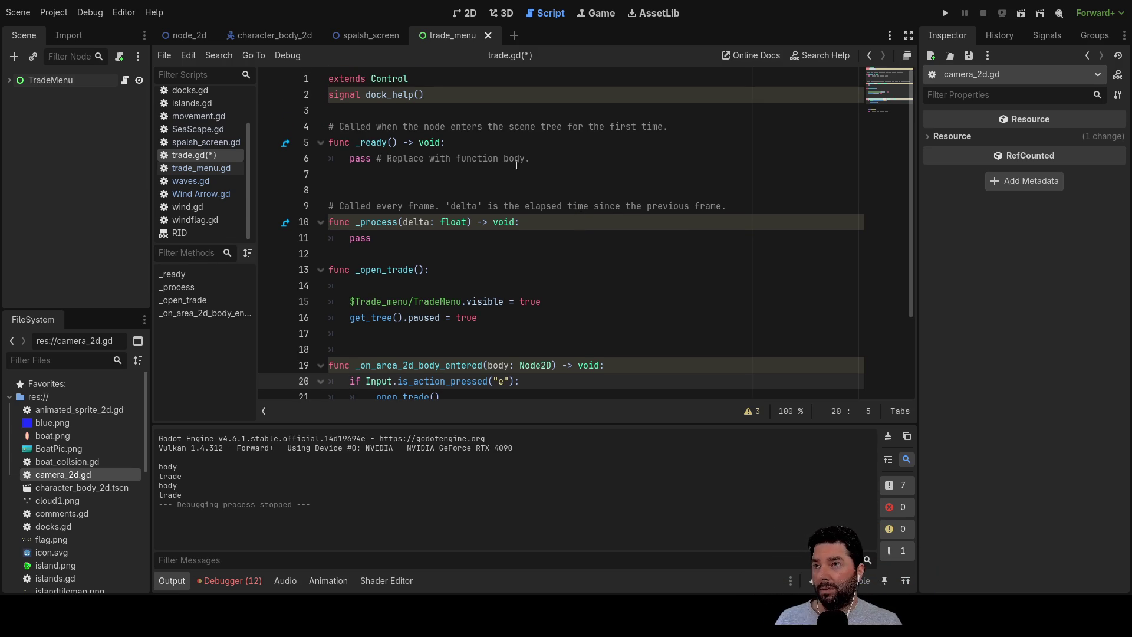
pyautogui.click(420, 95)
pyautogui.write('value')
pyautogui.press('Down')
pyautogui.press('Down')
pyautogui.press('Down')
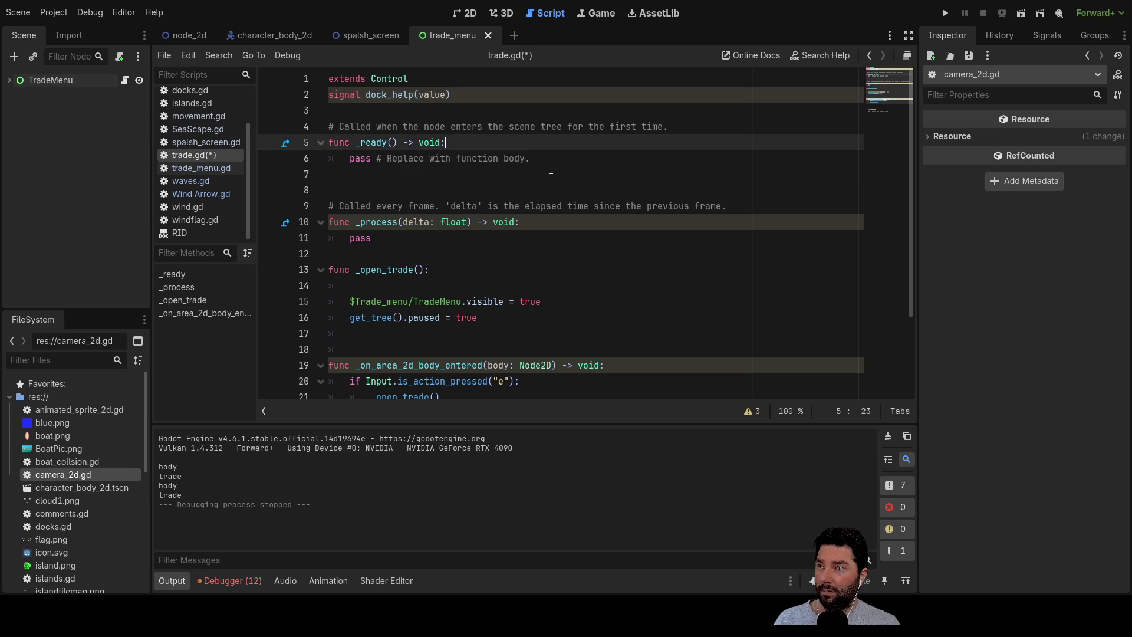
pyautogui.press('Down')
pyautogui.press('Down')
pyautogui.press('Down')
pyautogui.press('Up')
pyautogui.press('Up')
pyautogui.press('Up')
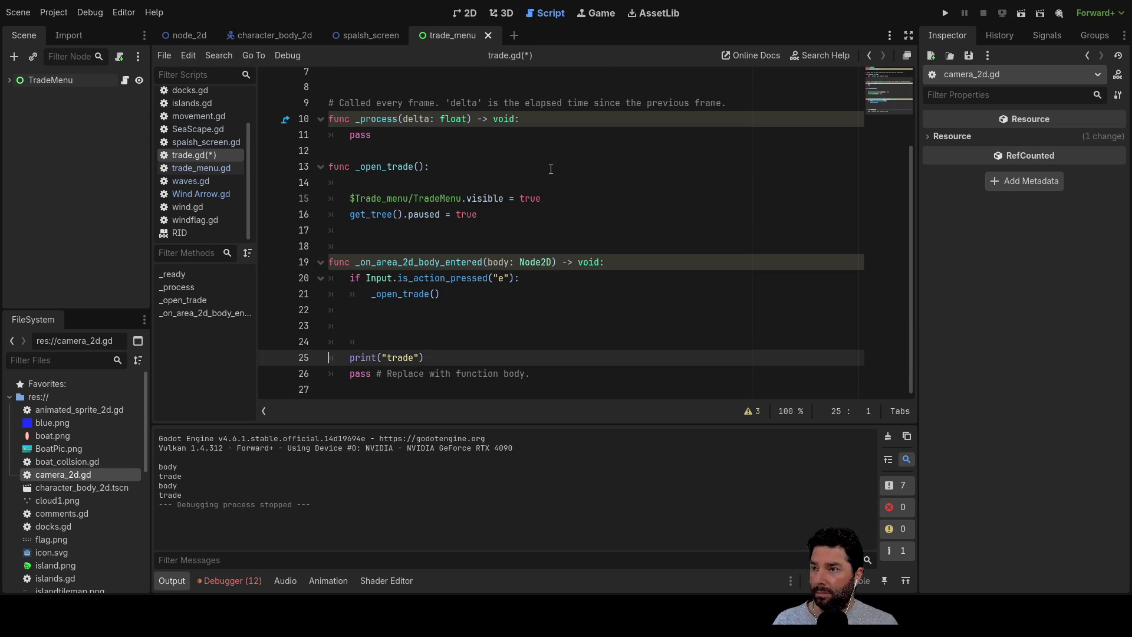
# Insert a new line above the Input check and start an emit_signal call via autocomplete.
pyautogui.press('Left')
pyautogui.press('Return')
pyautogui.press('Up')
pyautogui.write('emit')
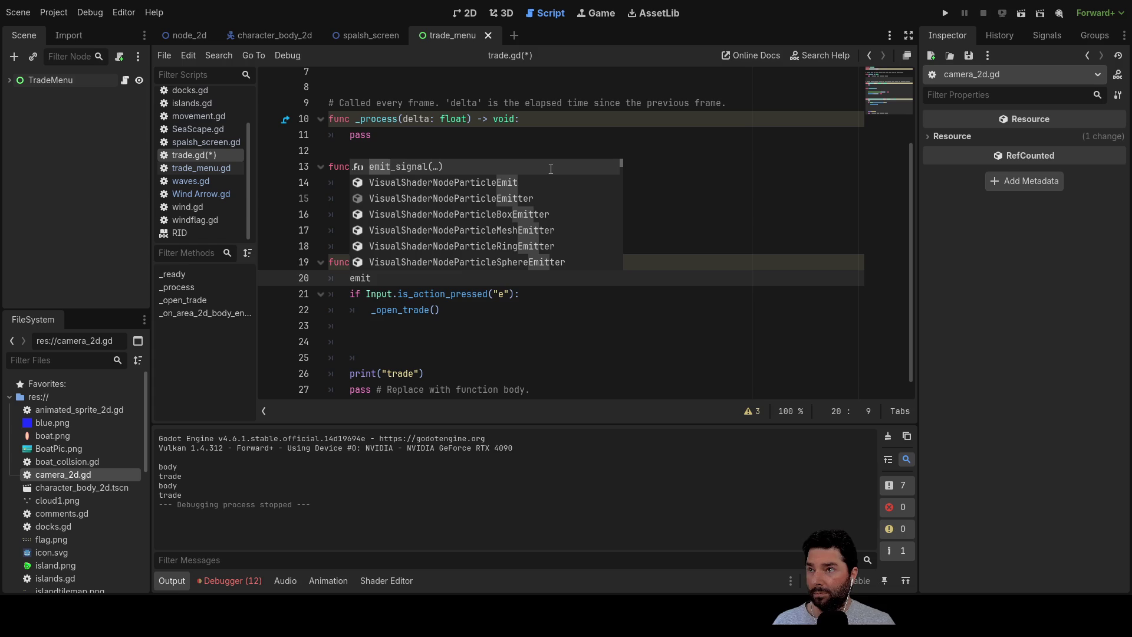
pyautogui.press('Return')
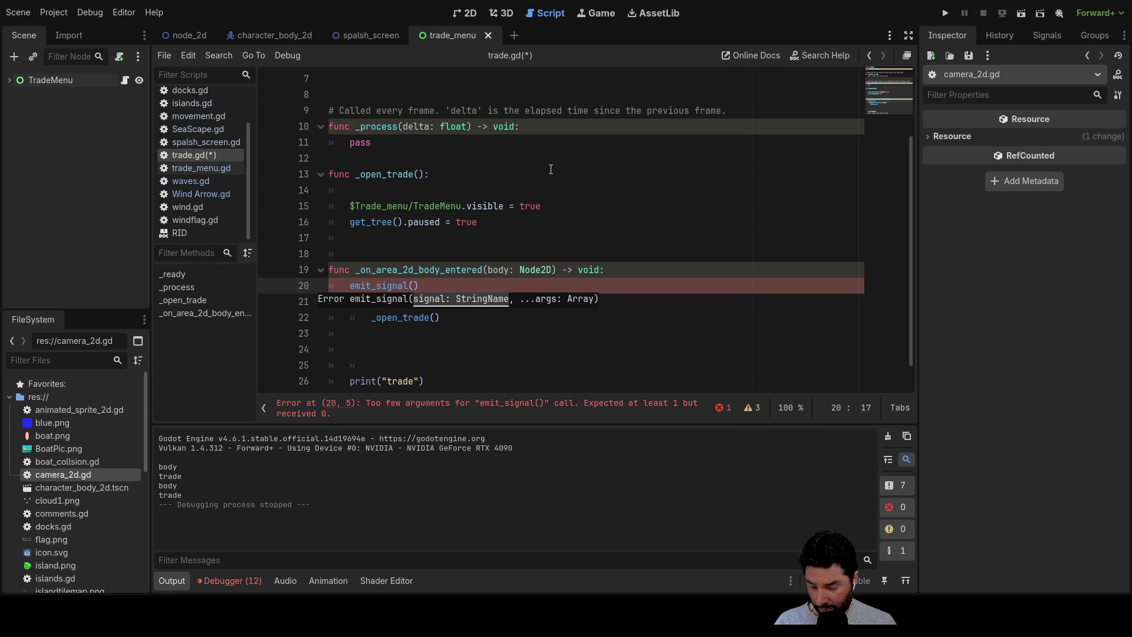
pyautogui.write('"')
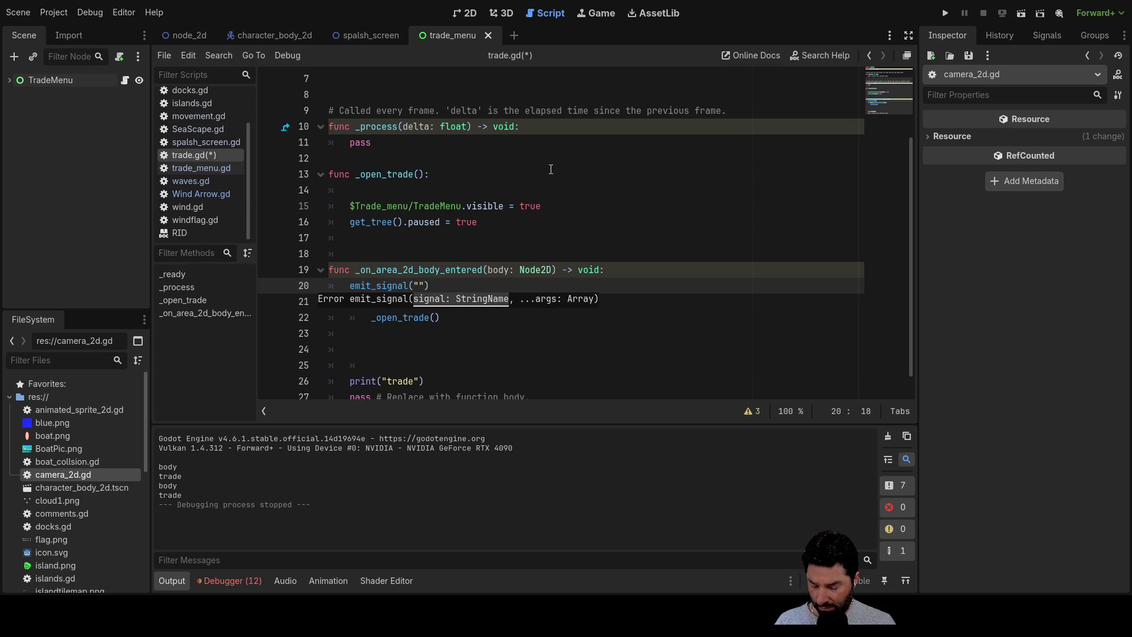
pyautogui.scroll(3, 550, 169)
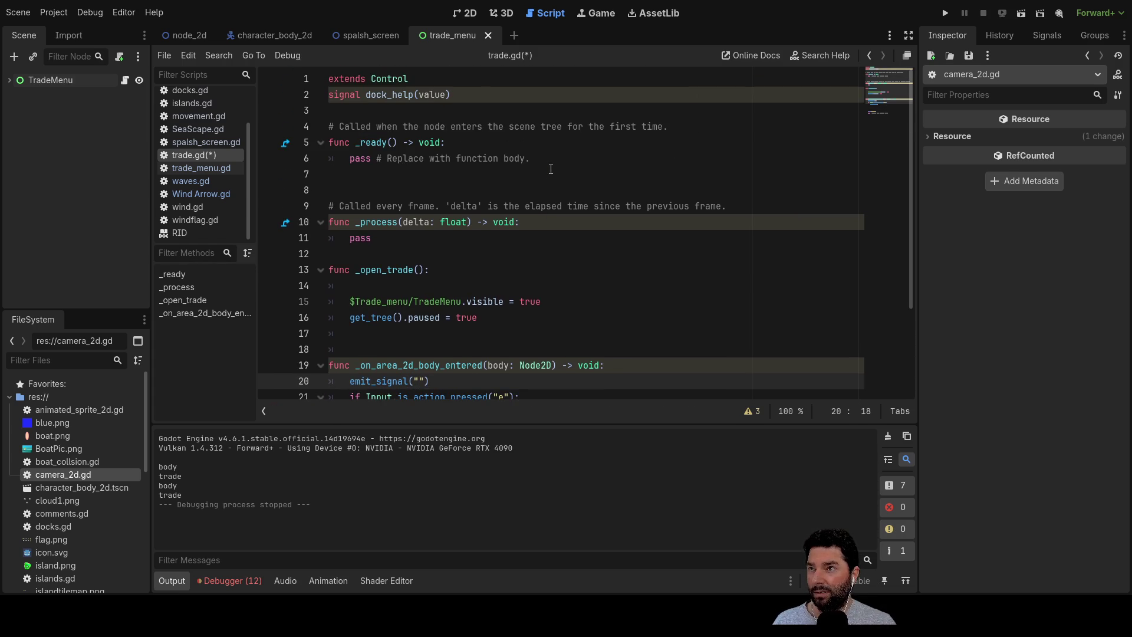
pyautogui.scroll(-3, 549, 170)
pyautogui.write('"')
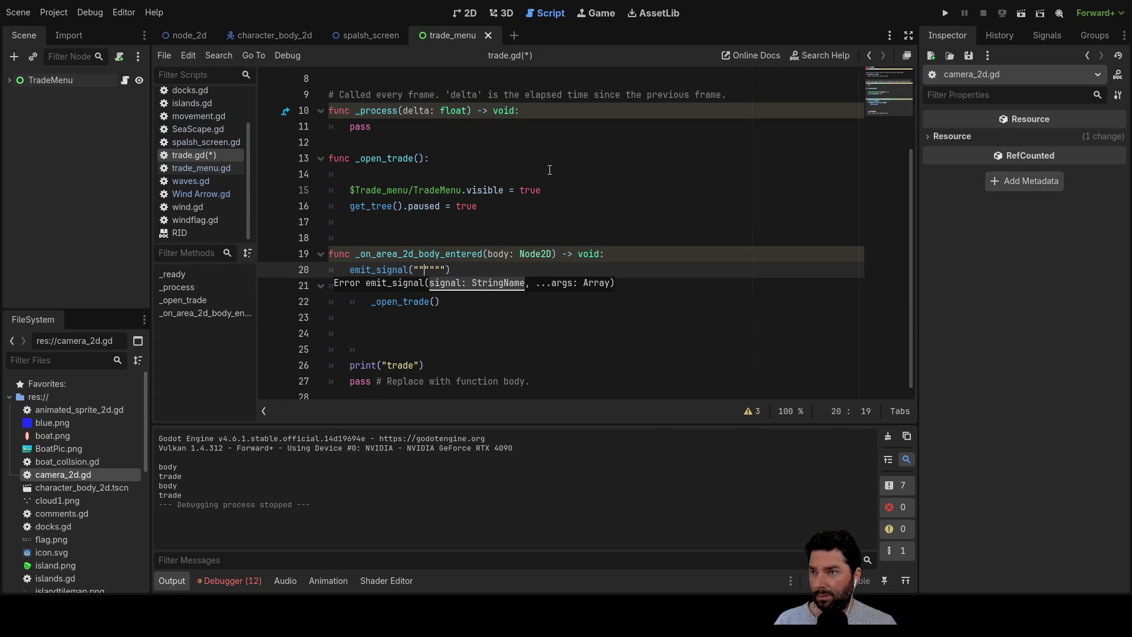
pyautogui.press('BackSpace')
pyautogui.press('BackSpace')
pyautogui.press('BackSpace')
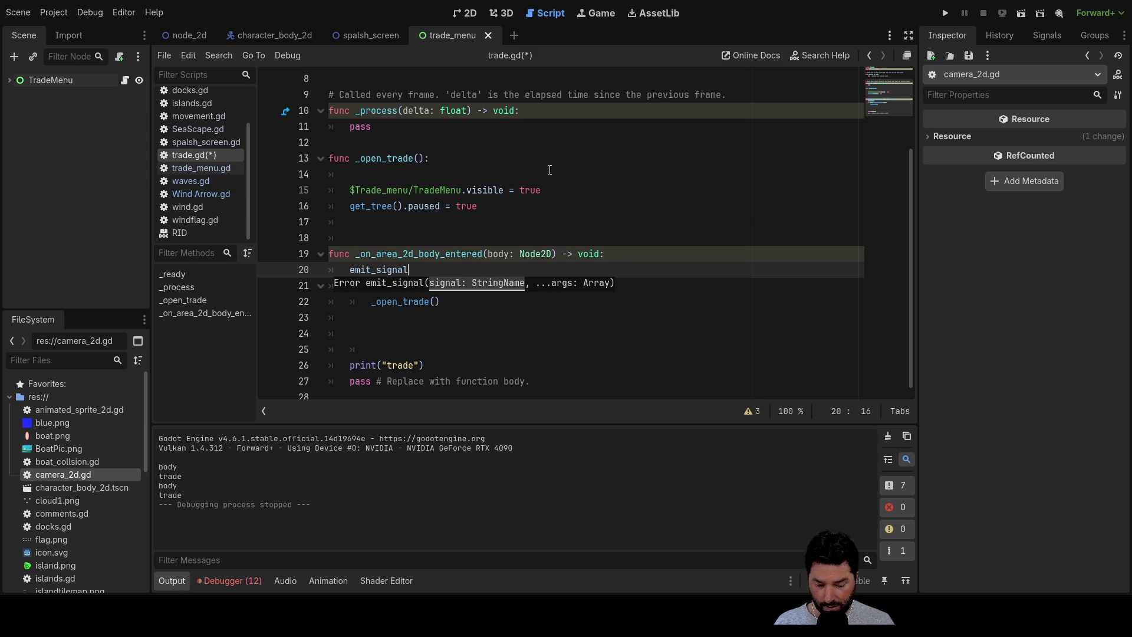
# Complete it as emit_signal("dock_help",true) and save trade.gd.
pyautogui.write('("doc')
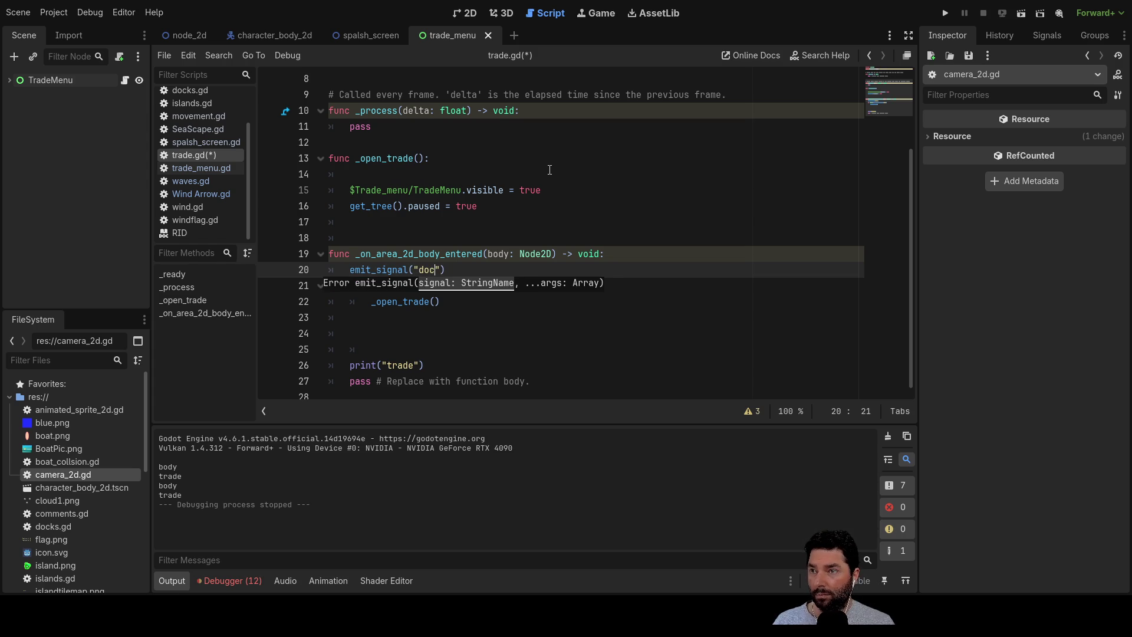
pyautogui.write('k_help')
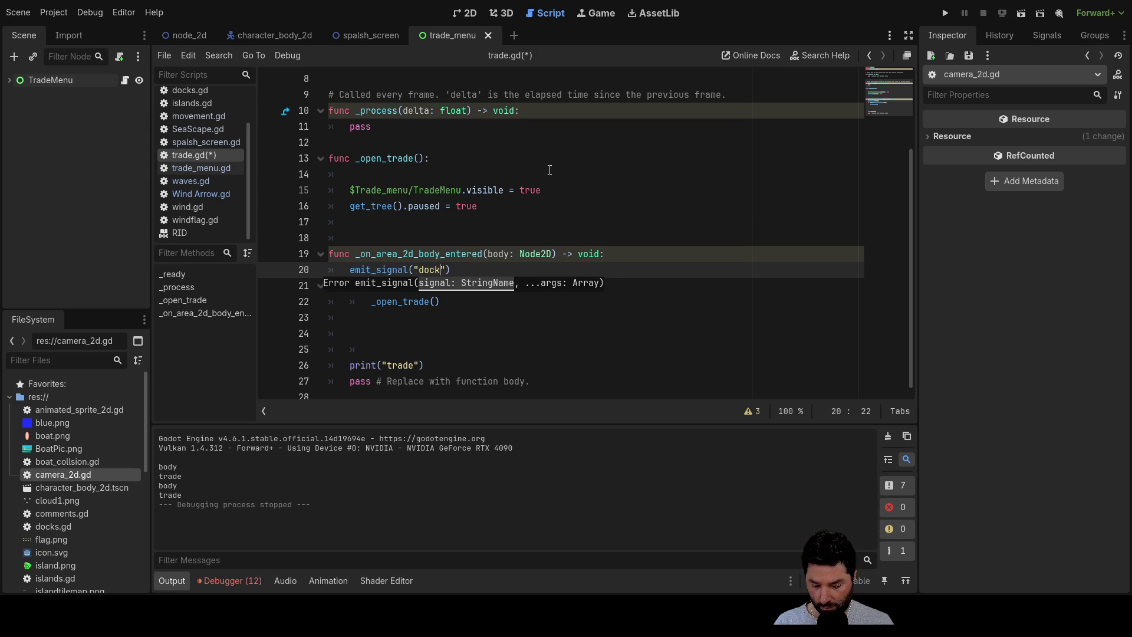
pyautogui.press('End')
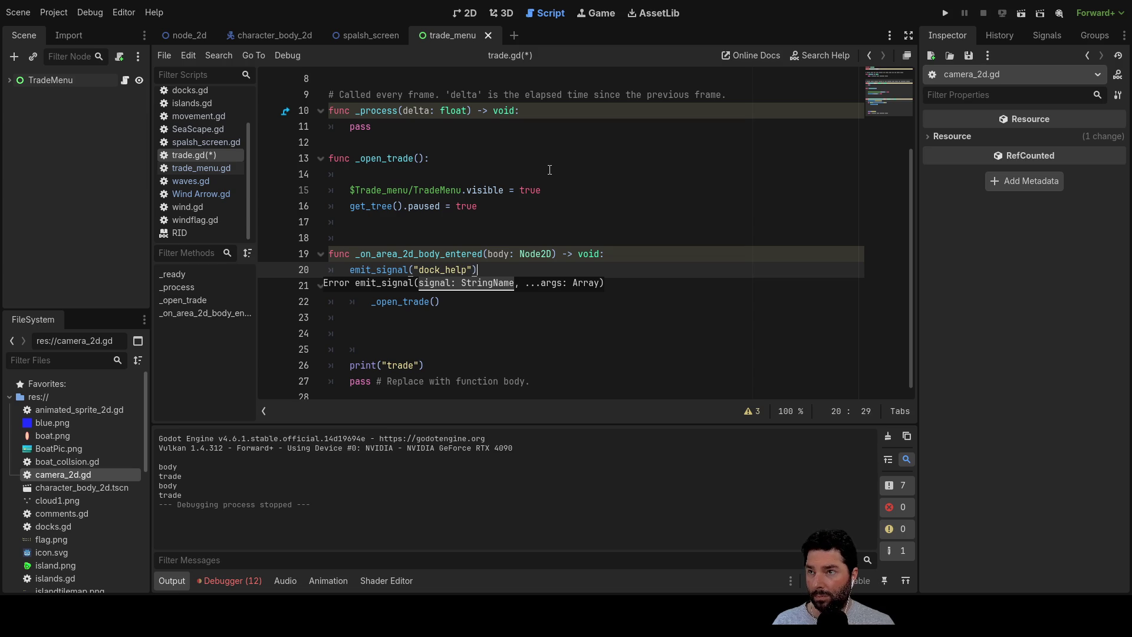
pyautogui.write(',1')
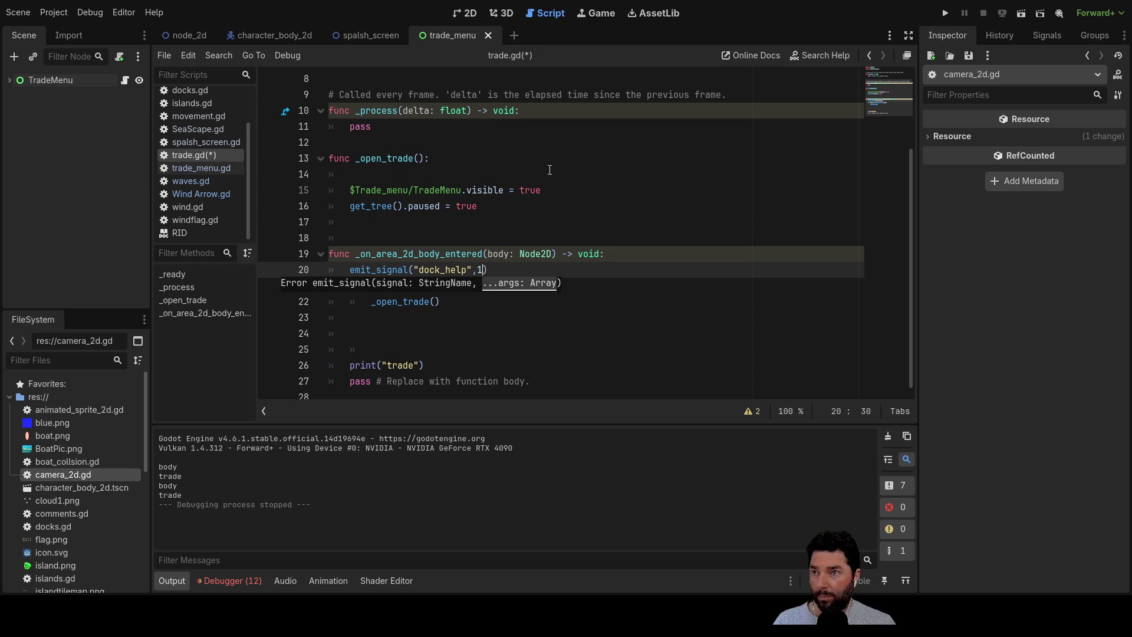
pyautogui.press('BackSpace')
pyautogui.write('true')
pyautogui.press('Up')
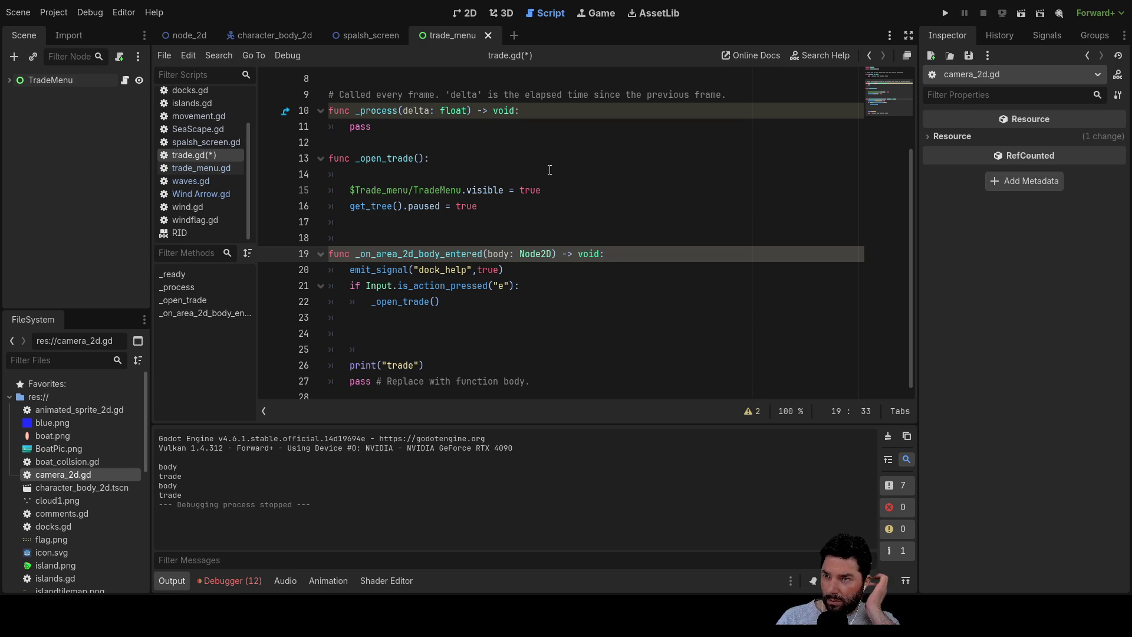
pyautogui.scroll(3, 429, 127)
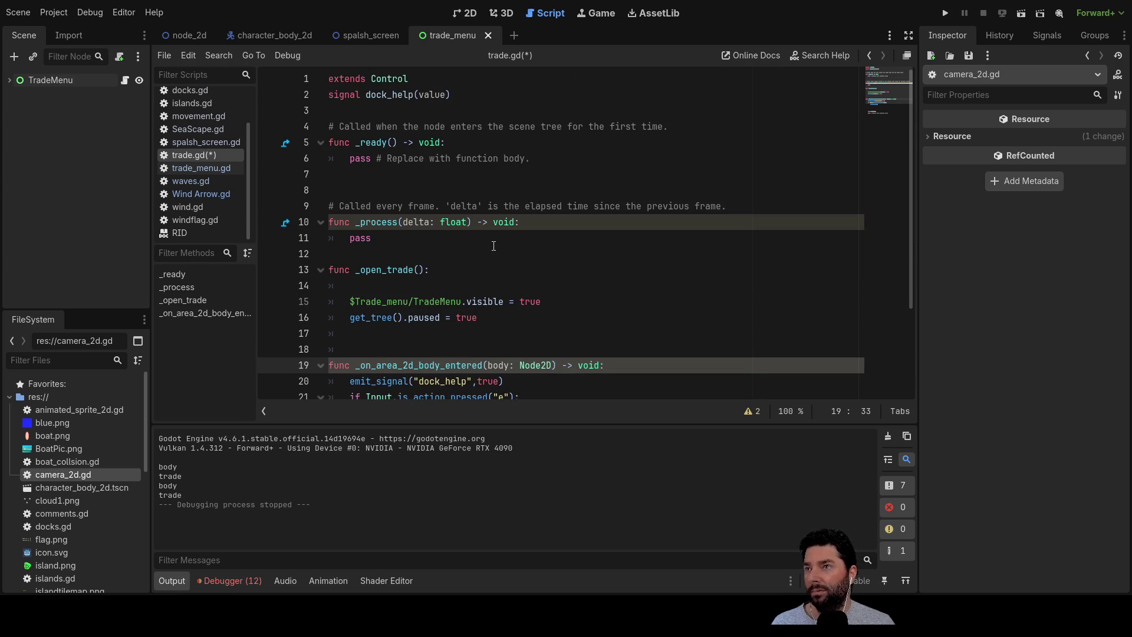
pyautogui.scroll(-3, 494, 246)
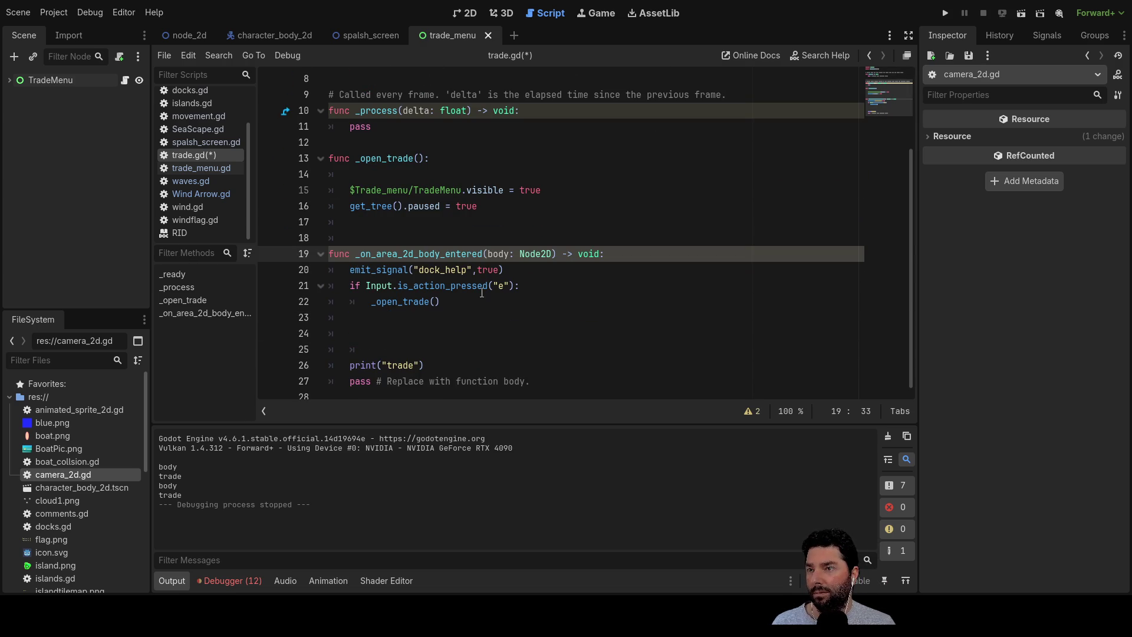
pyautogui.click(518, 276)
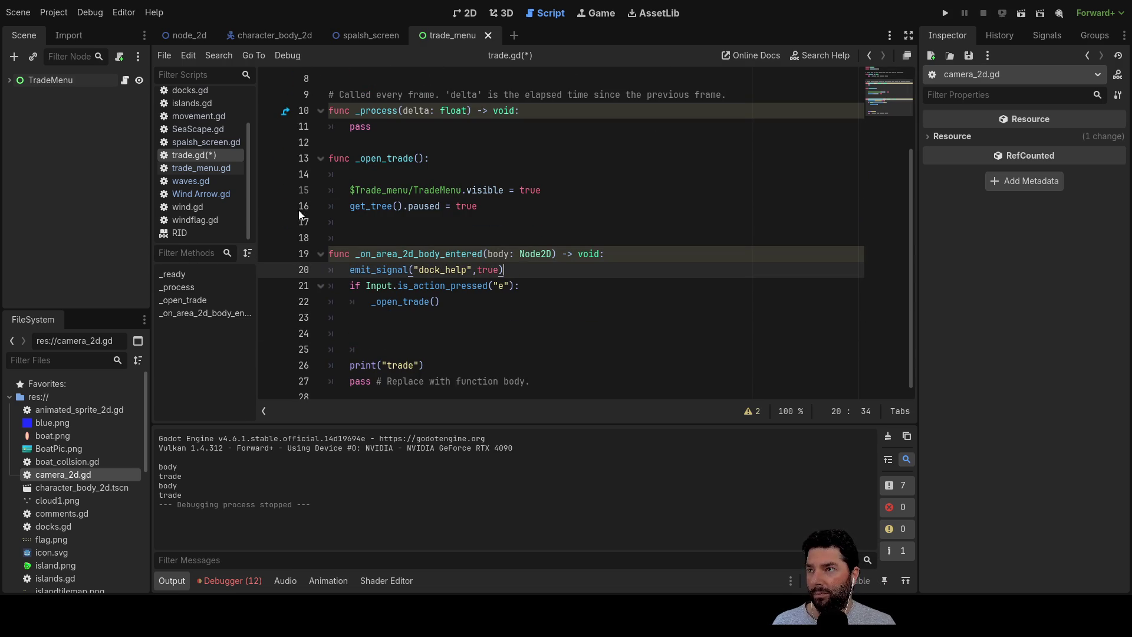
pyautogui.hotkey('ctrl', 's')
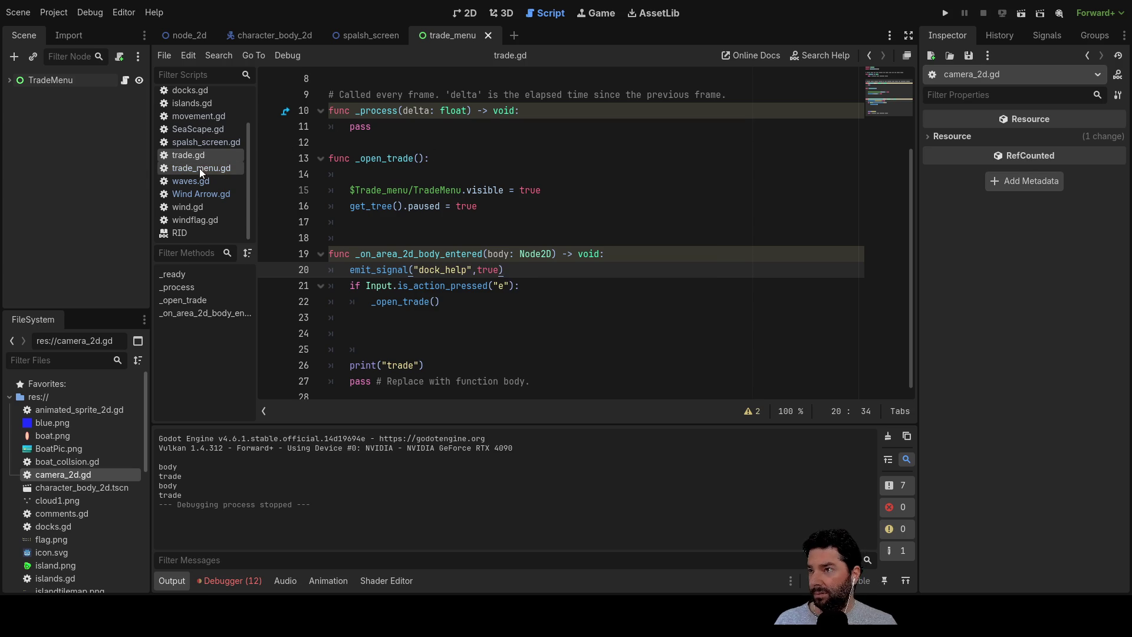
# Review trade_menu.gd and camera_2d.gd, show the signals list, and return to trade.gd.
pyautogui.click(206, 168)
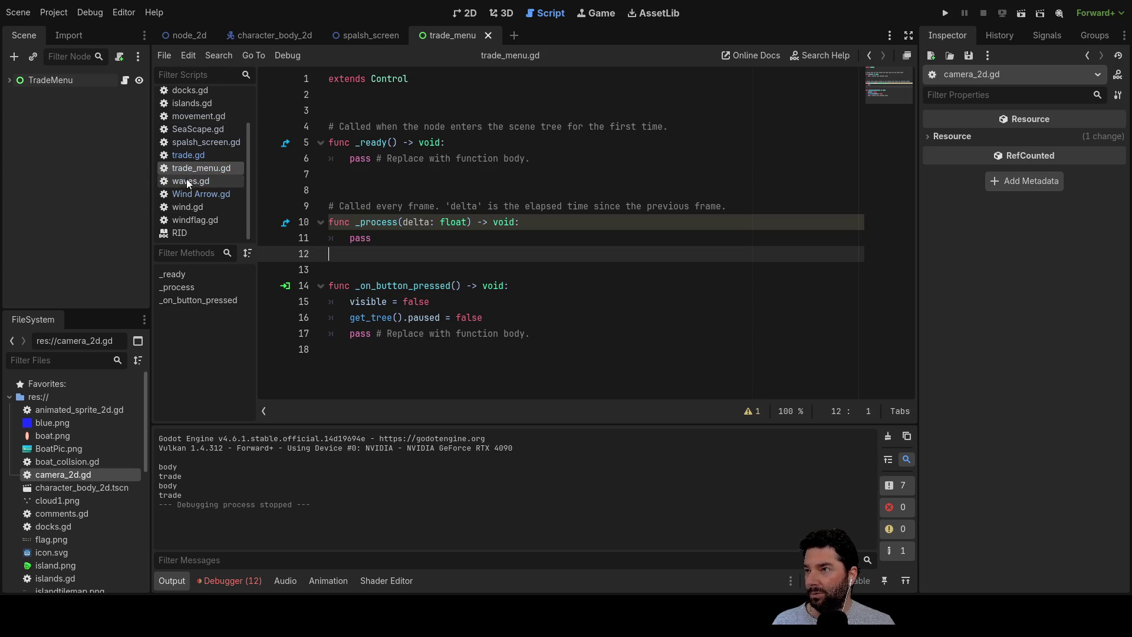
pyautogui.scroll(3, 195, 167)
pyautogui.click(196, 109)
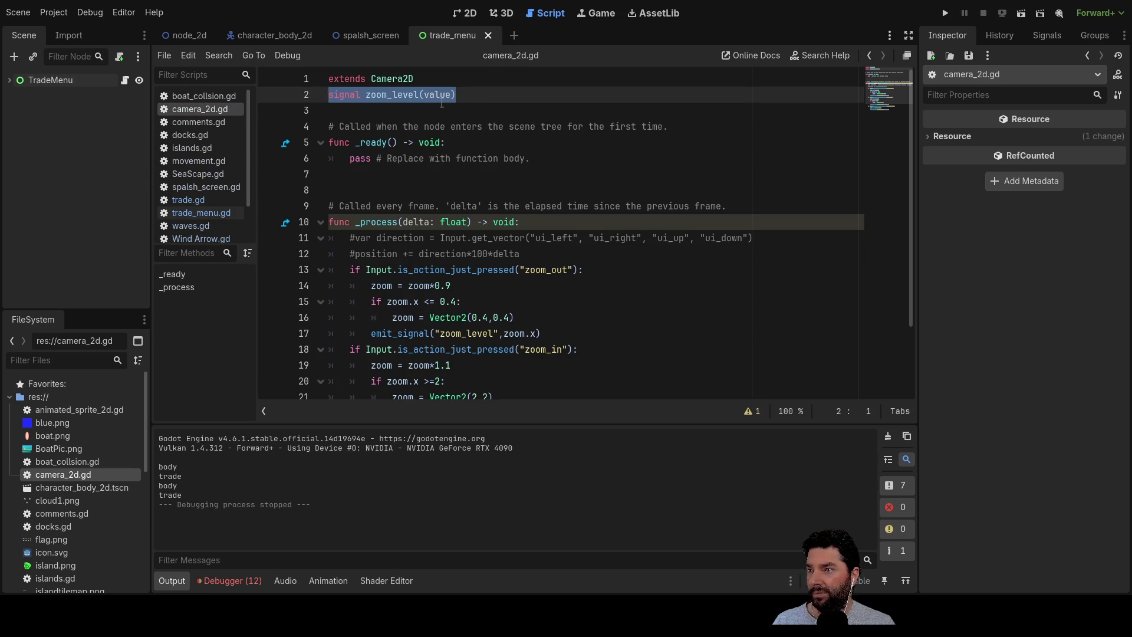
pyautogui.scroll(-2, 495, 224)
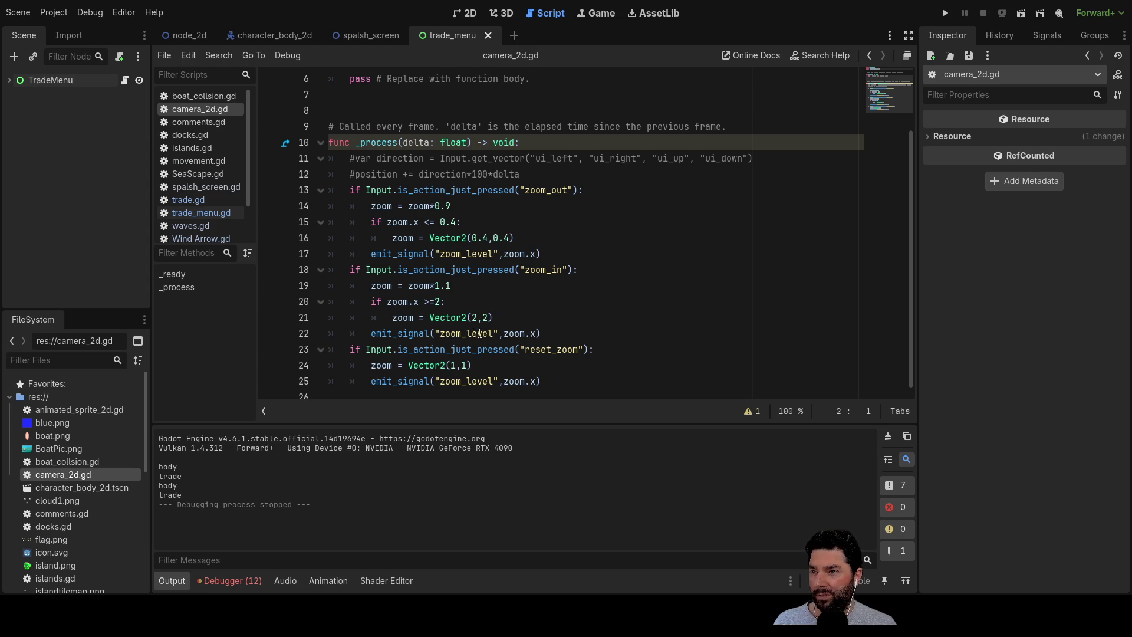
pyautogui.scroll(2, 563, 334)
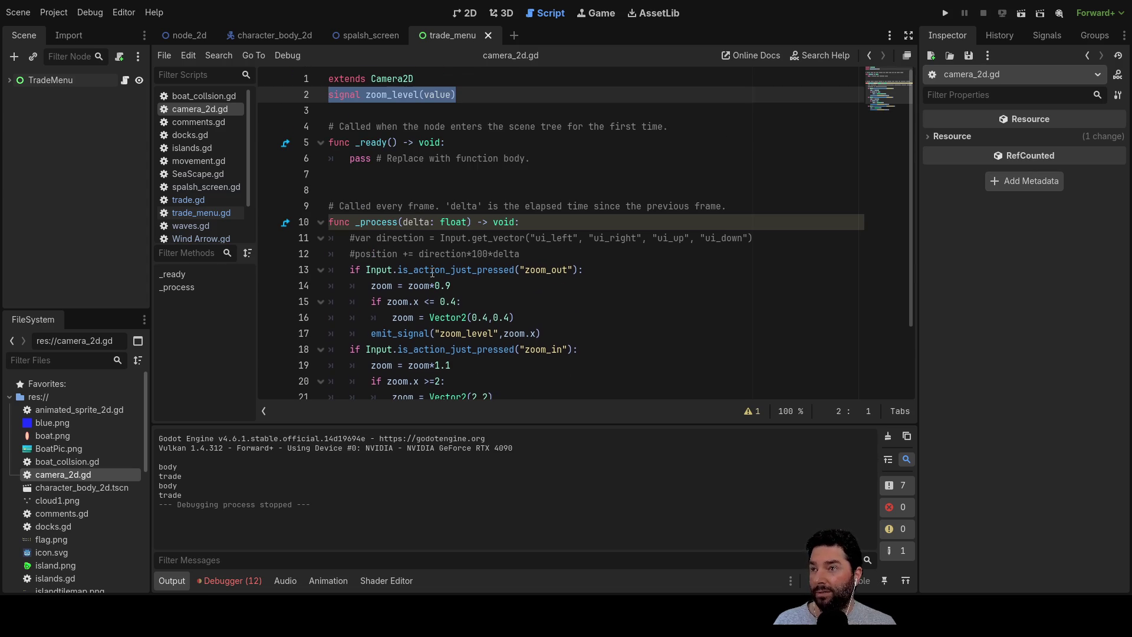
pyautogui.scroll(-2, 412, 236)
pyautogui.scroll(2, 306, 185)
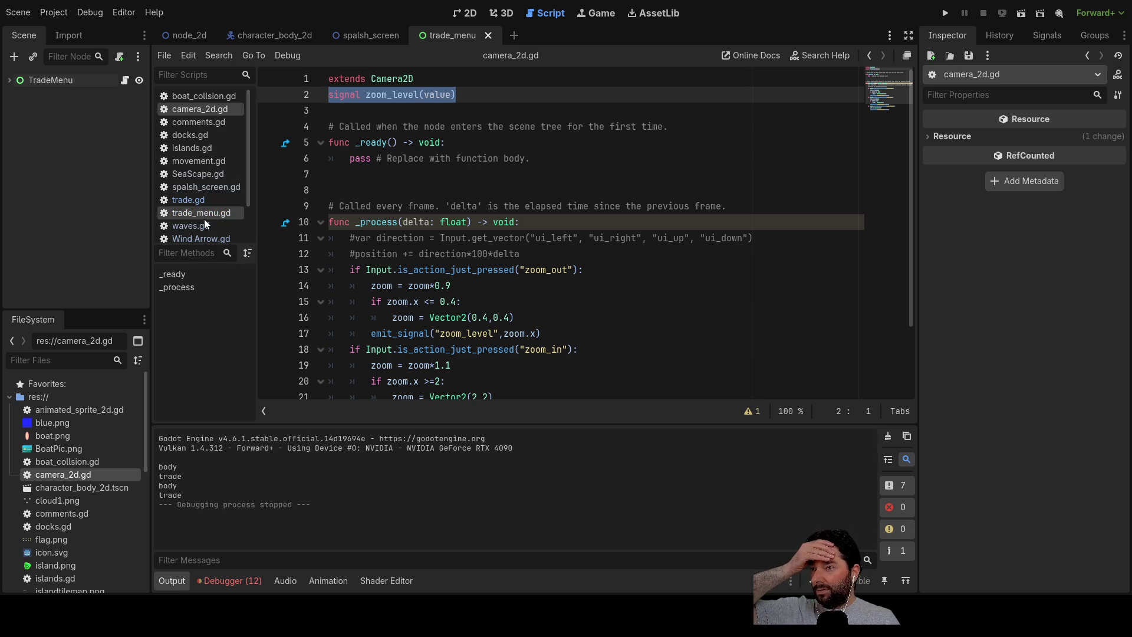
pyautogui.click(1052, 35)
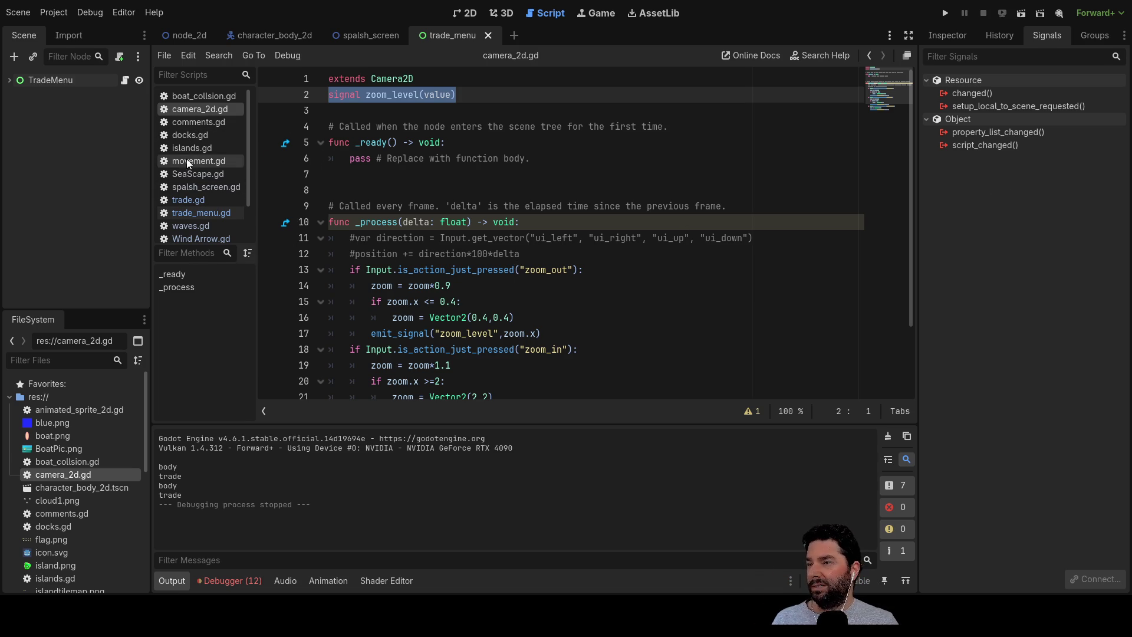
pyautogui.click(196, 200)
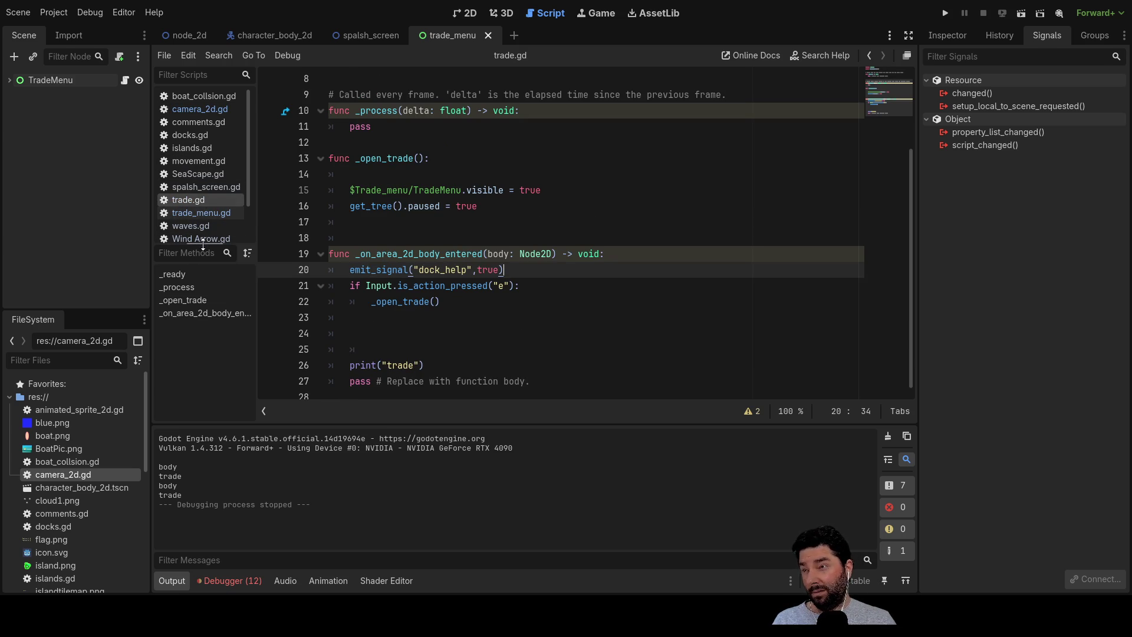
# Review camera_2d.gd's zoom_level signal in the boat scene, then go back to the World scene.
pyautogui.click(271, 40)
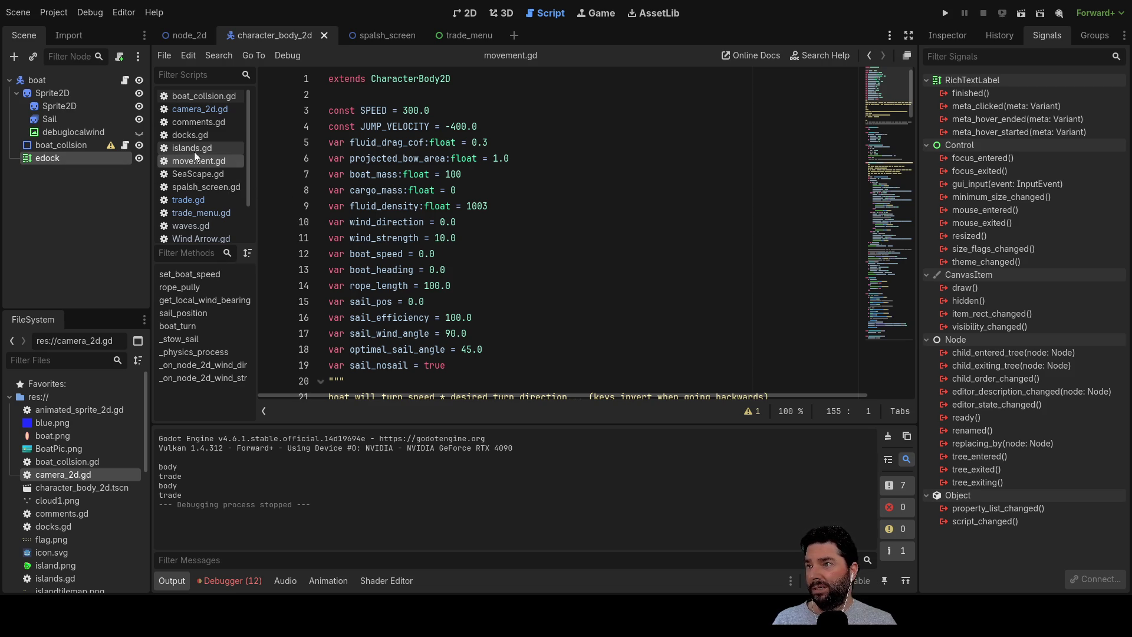
pyautogui.click(203, 109)
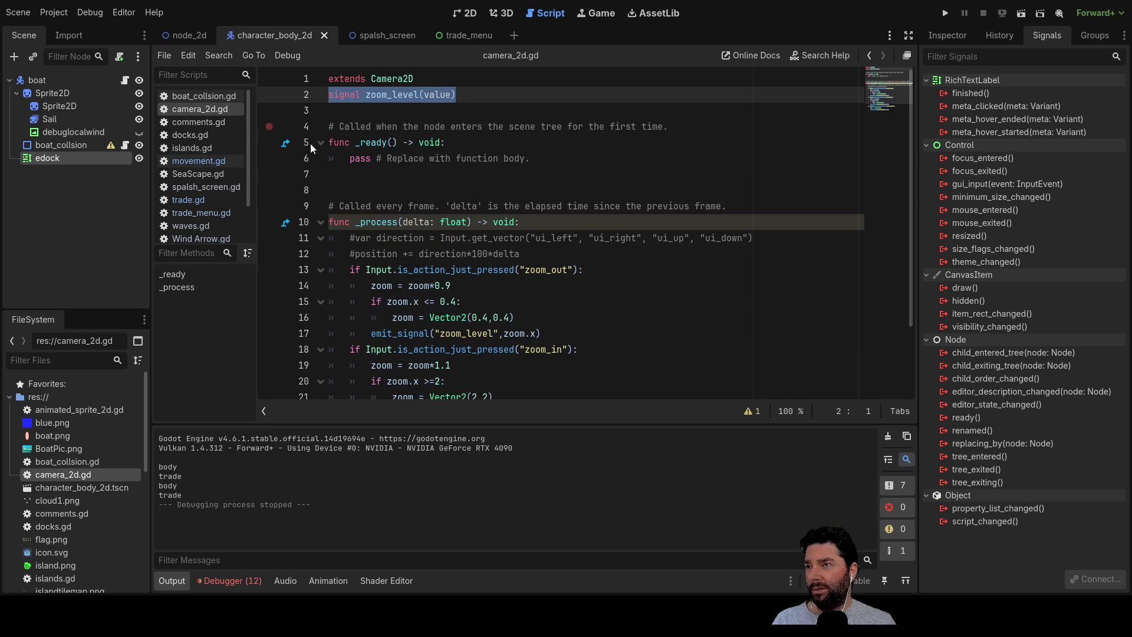
pyautogui.scroll(-2, 438, 234)
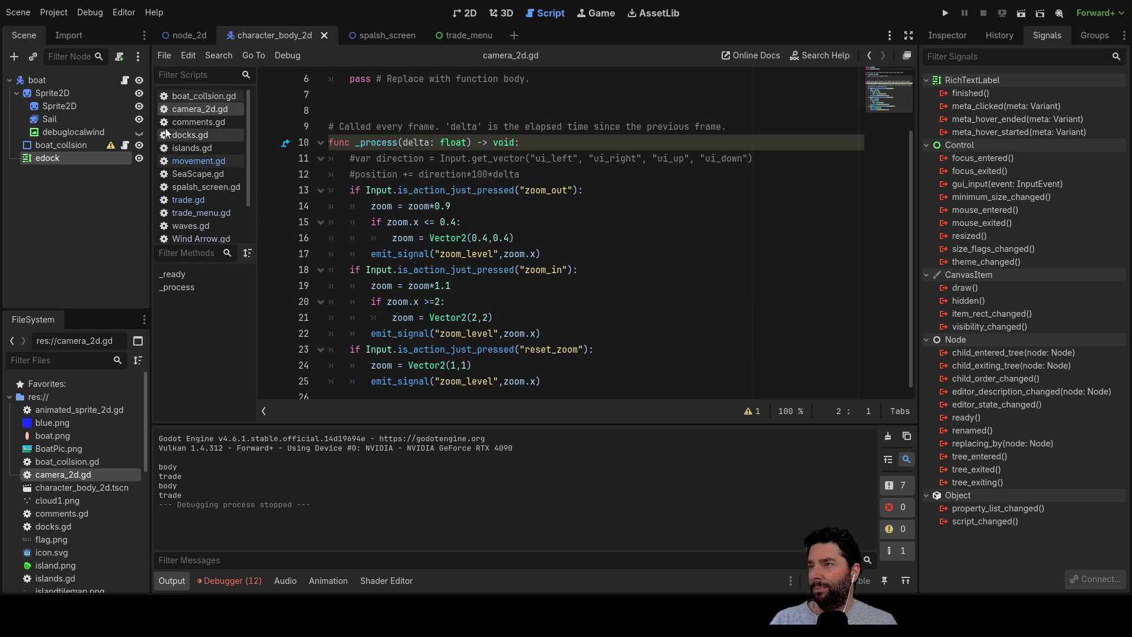
pyautogui.click(182, 36)
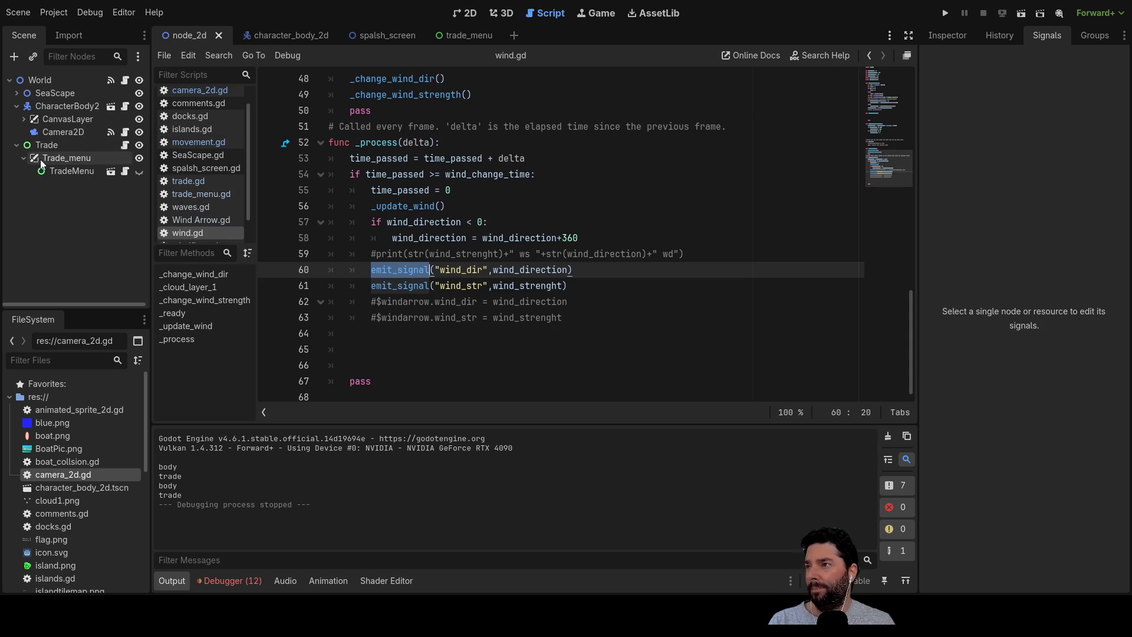
# Expand SeaScape and select the waves node to inspect its properties in the Inspector.
pyautogui.click(17, 93)
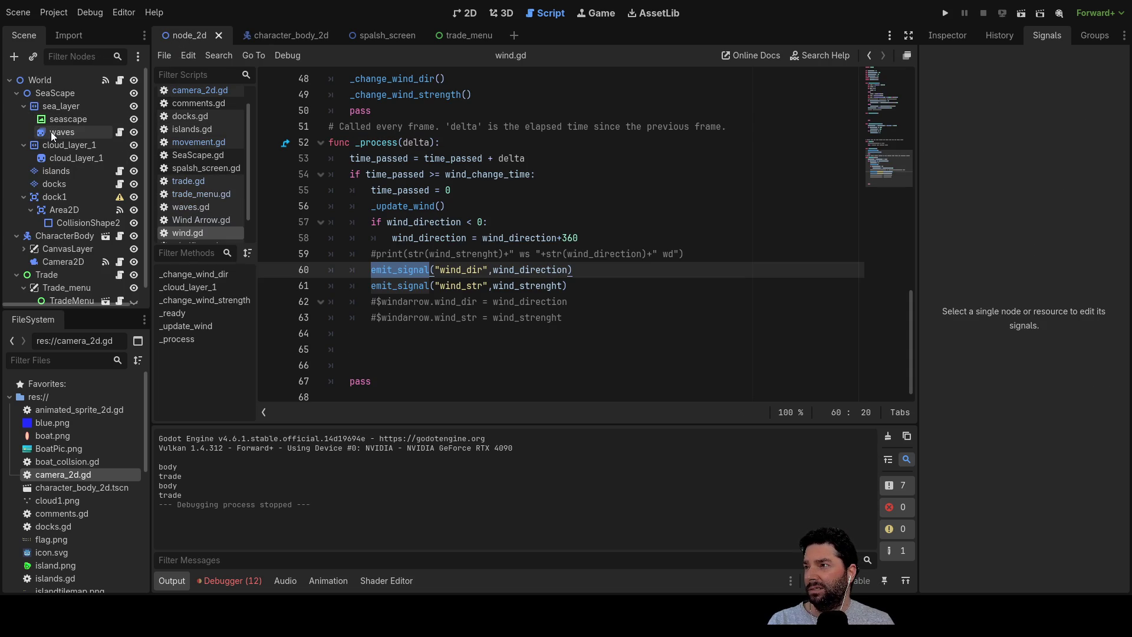
pyautogui.click(51, 132)
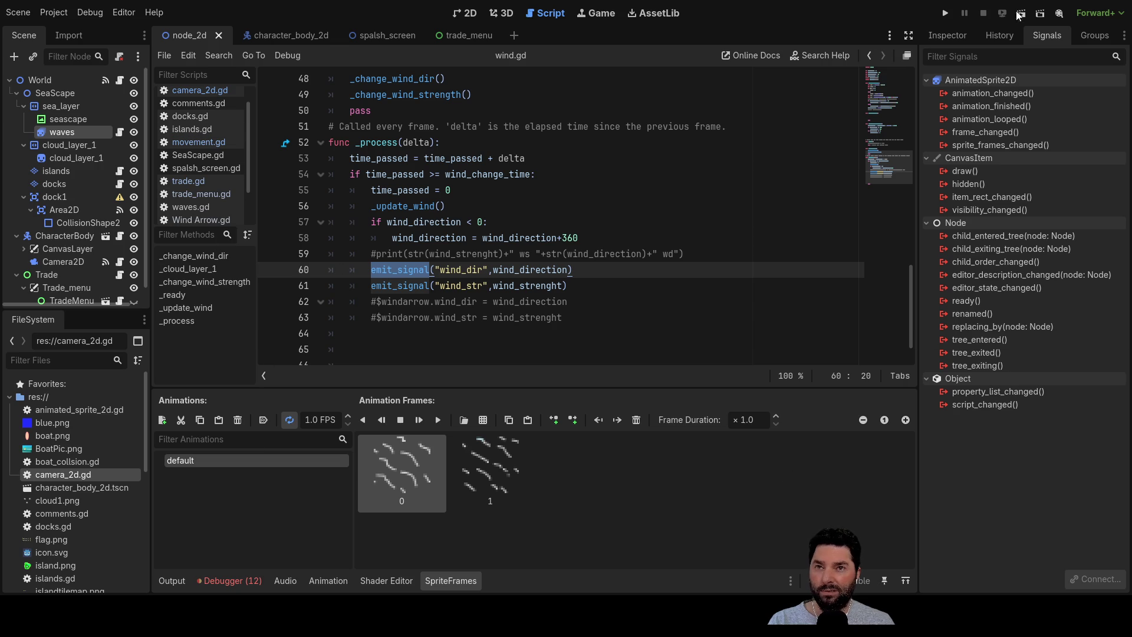
pyautogui.click(943, 33)
pyautogui.scroll(-5, 1061, 412)
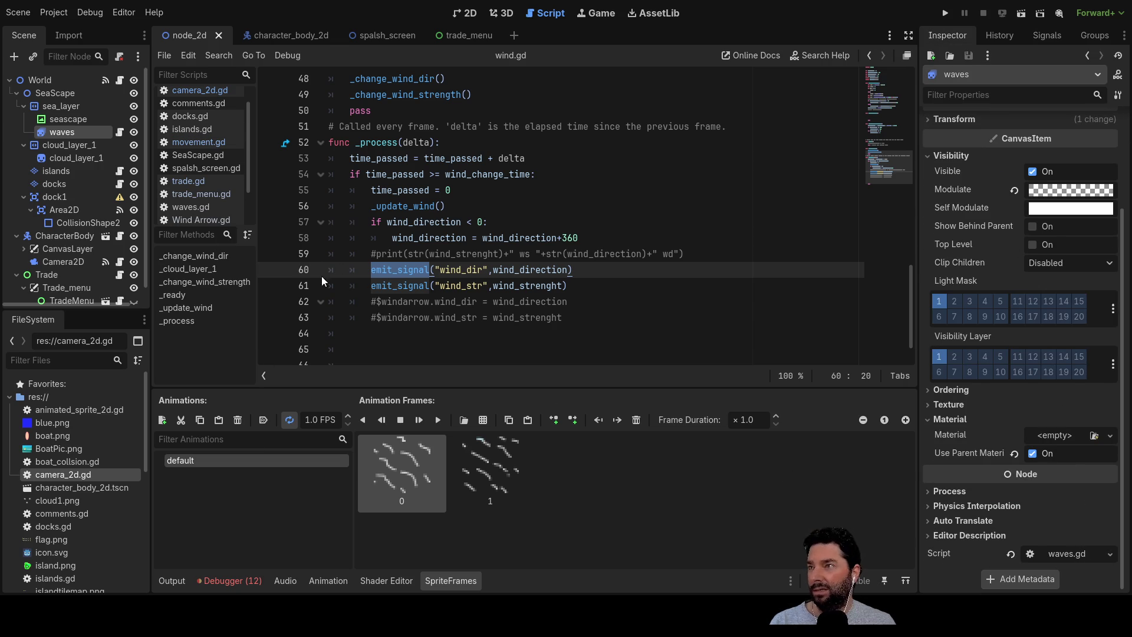
pyautogui.scroll(-1, 192, 189)
# Open waves.gd and highlight its _on_camera_2d_zoom_level handler, then return to the boat scene.
pyautogui.click(192, 189)
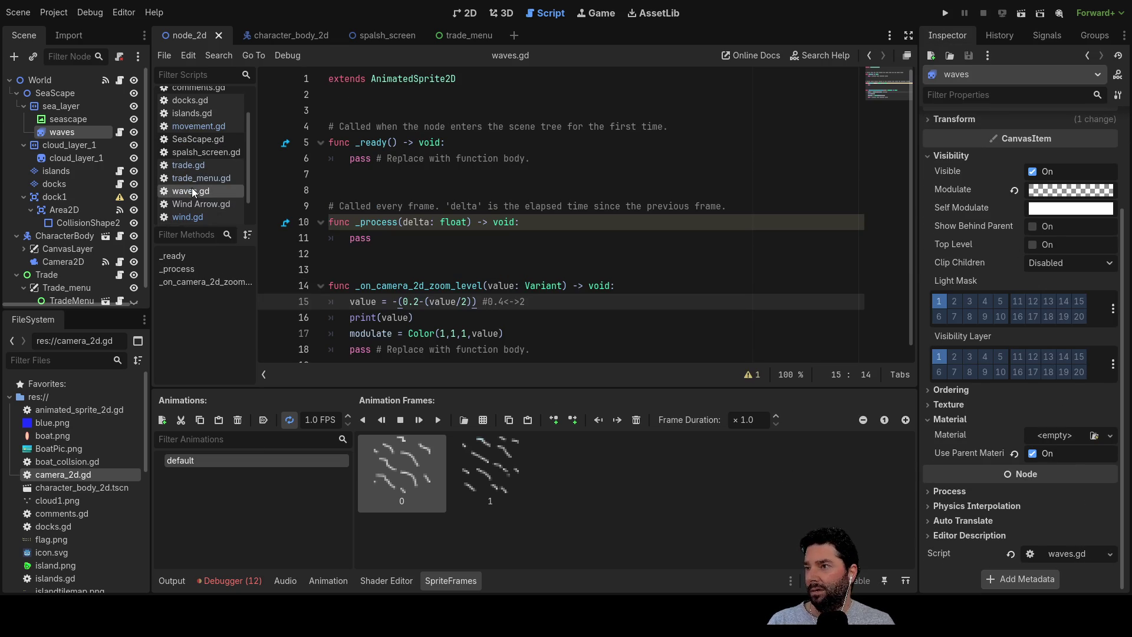
pyautogui.scroll(-1, 403, 145)
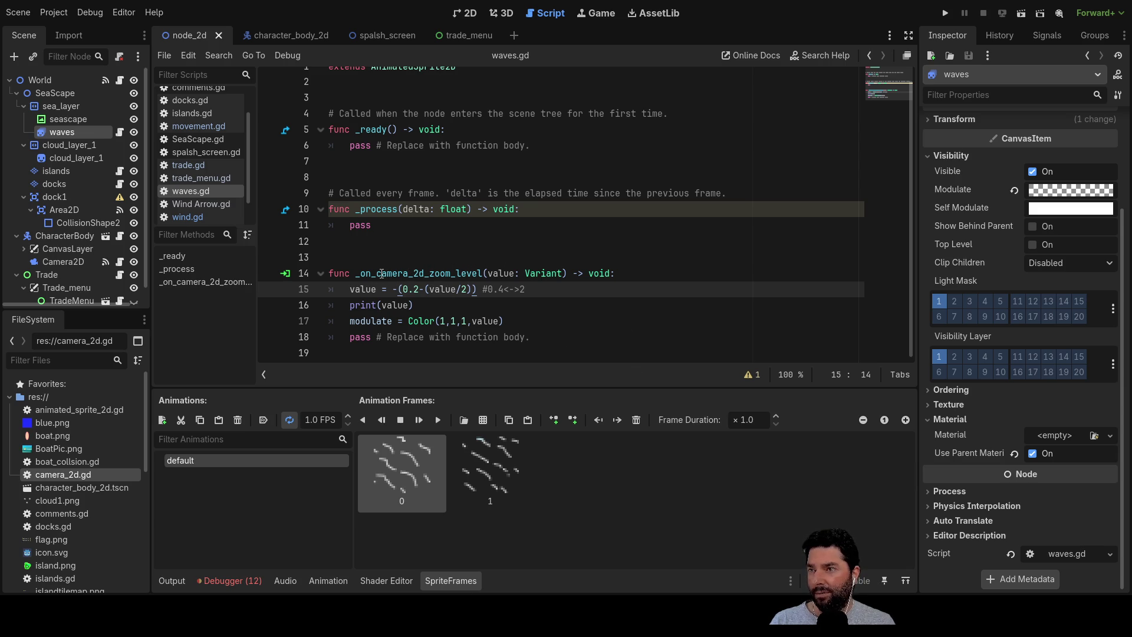
pyautogui.moveTo(355, 273); pyautogui.dragTo(484, 274)
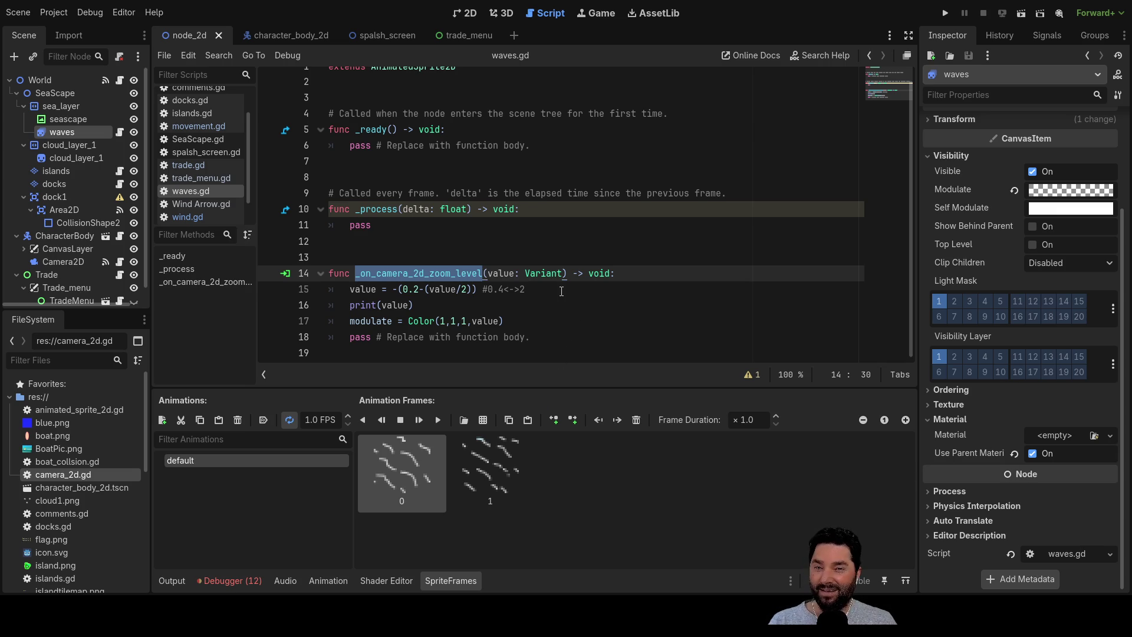
pyautogui.scroll(1, 560, 287)
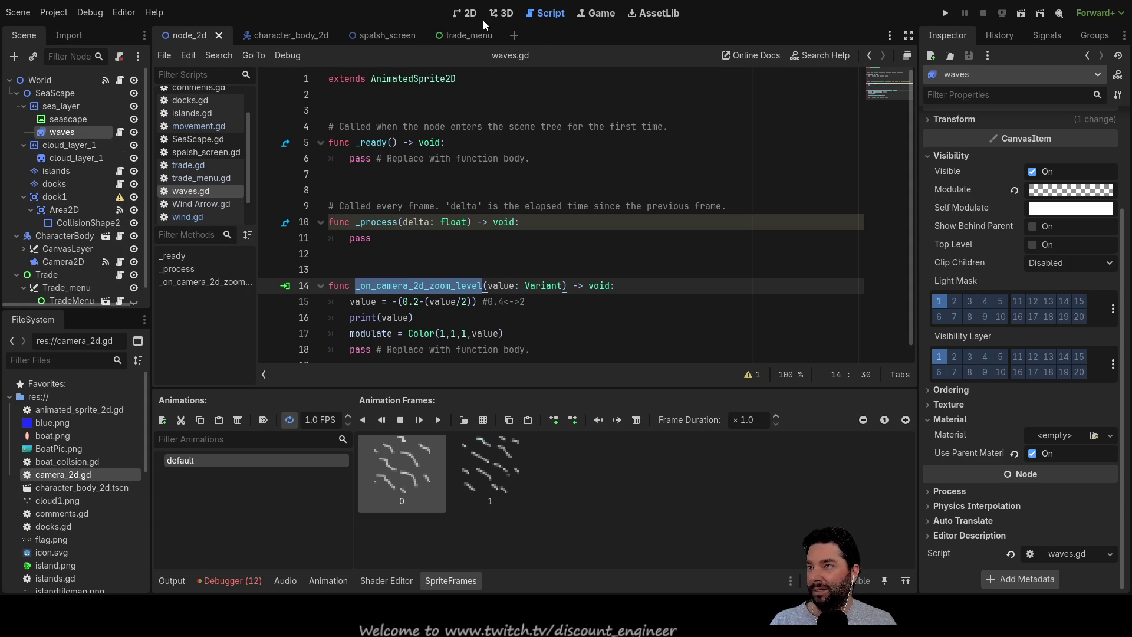
pyautogui.click(283, 36)
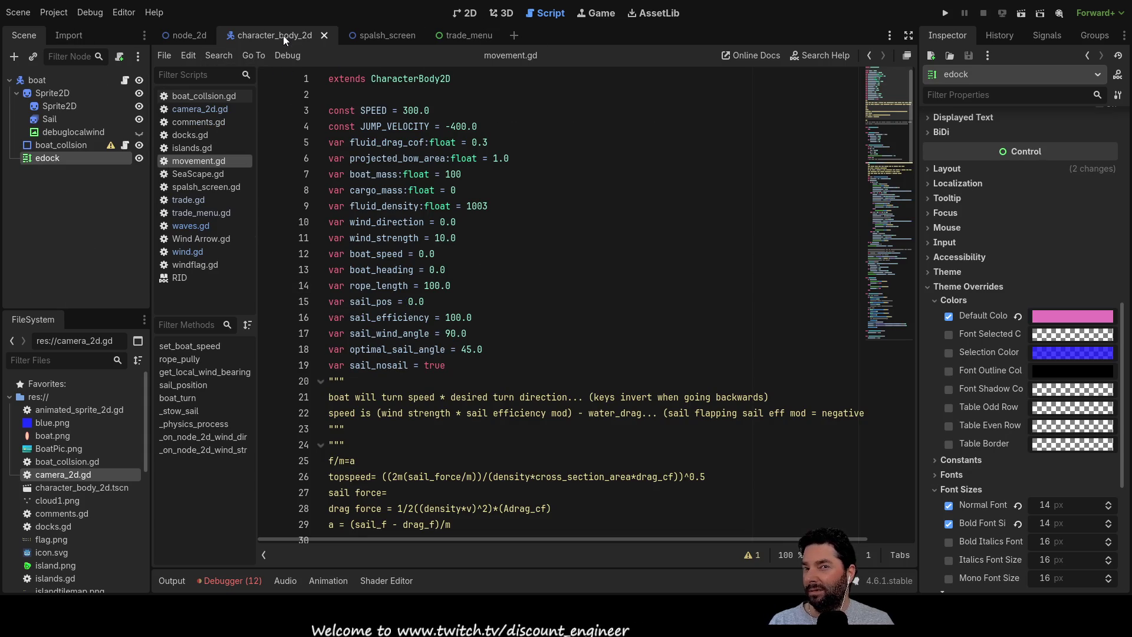
# Show the Signals dock, open trade_menu.gd and trade.gd, and check the TradeMenu node in the World scene.
pyautogui.click(1044, 35)
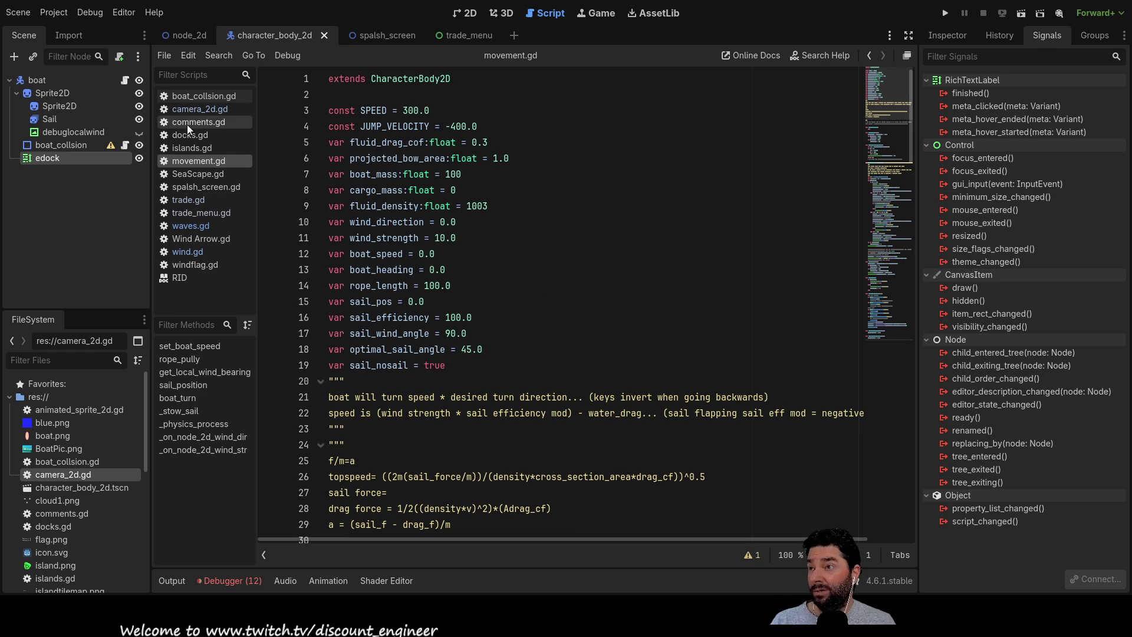
pyautogui.click(199, 213)
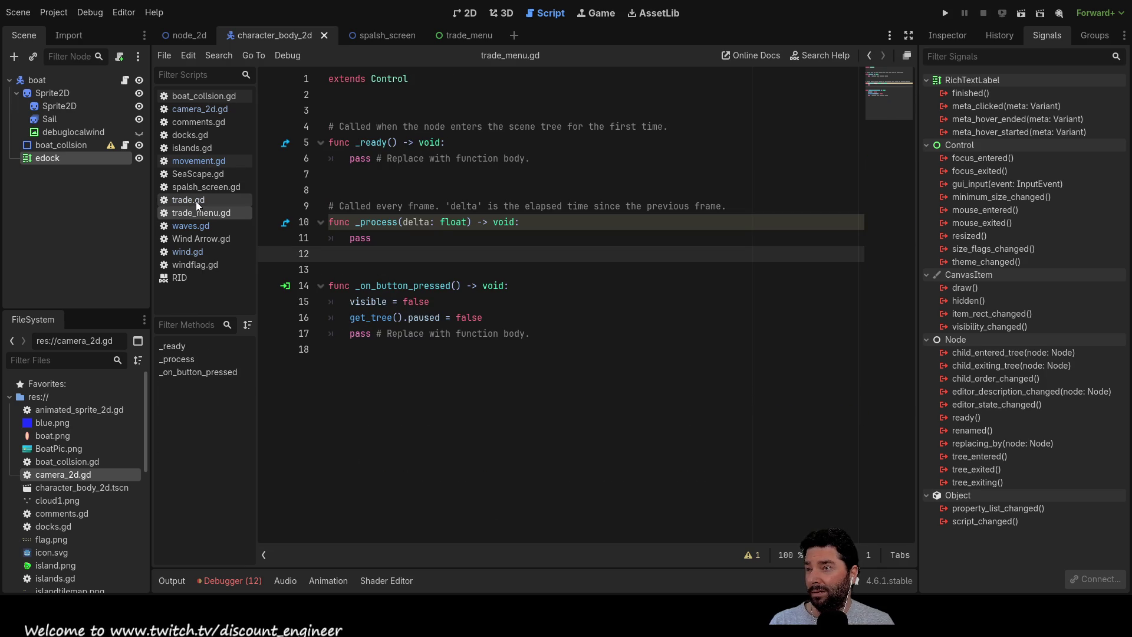
pyautogui.click(196, 201)
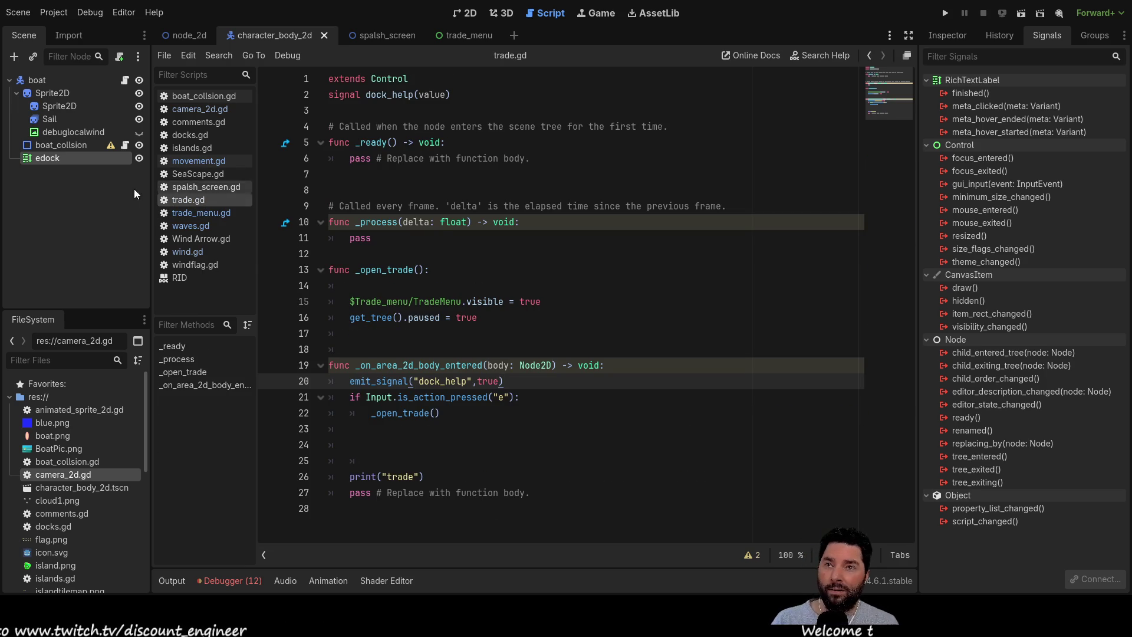
pyautogui.click(190, 36)
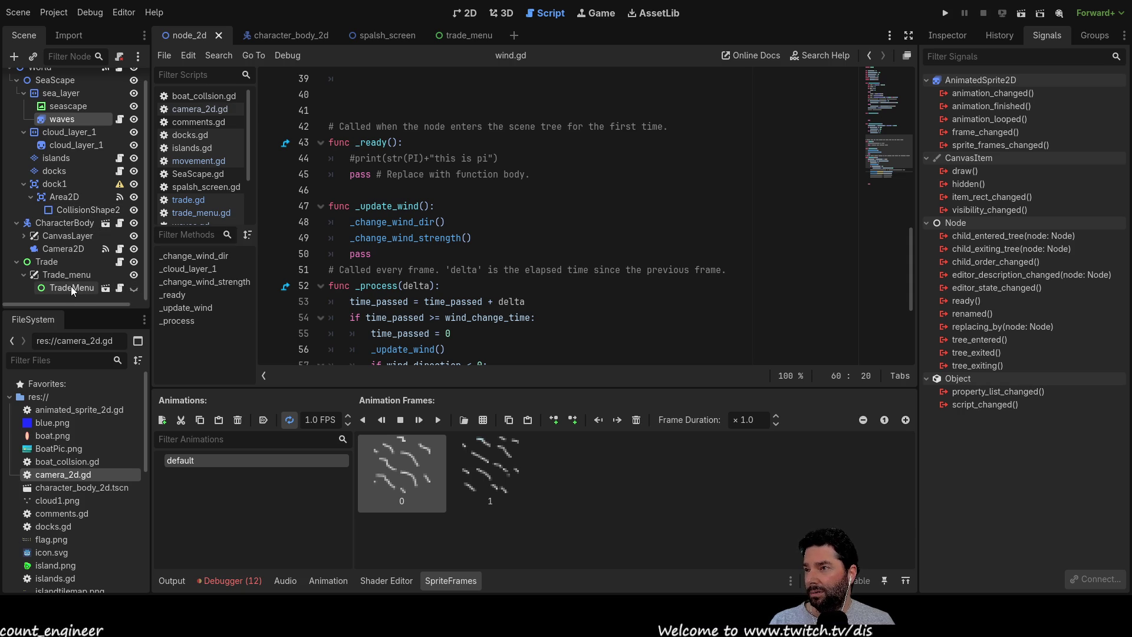
pyautogui.click(71, 288)
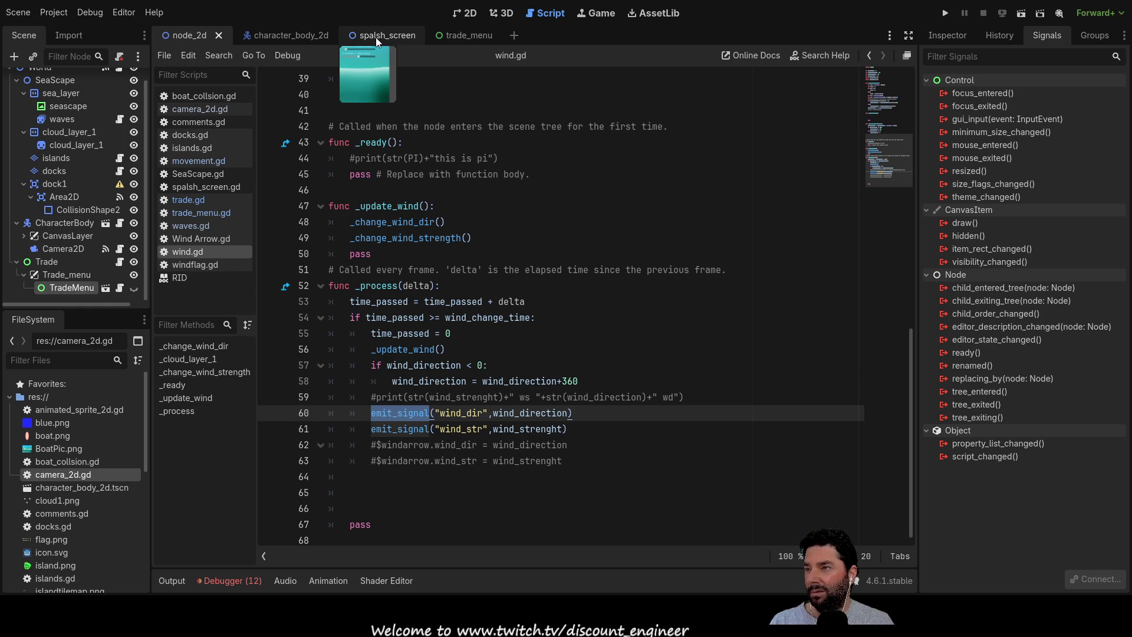
# Reopen trade_menu.gd and trade.gd from the boat scene, then return to the World scene.
pyautogui.click(313, 39)
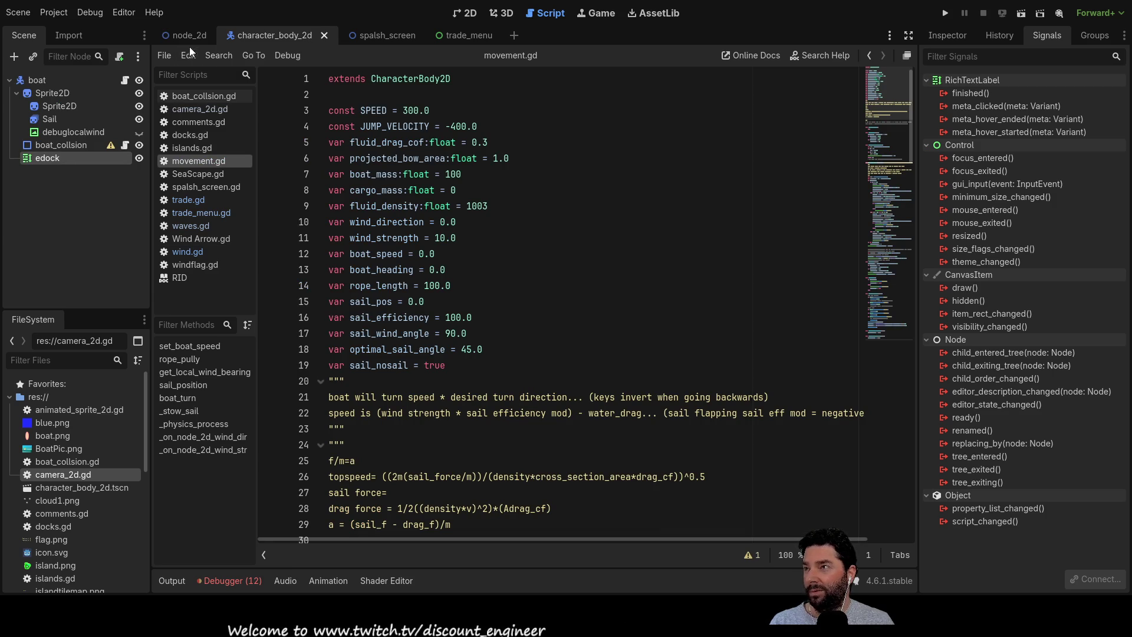
pyautogui.moveTo(189, 41)
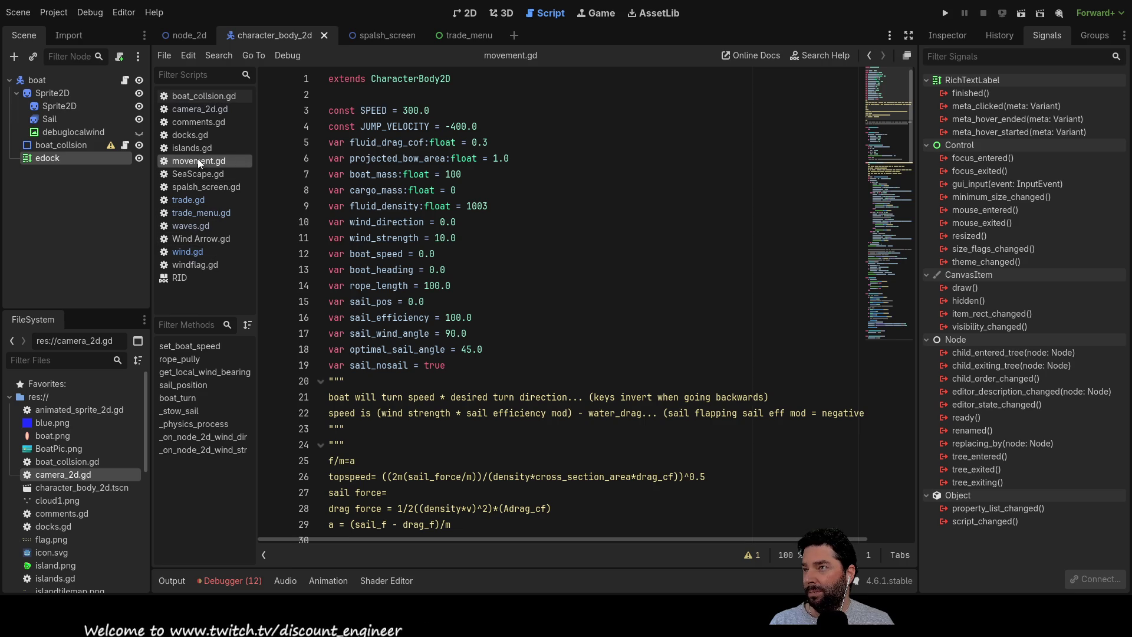
pyautogui.click(201, 212)
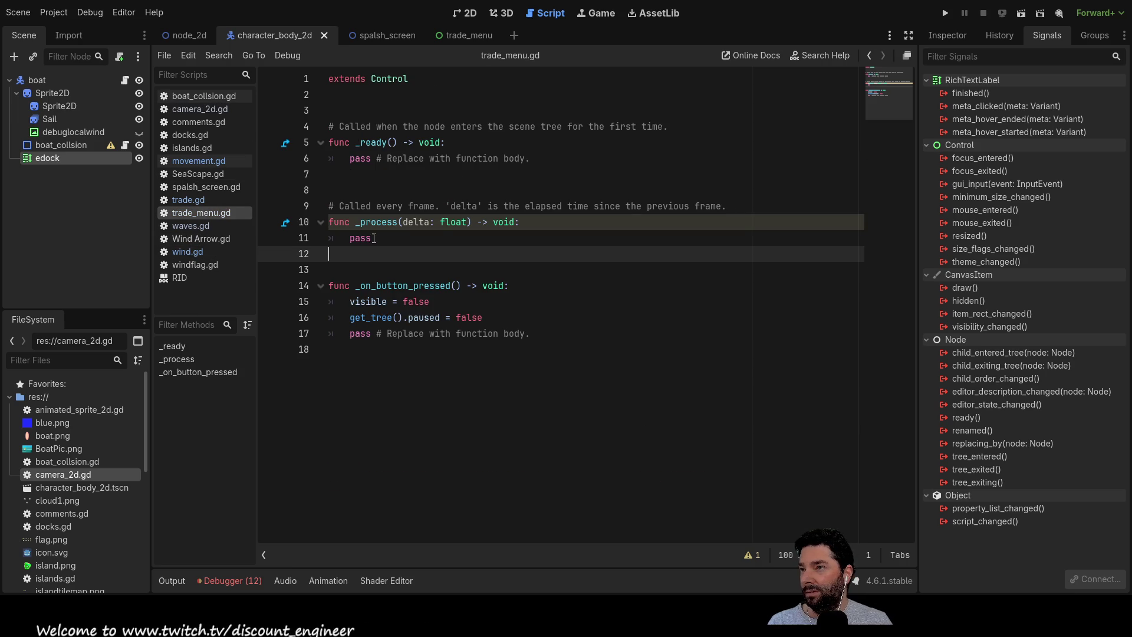
pyautogui.click(189, 200)
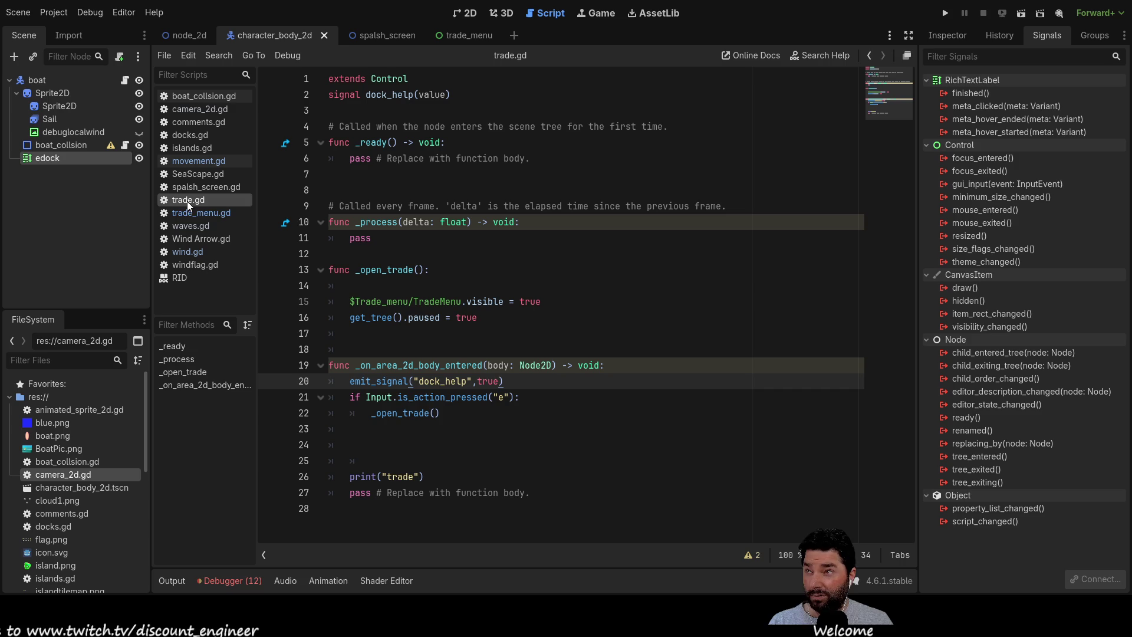
pyautogui.click(190, 36)
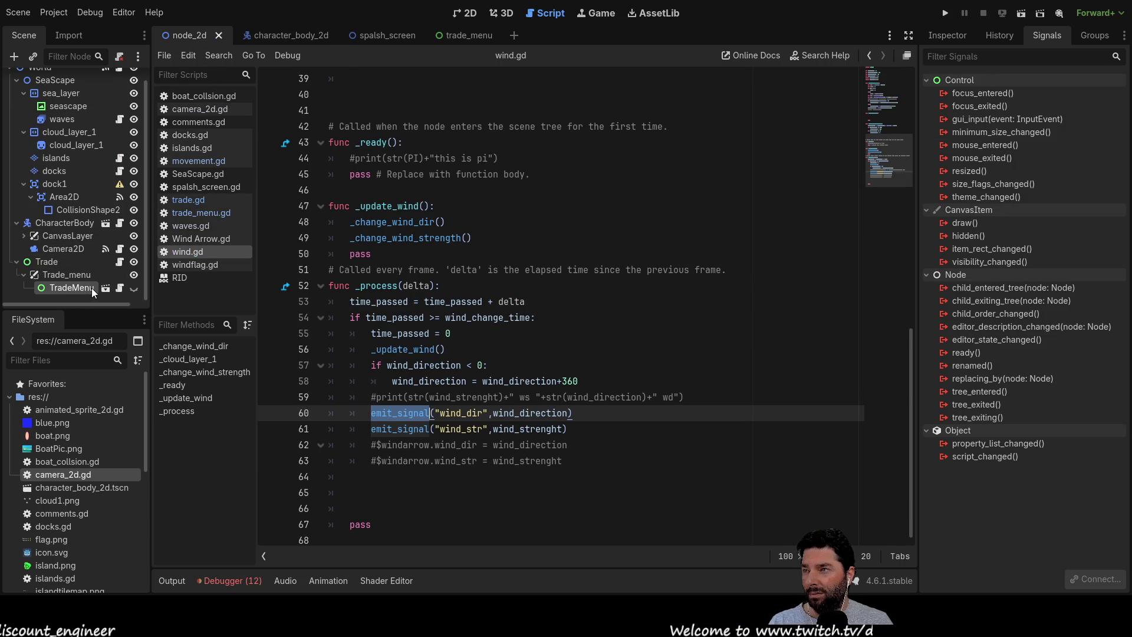
# Select the Trade node and pick its dock_help(value: Variant) signal in the Signals list.
pyautogui.click(57, 258)
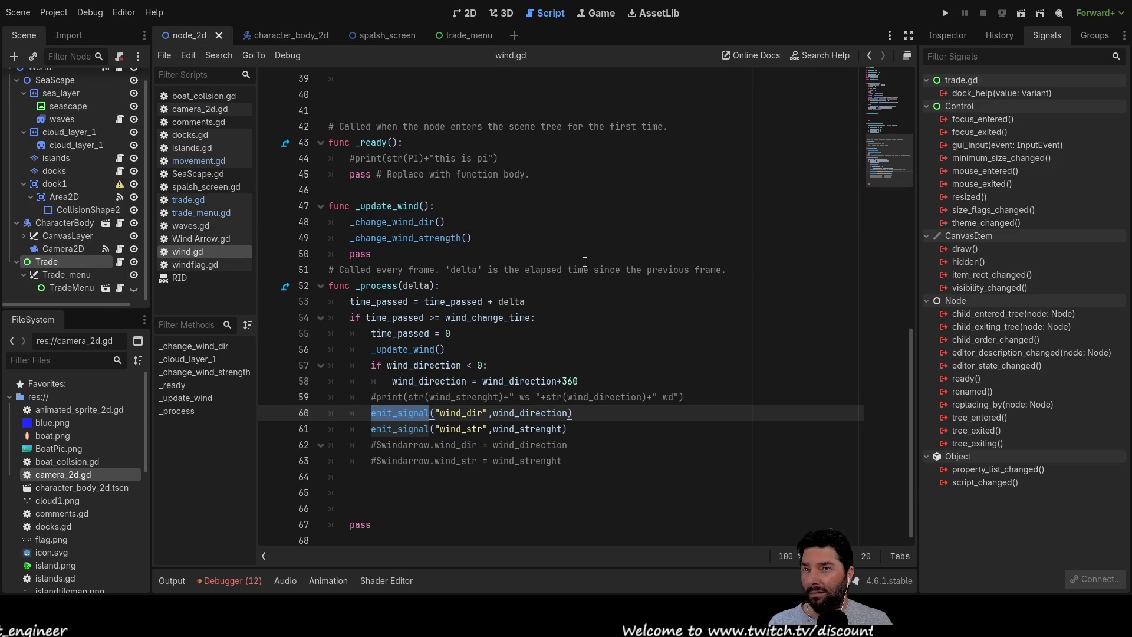
pyautogui.click(990, 94)
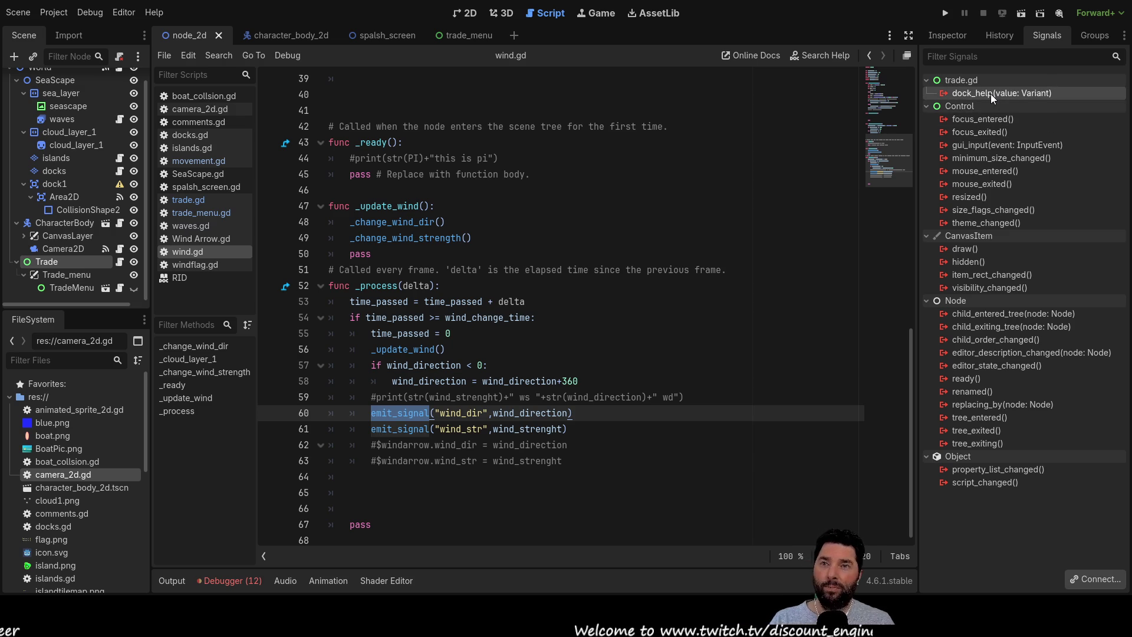
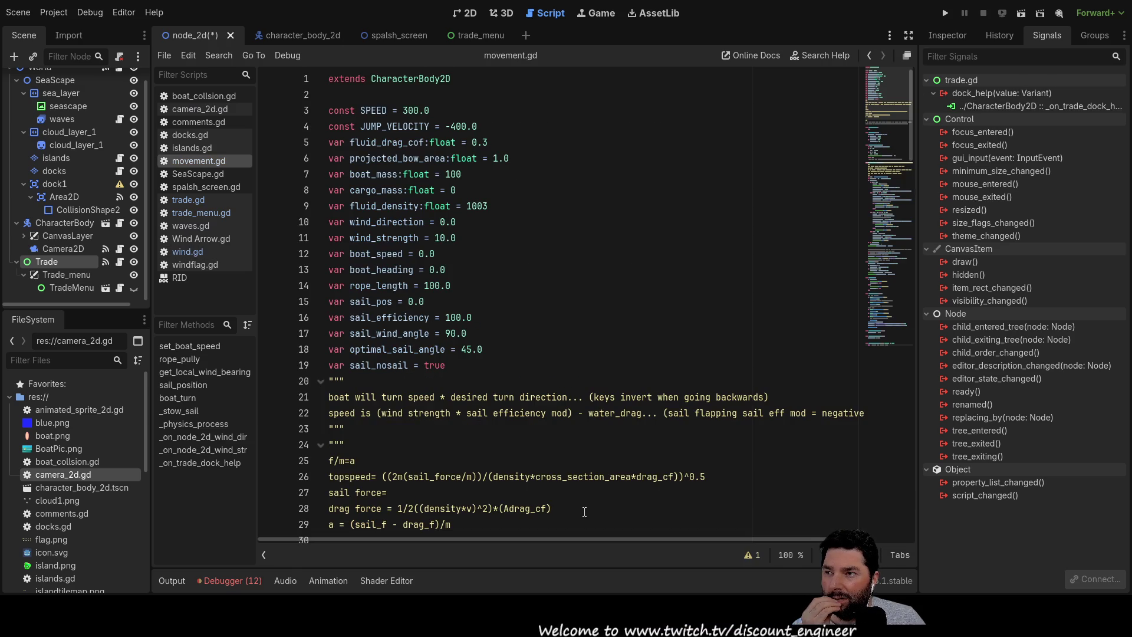
# Delete the two-line _on_trade_dock_help stub and its empty line at the end of movement.gd.
pyautogui.scroll(-7, 585, 387)
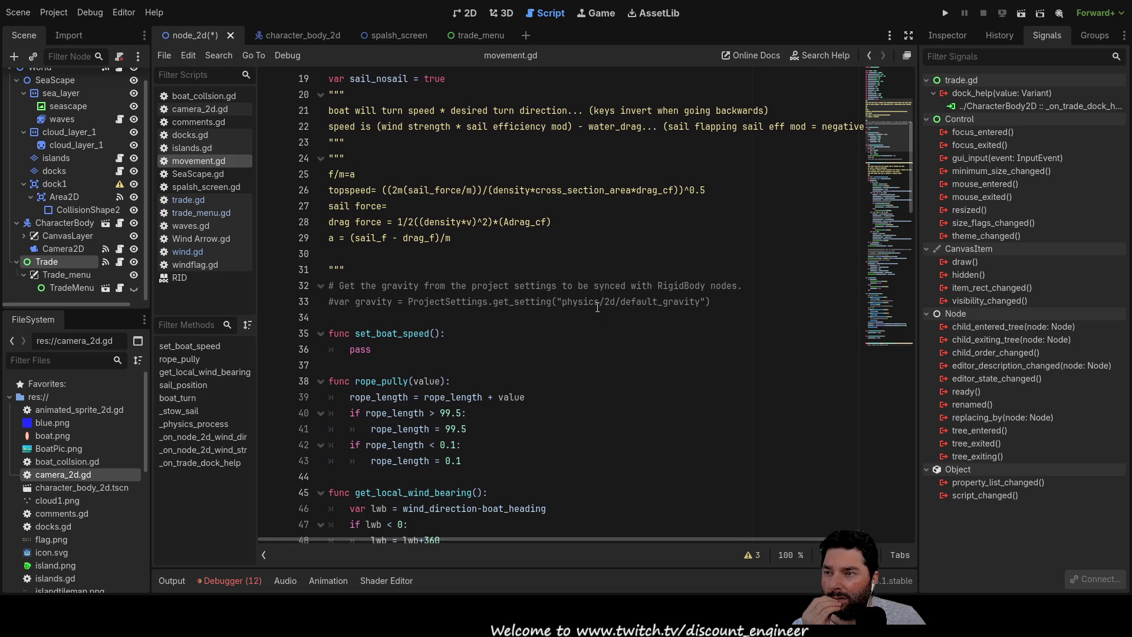
pyautogui.scroll(-20, 597, 307)
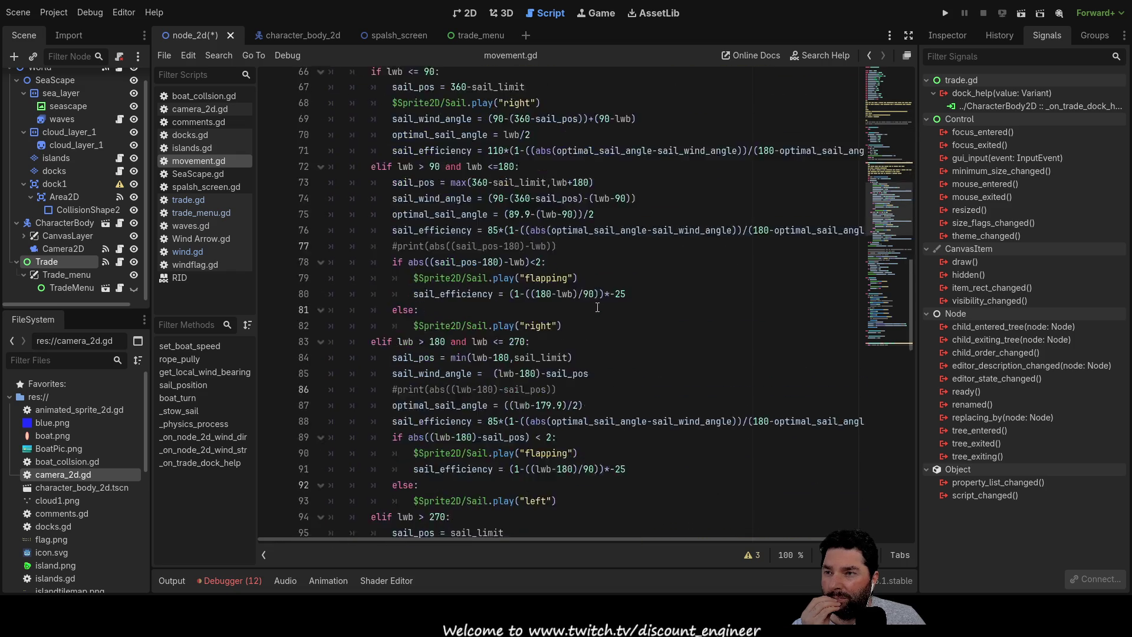
pyautogui.scroll(-13, 597, 307)
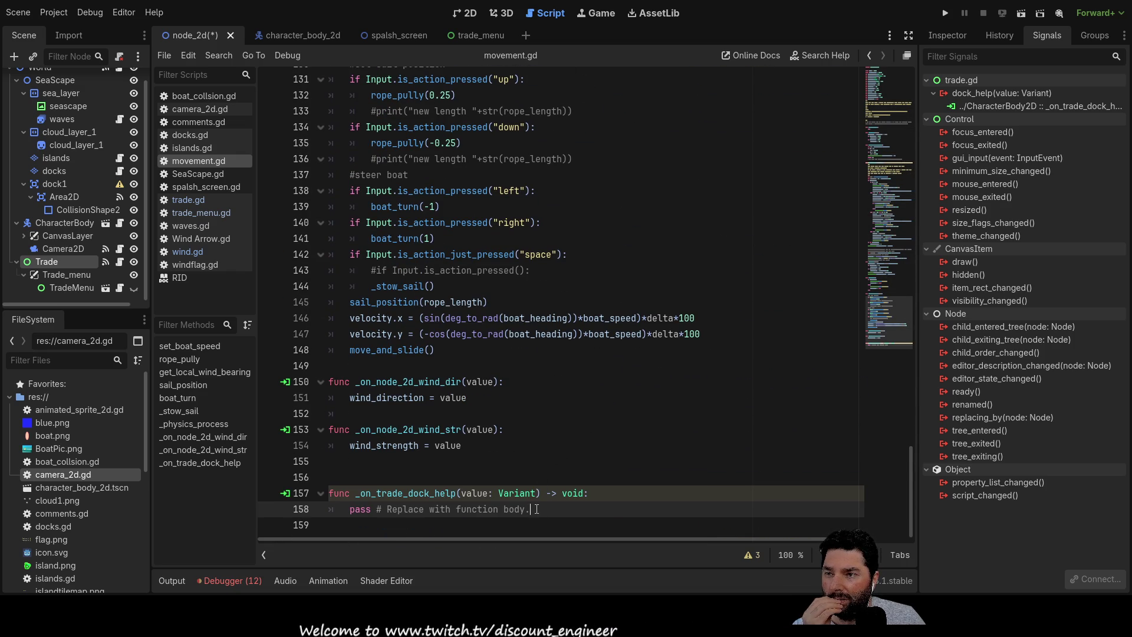
pyautogui.moveTo(540, 507)
pyautogui.mouseDown()
pyautogui.moveTo(330, 509)
pyautogui.moveTo(328, 493)
pyautogui.mouseUp()
pyautogui.hotkey('ctrl', 'c')
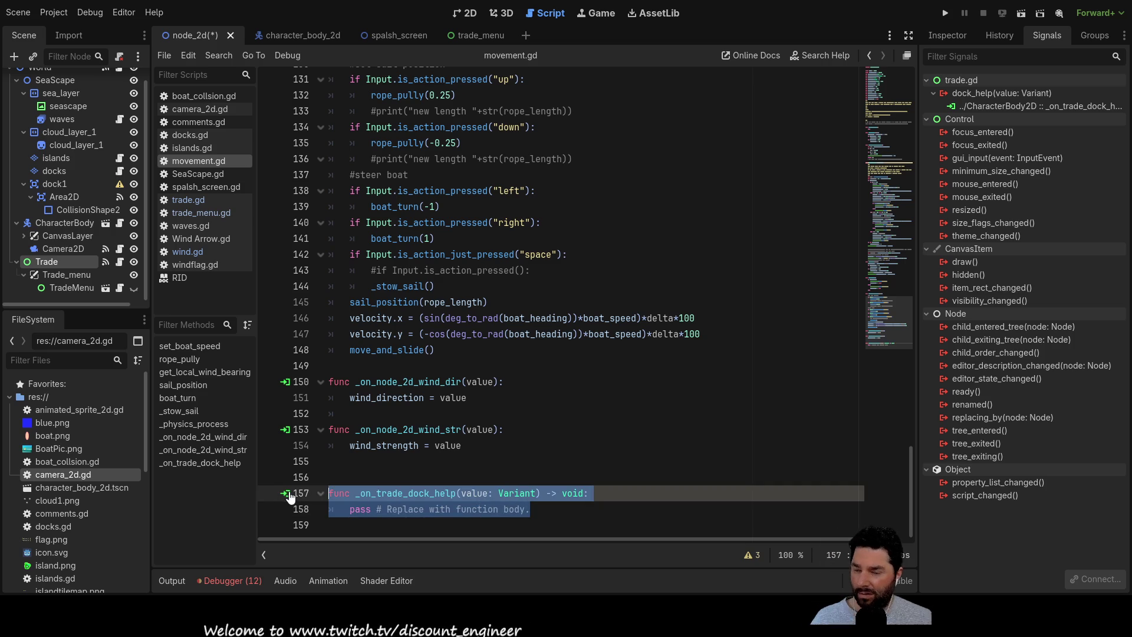
pyautogui.press('BackSpace')
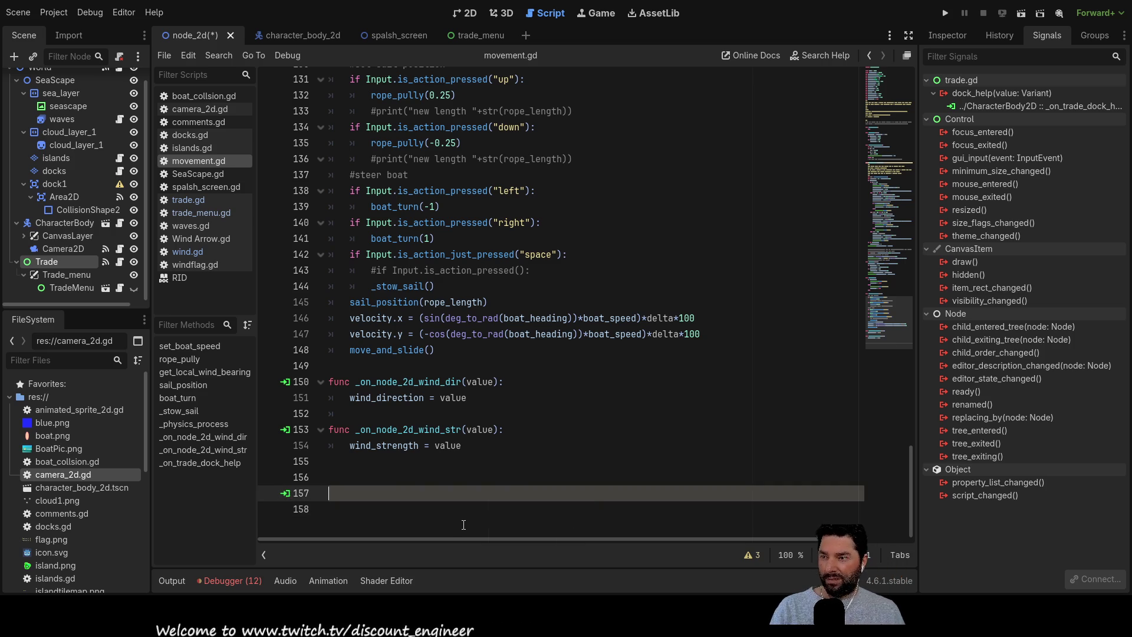
pyautogui.press('BackSpace')
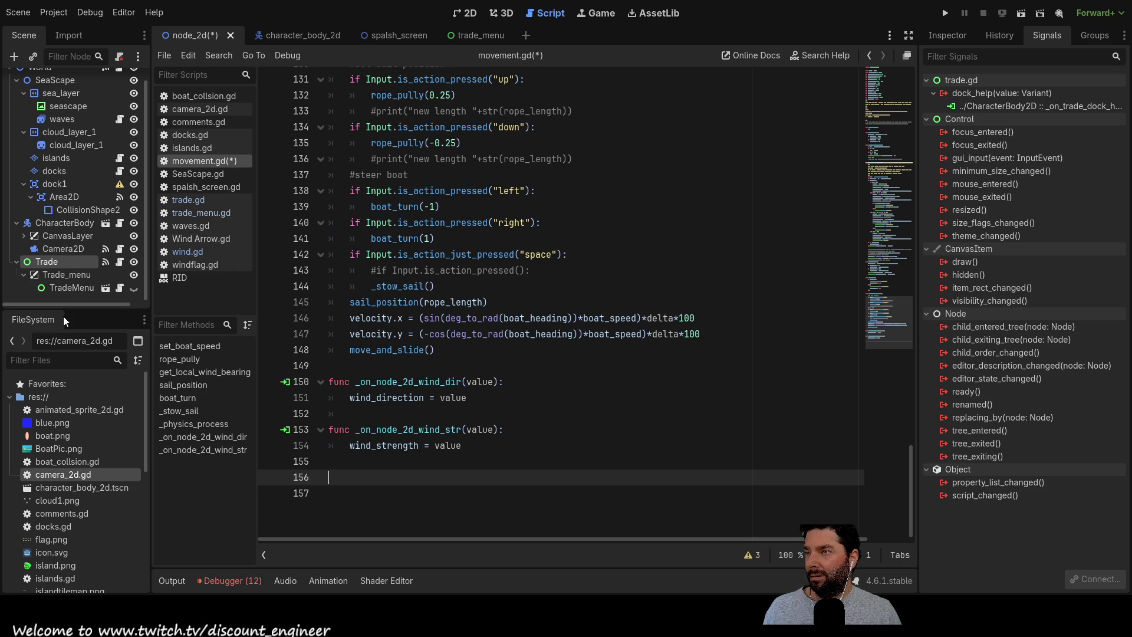
pyautogui.click(294, 39)
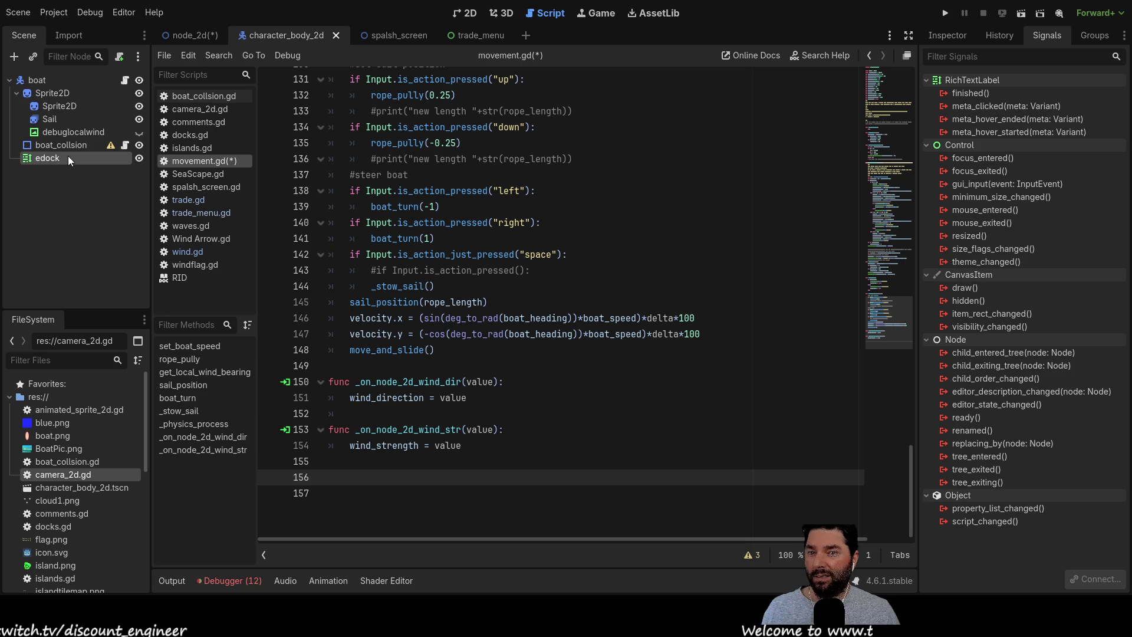
# Inspect the edock label's properties, then the boat node's properties down to its Script field.
pyautogui.click(943, 33)
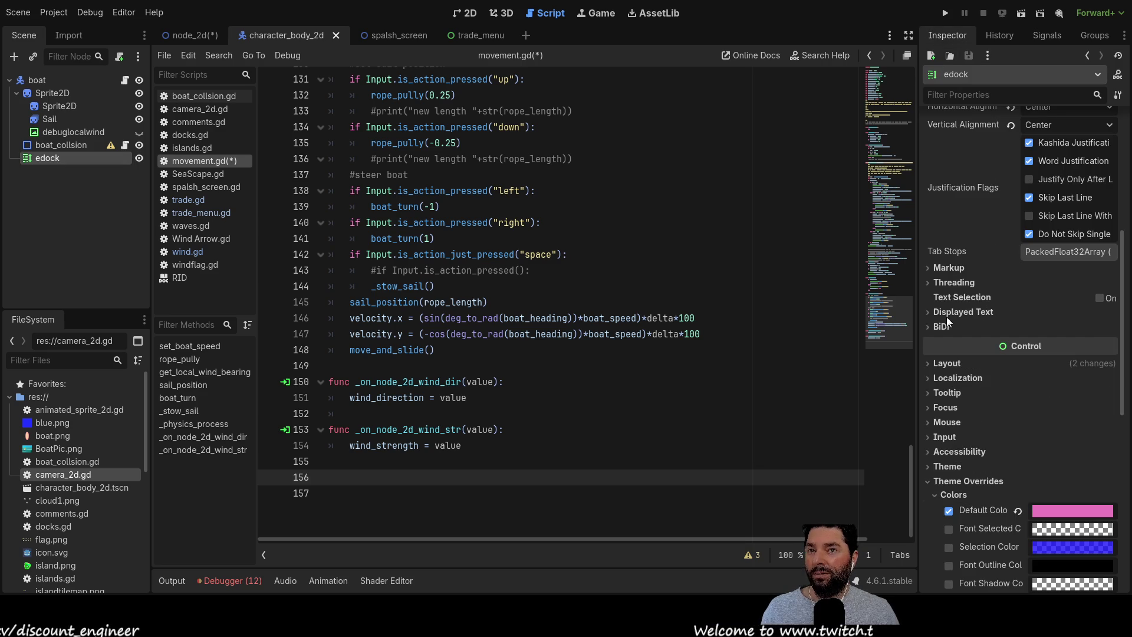
pyautogui.scroll(-5, 1058, 421)
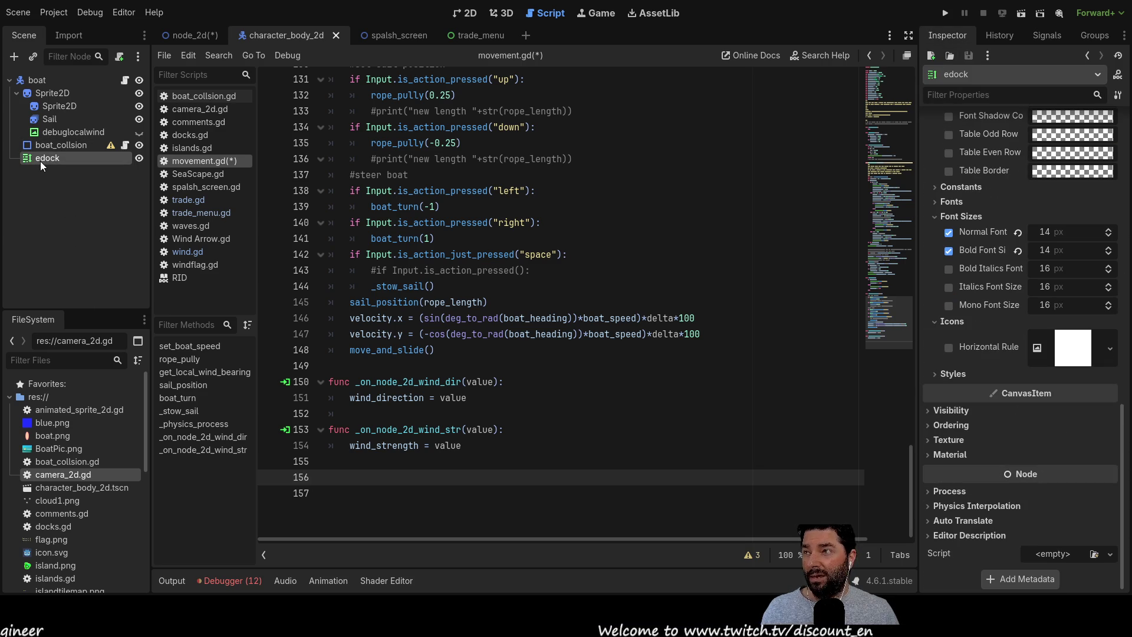
pyautogui.click(50, 80)
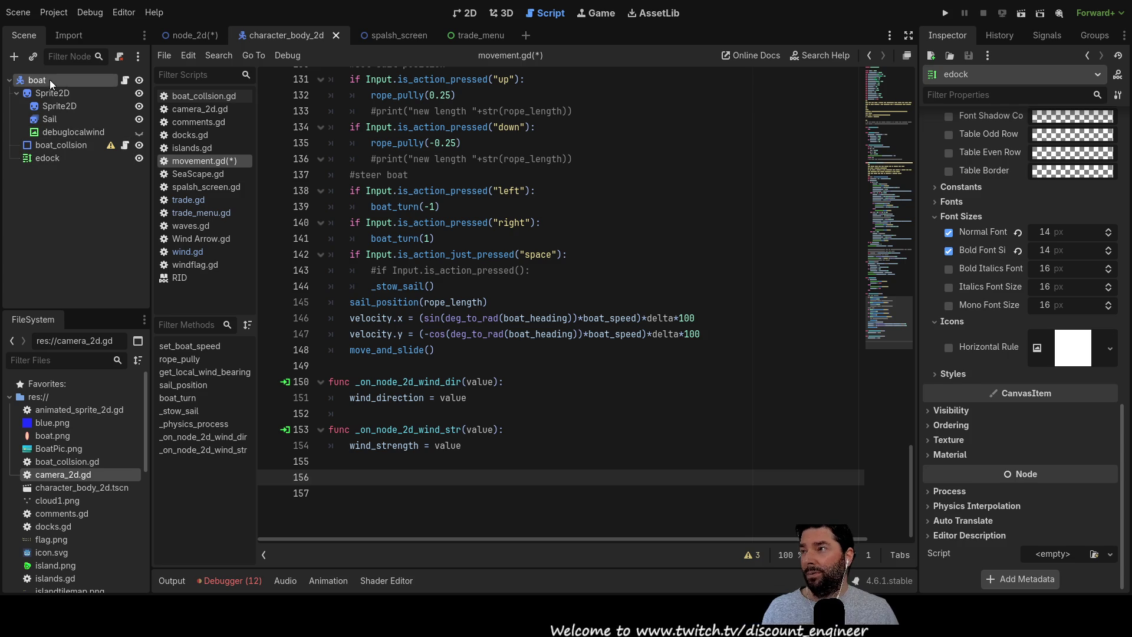
pyautogui.scroll(-3, 988, 461)
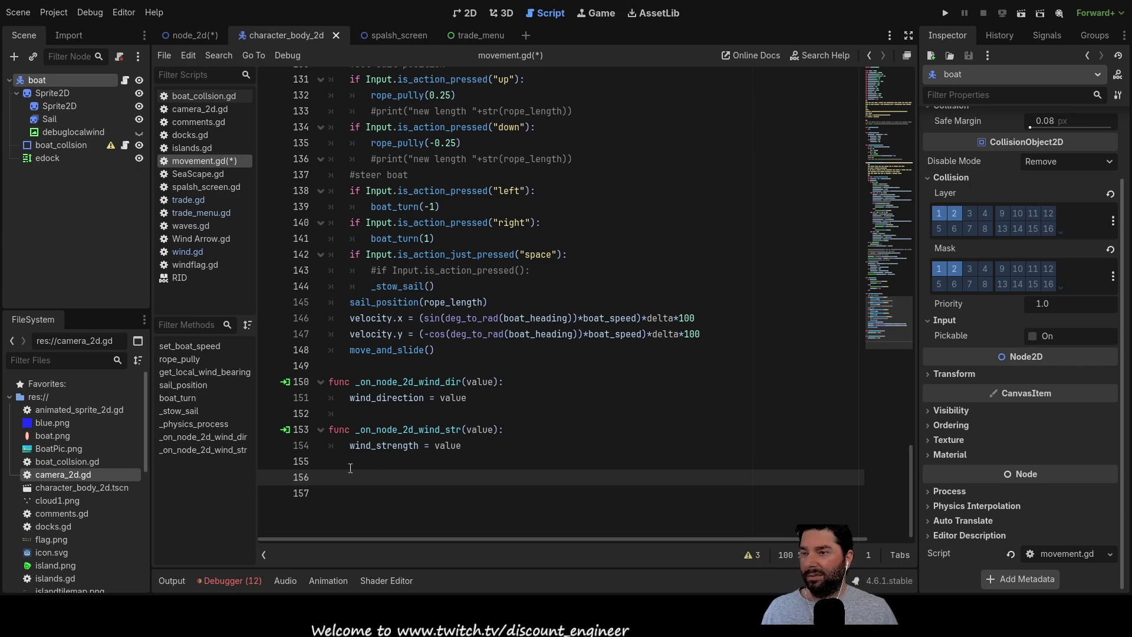
# Paste back the _on_trade_dock_help stub and add '$edock.visible = value' inside it.
pyautogui.hotkey('ctrl', 'v')
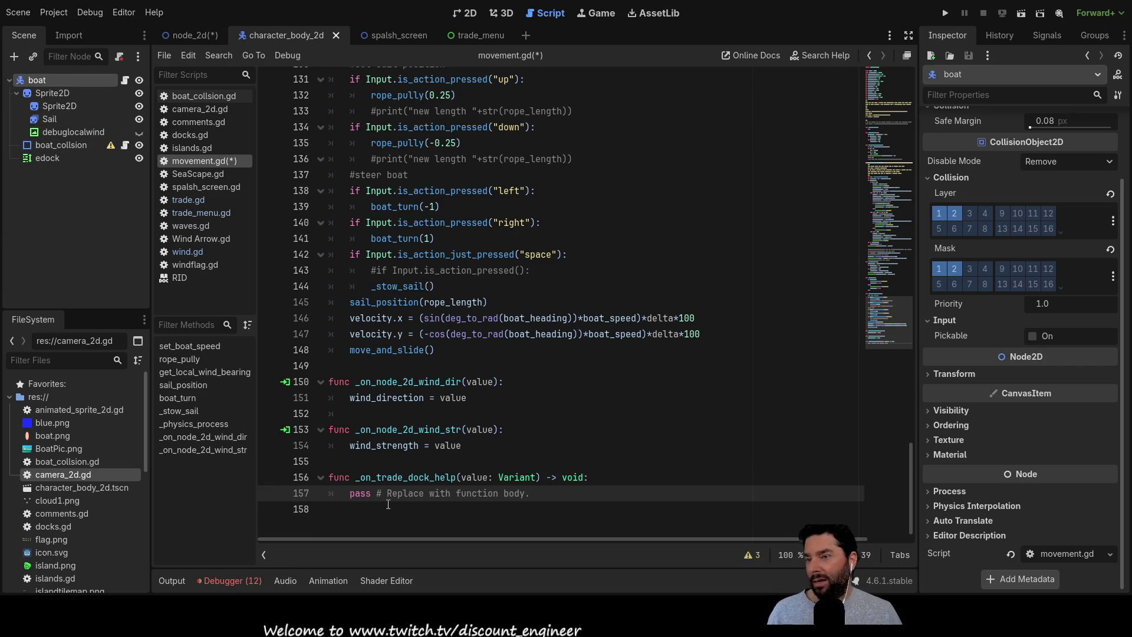
pyautogui.click(350, 493)
pyautogui.press('Return')
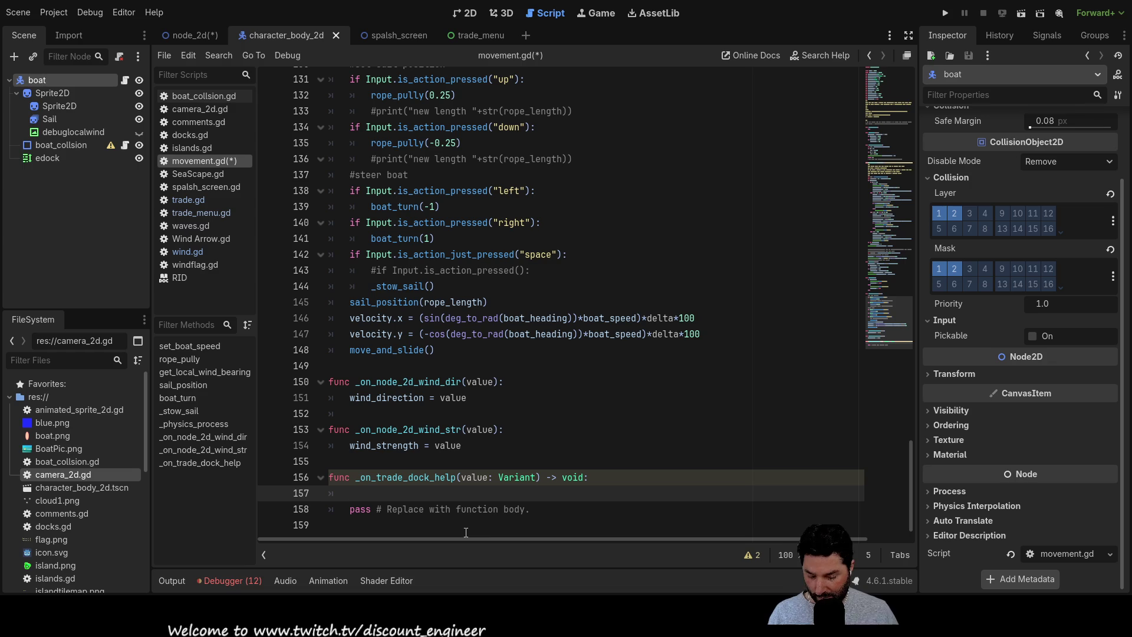
pyautogui.write('4edock')
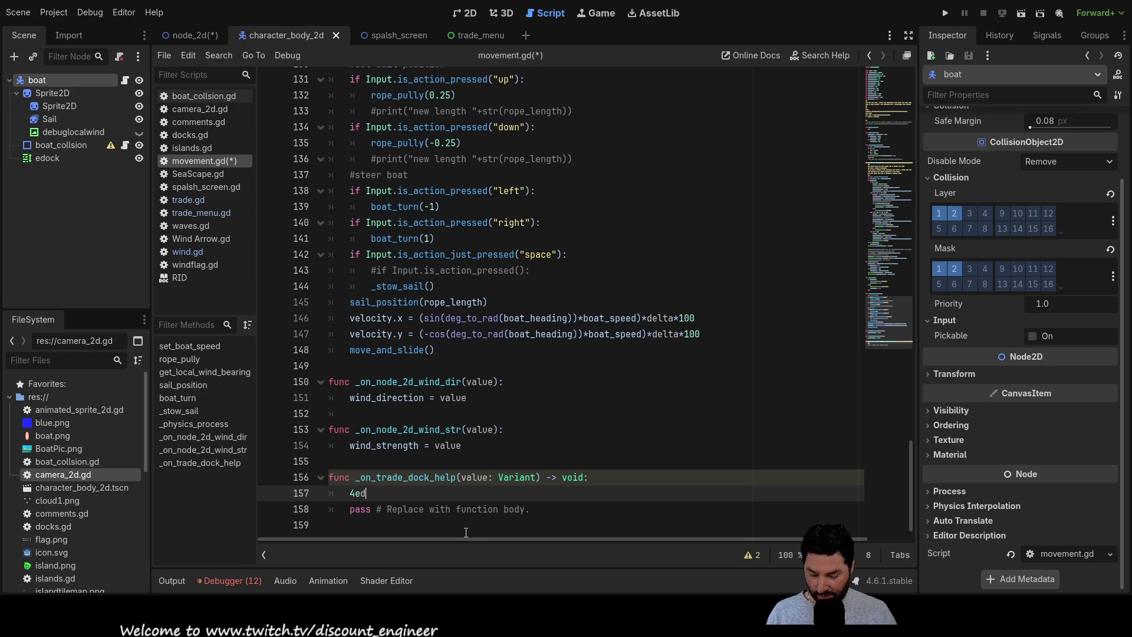
pyautogui.press('BackSpace')
pyautogui.press('BackSpace')
pyautogui.press('BackSpace')
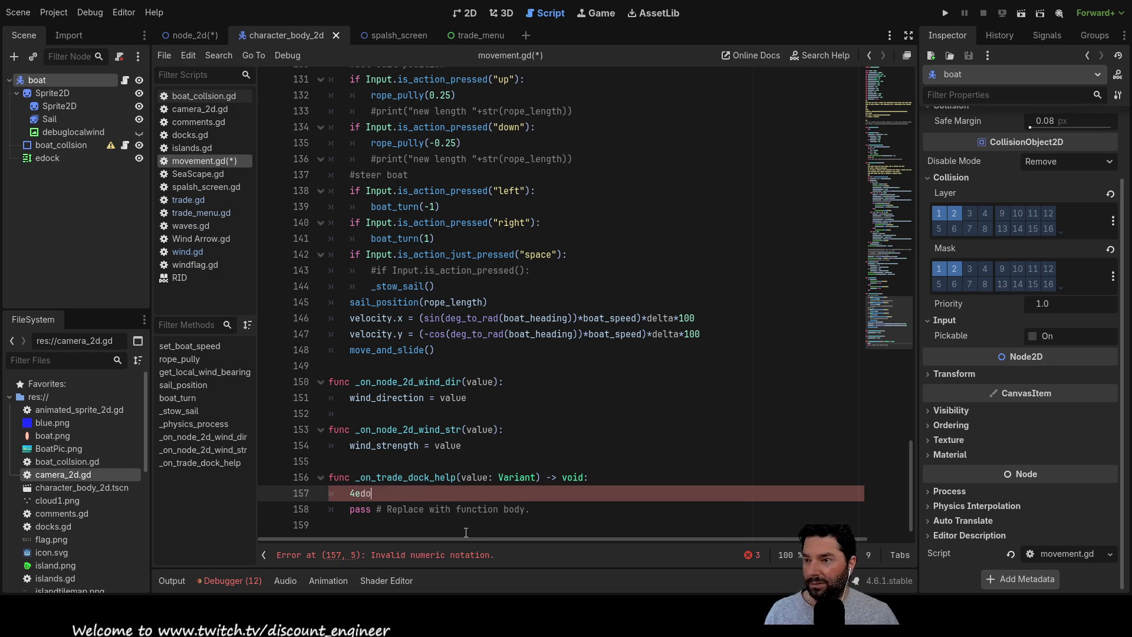
pyautogui.write('$')
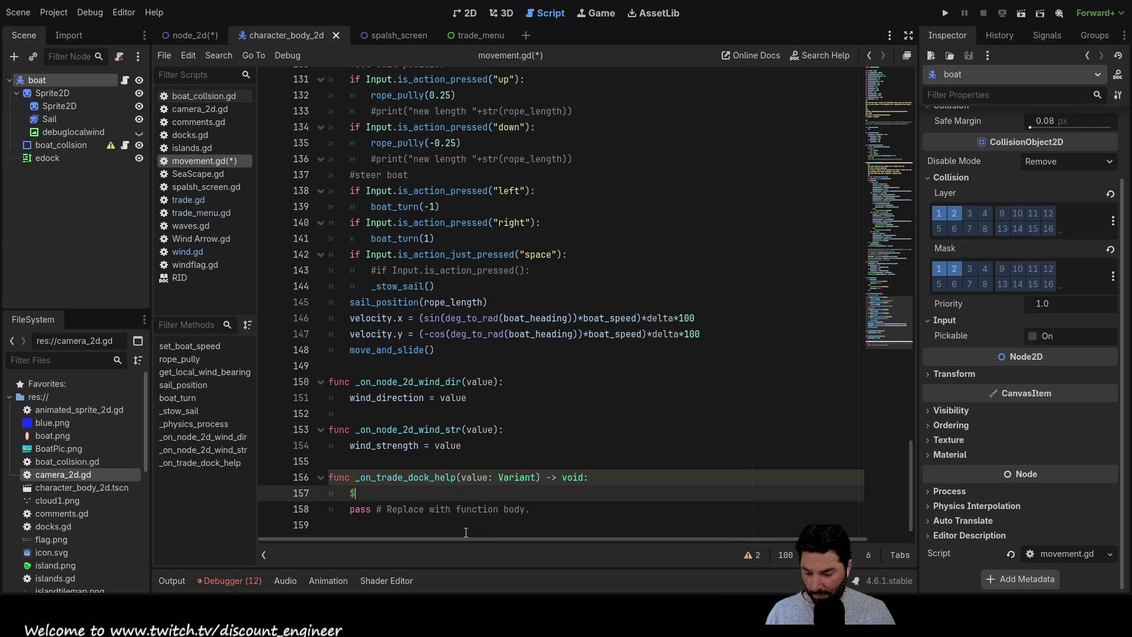
pyautogui.write('edo')
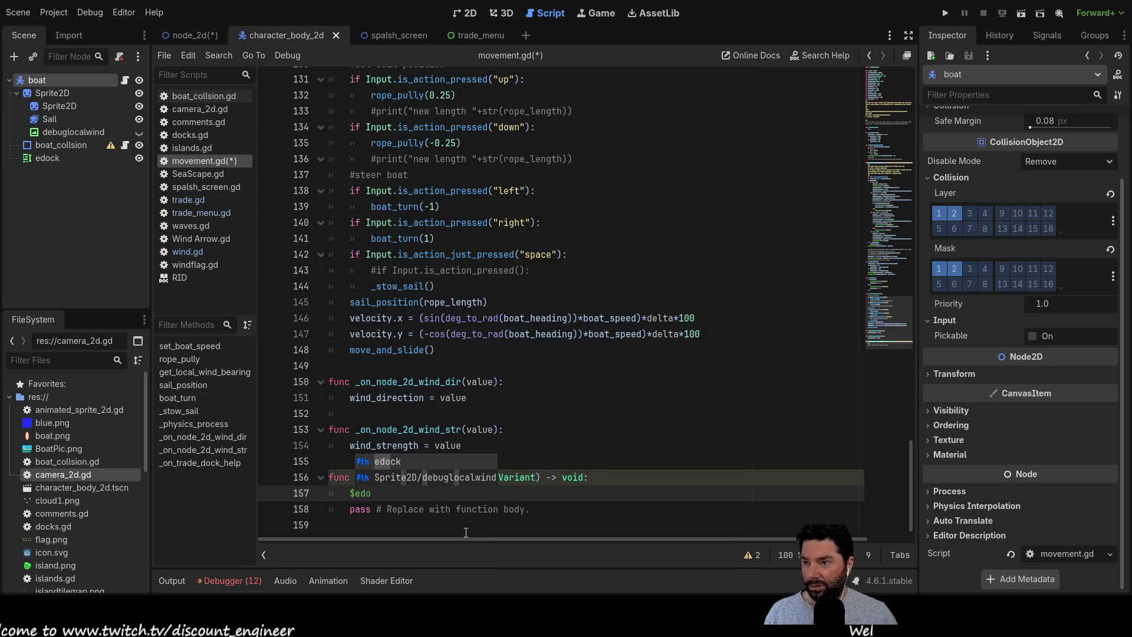
pyautogui.press('Return')
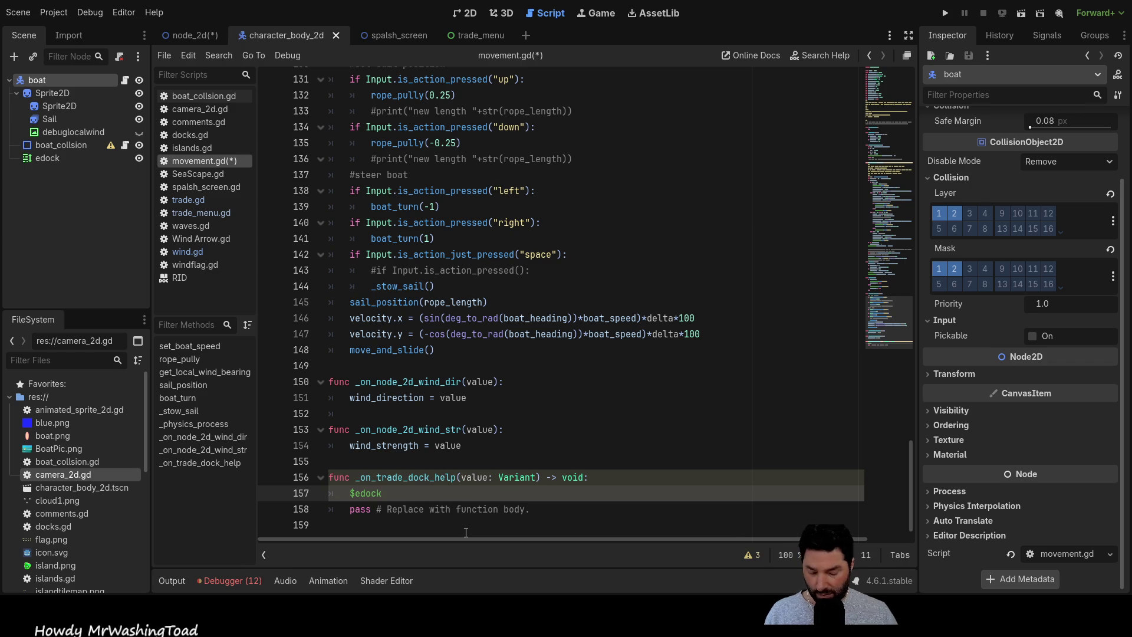
pyautogui.write('.v')
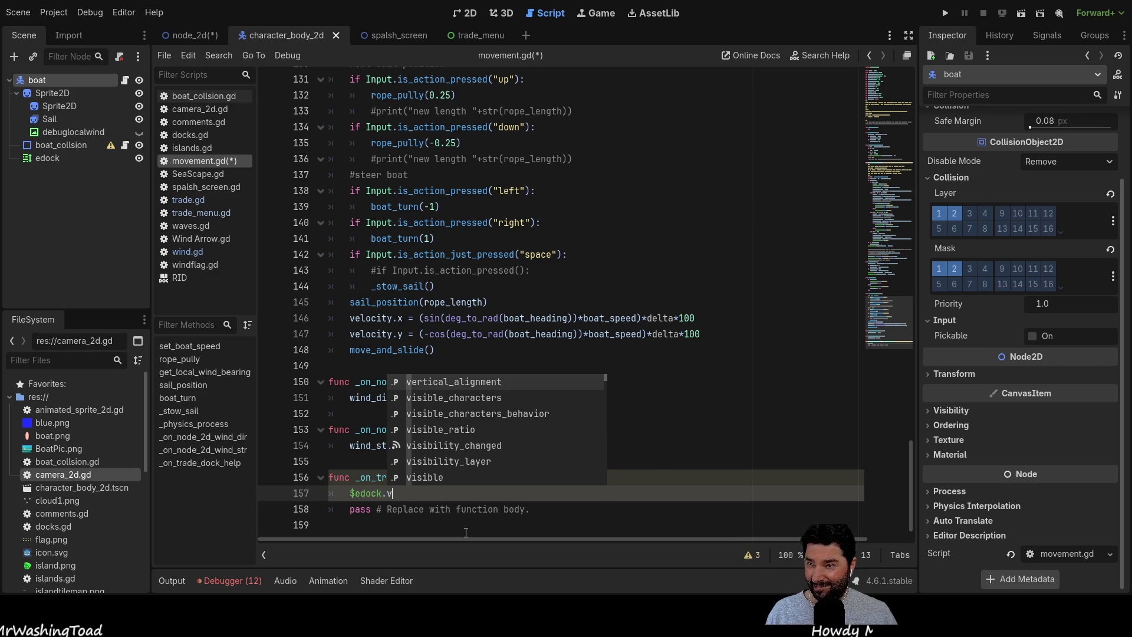
pyautogui.write('is')
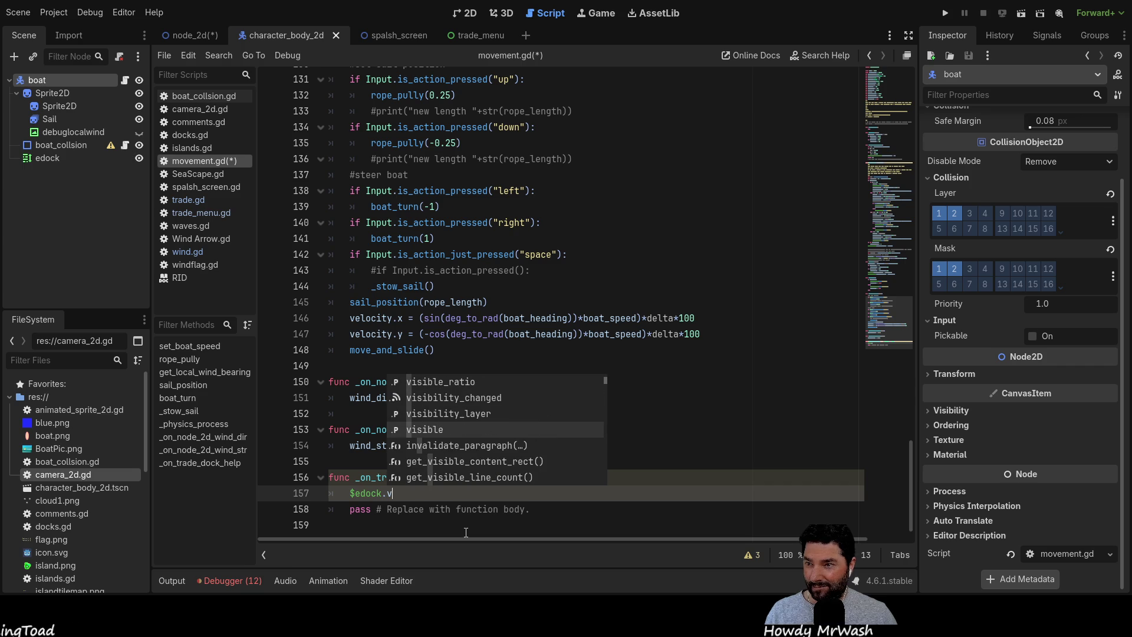
pyautogui.press('Return')
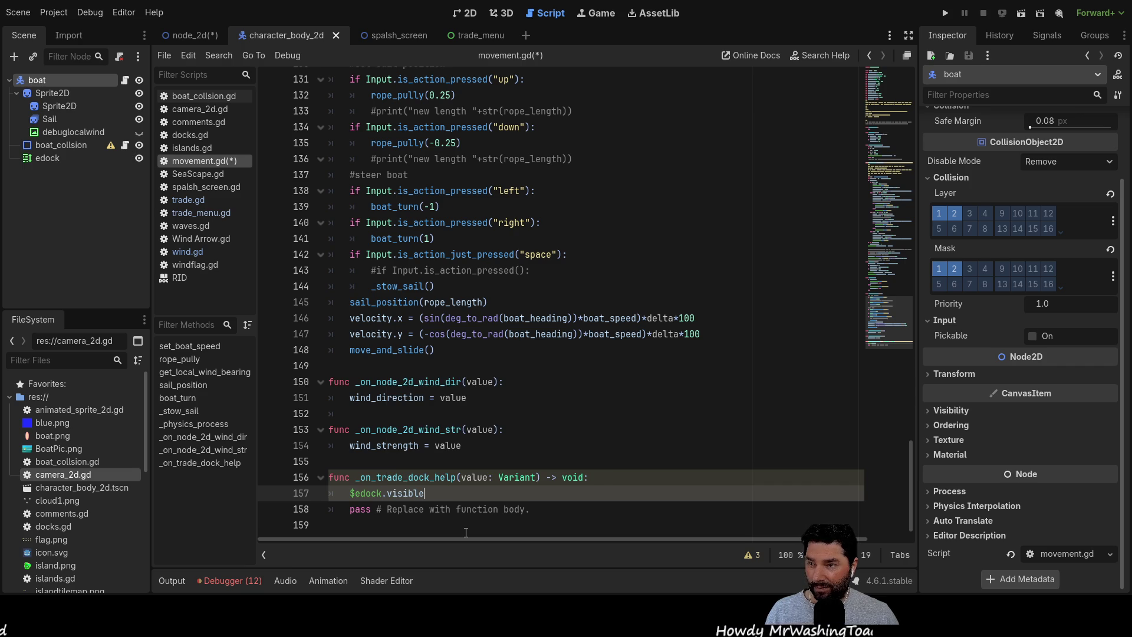
pyautogui.write(' = ')
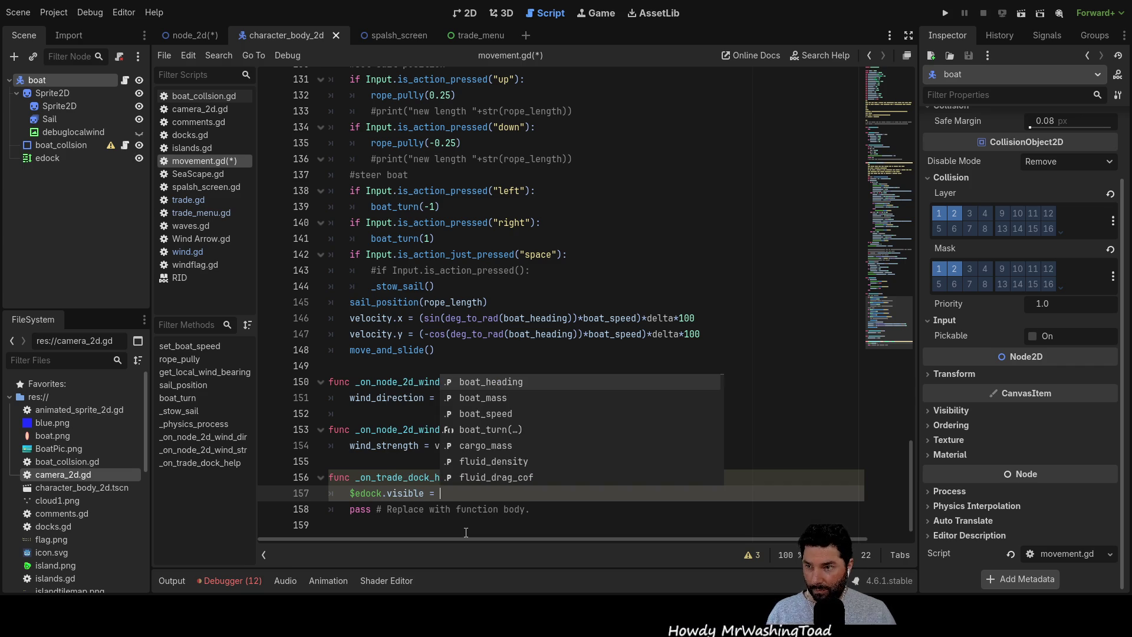
pyautogui.write('value')
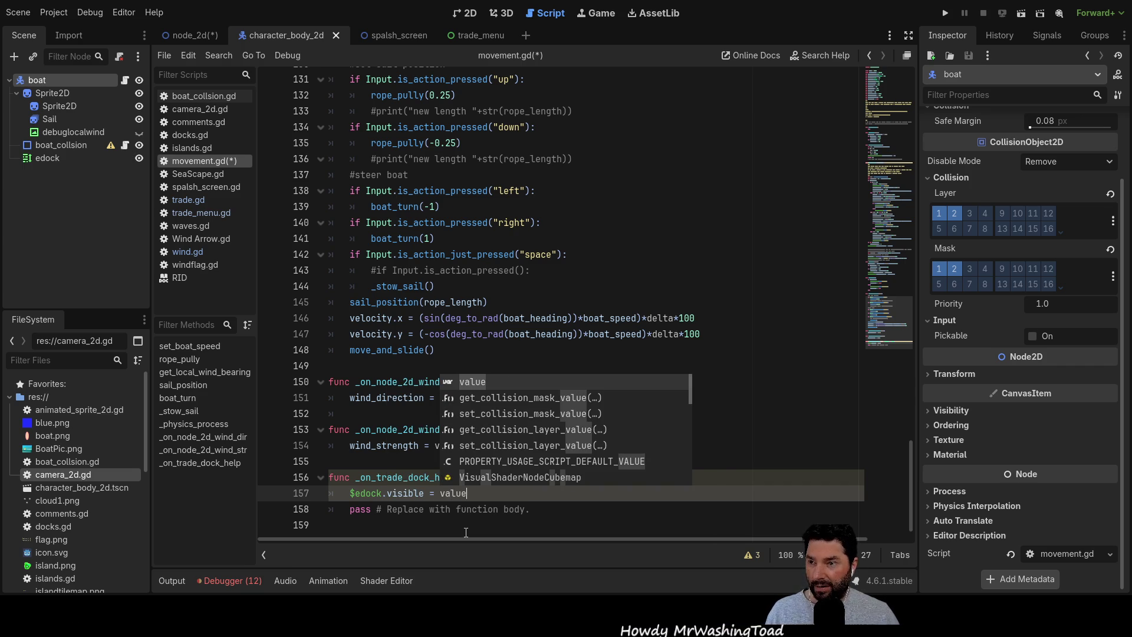
# Delete the placeholder pass statement and save movement.gd.
pyautogui.press('Up')
pyautogui.press('Up')
pyautogui.press('Down')
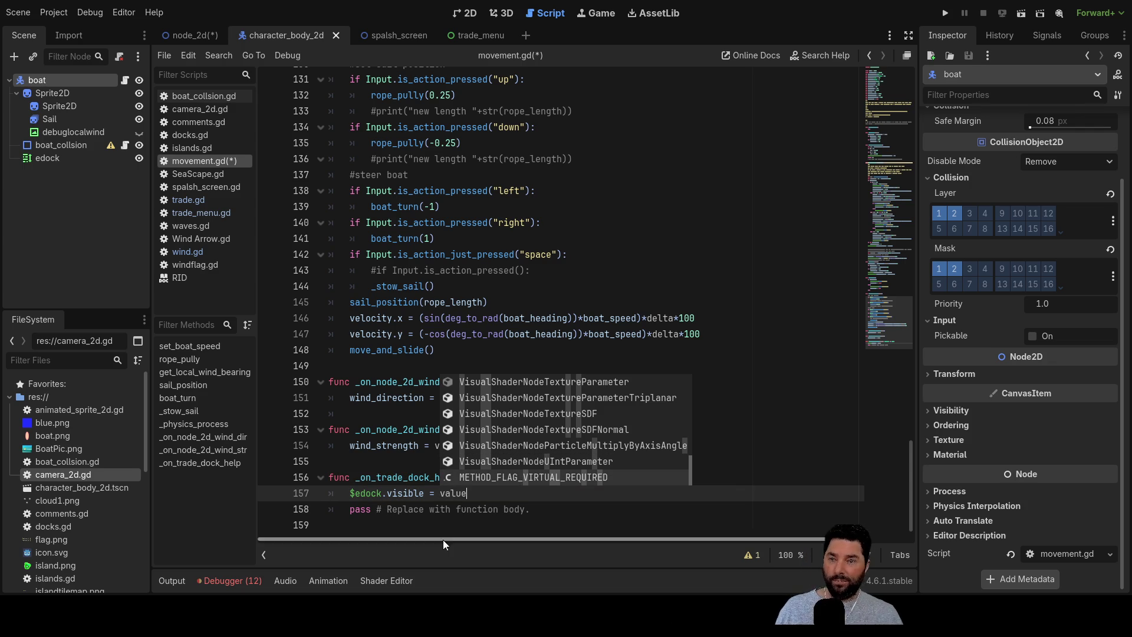
pyautogui.click(534, 513)
pyautogui.moveTo(534, 513)
pyautogui.mouseDown()
pyautogui.moveTo(333, 515)
pyautogui.moveTo(383, 520)
pyautogui.mouseUp()
pyautogui.press('BackSpace')
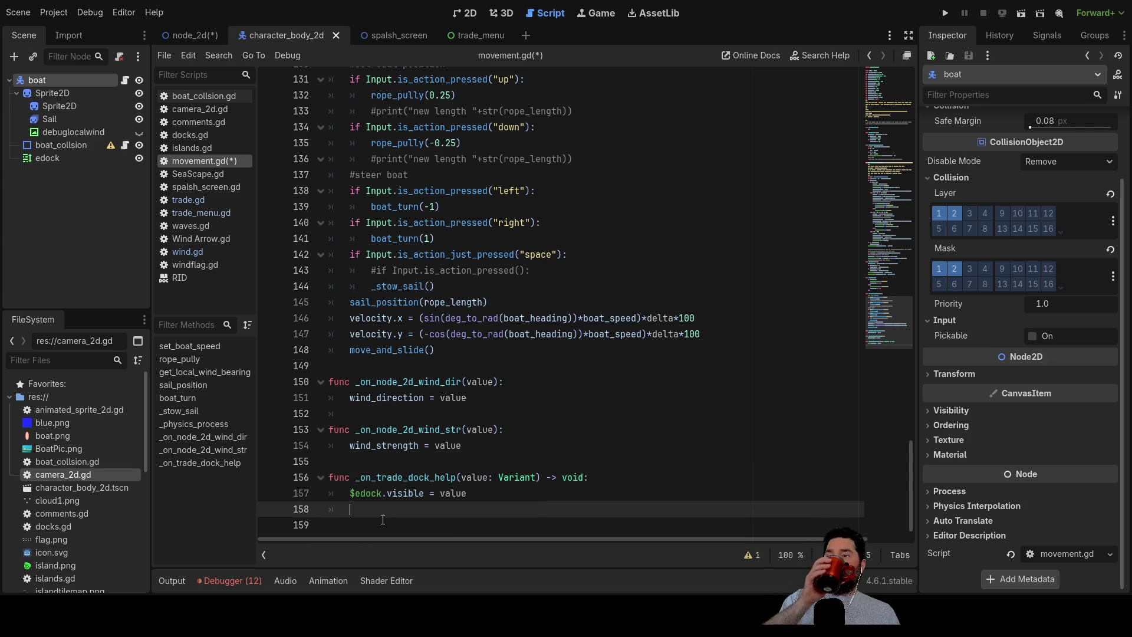
pyautogui.press('Up')
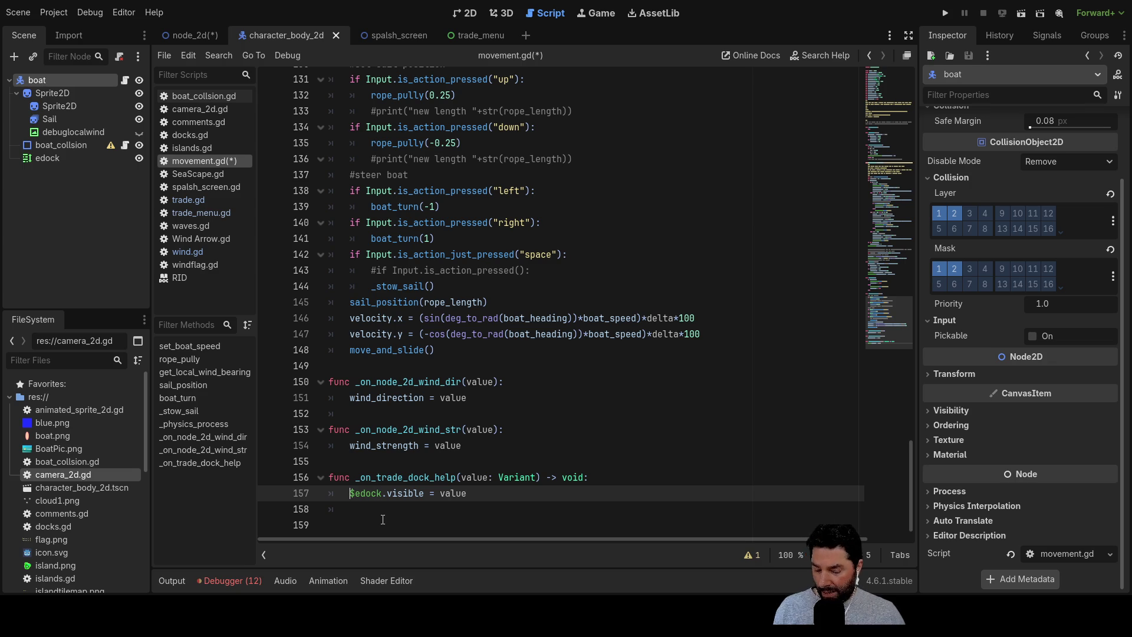
pyautogui.hotkey('ctrl', 's')
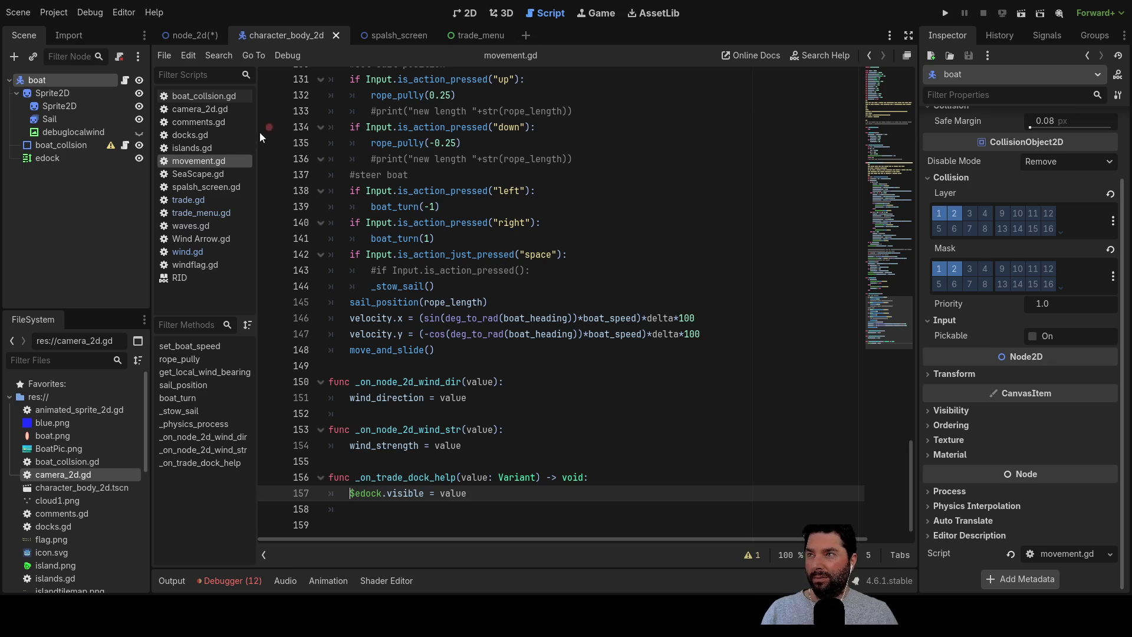
pyautogui.click(197, 34)
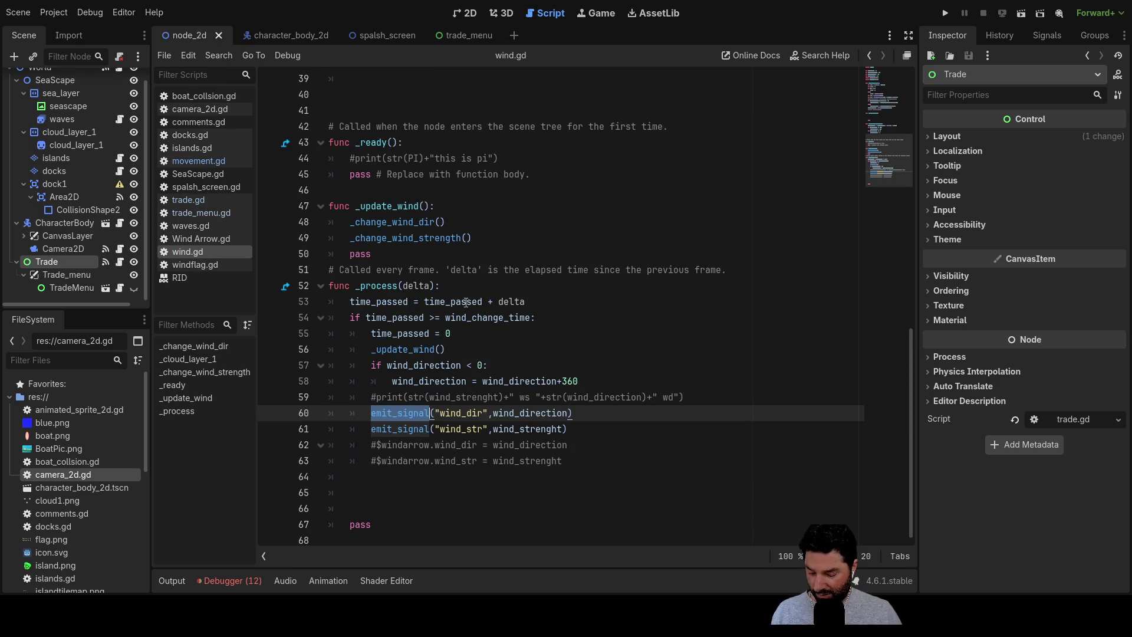
# In trade_menu.gd, insert a blank line above get_tree().paused, then view the Trade node's signals.
pyautogui.click(198, 214)
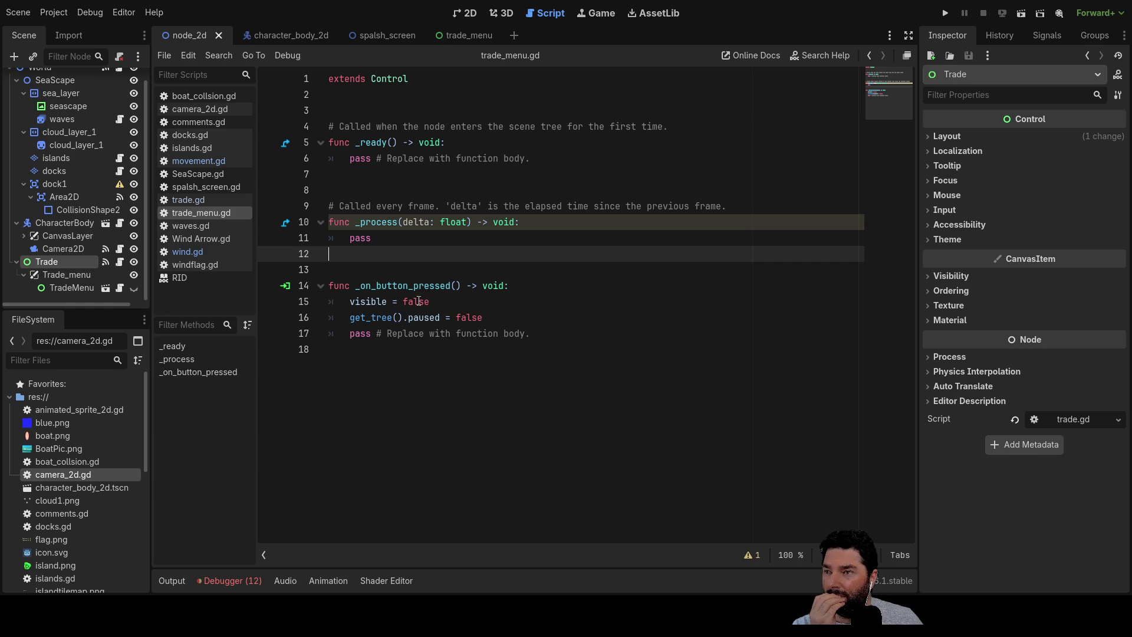
pyautogui.press('Down')
pyautogui.press('Down')
pyautogui.press('Down')
pyautogui.press('Return')
pyautogui.press('Up')
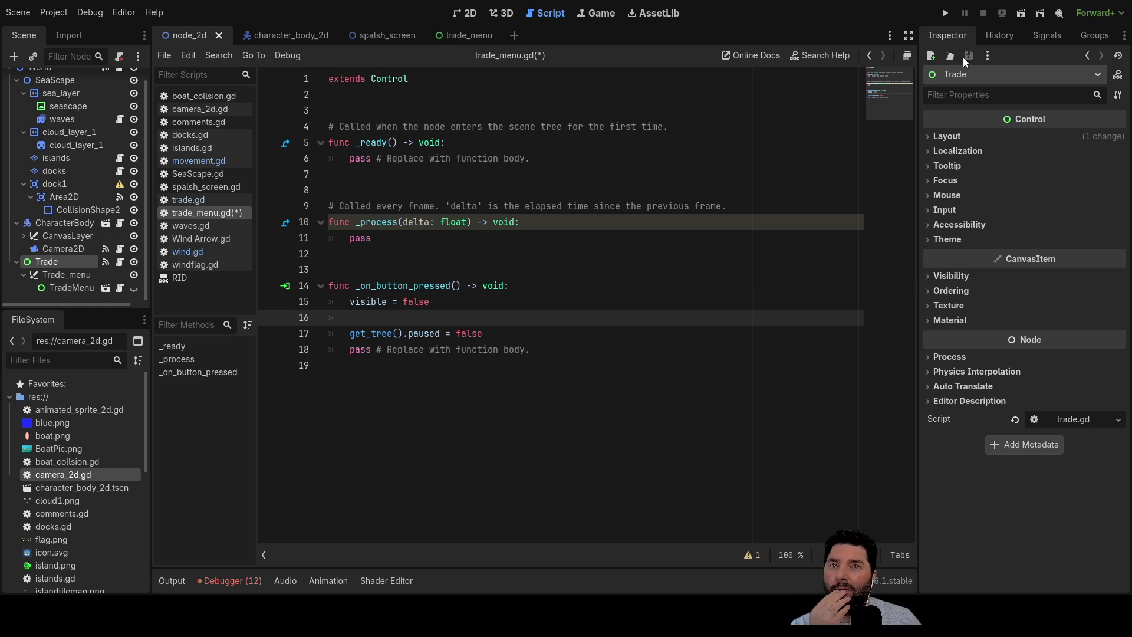
pyautogui.click(1052, 36)
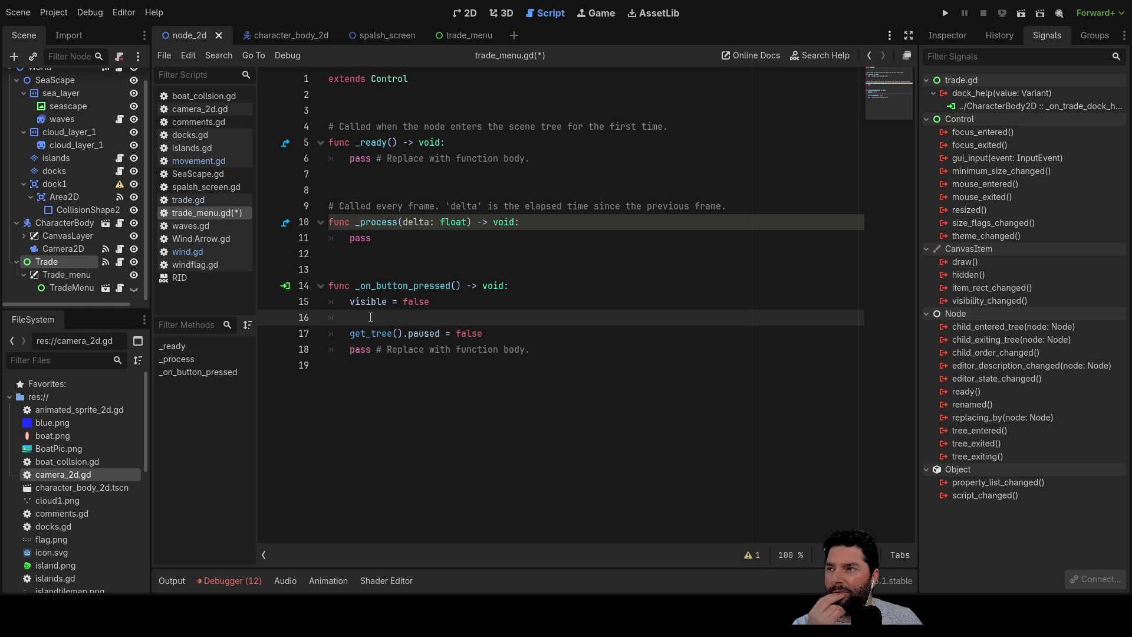
pyautogui.click(197, 199)
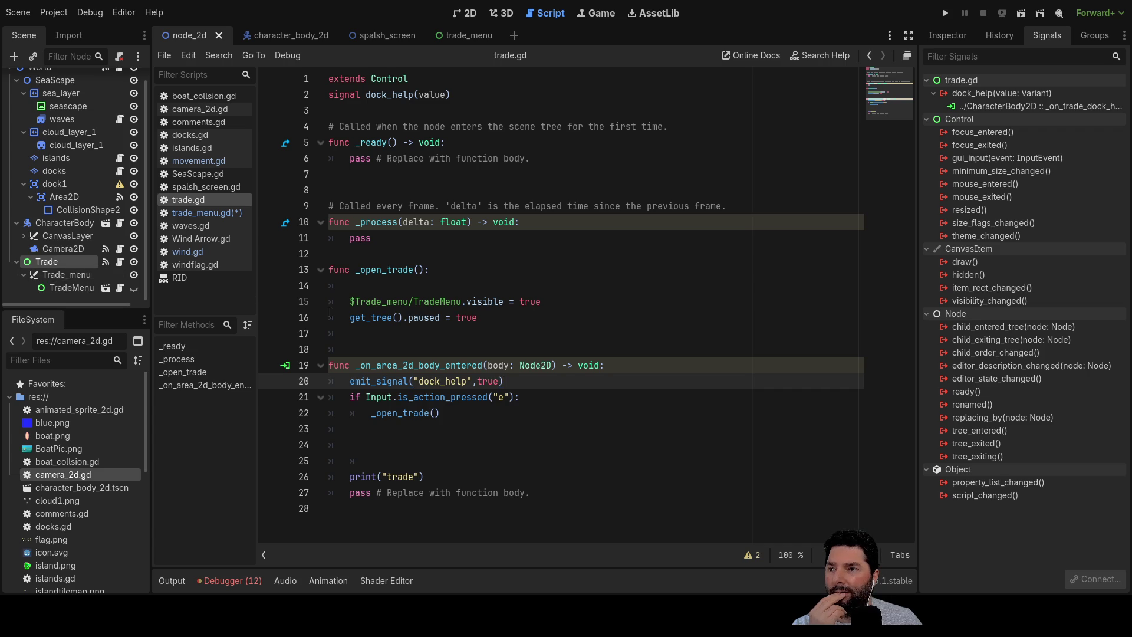
# Review trade.gd's _open_trade function and its emit_signal dock_help call.
pyautogui.click(383, 283)
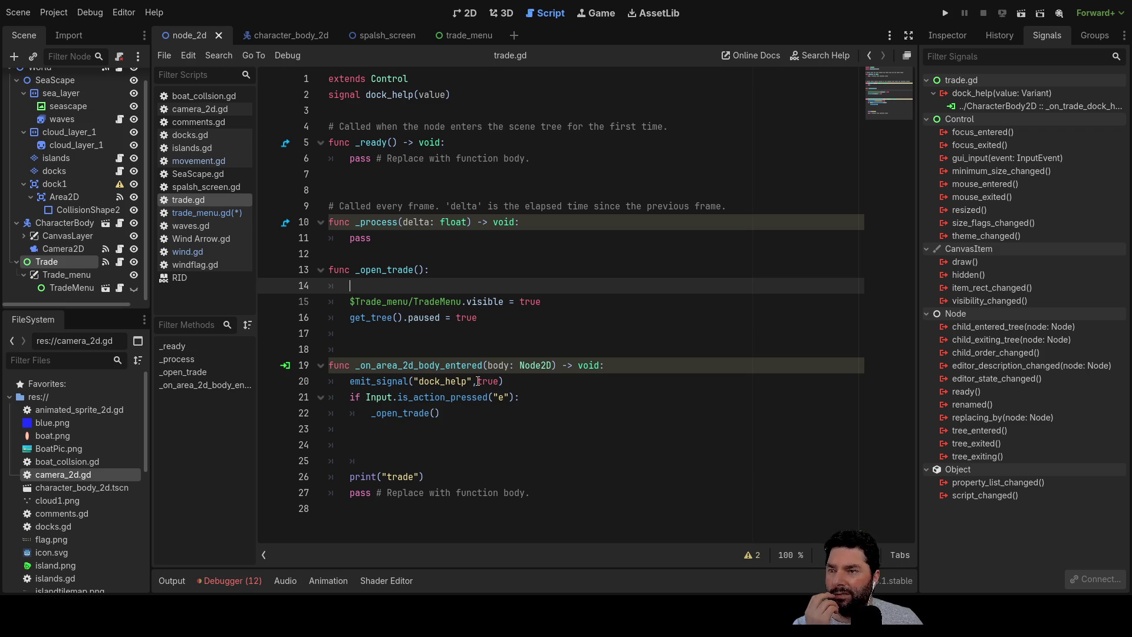
pyautogui.moveTo(504, 381); pyautogui.dragTo(367, 382)
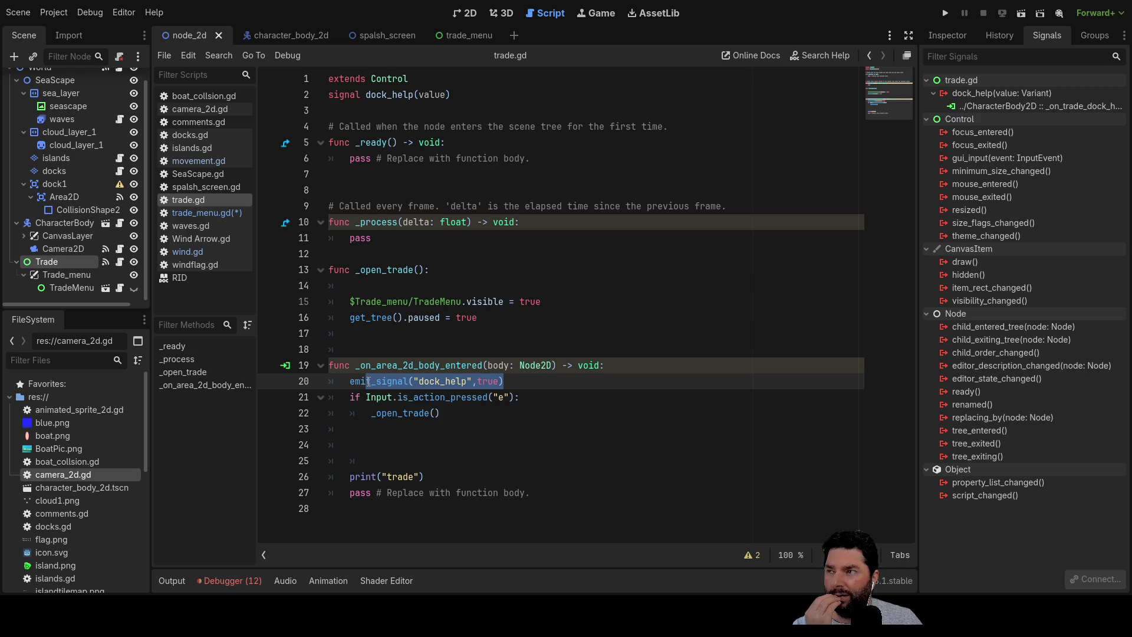
pyautogui.moveTo(368, 381); pyautogui.dragTo(511, 382)
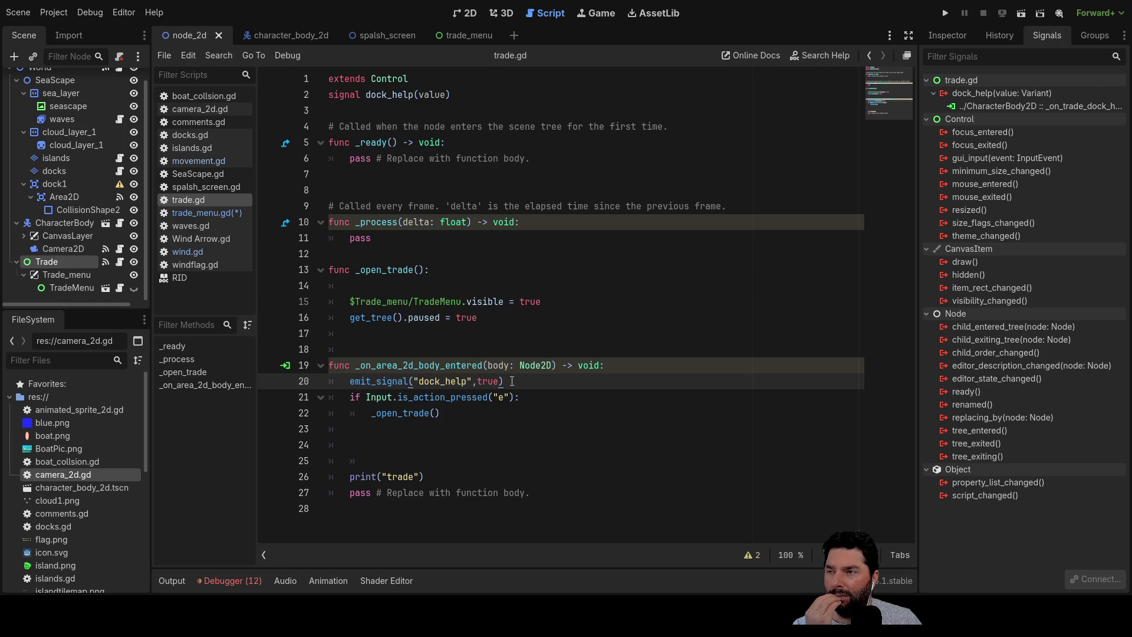
# Open trade_menu.gd and select lines 14–18 of _on_button_pressed.
pyautogui.click(203, 214)
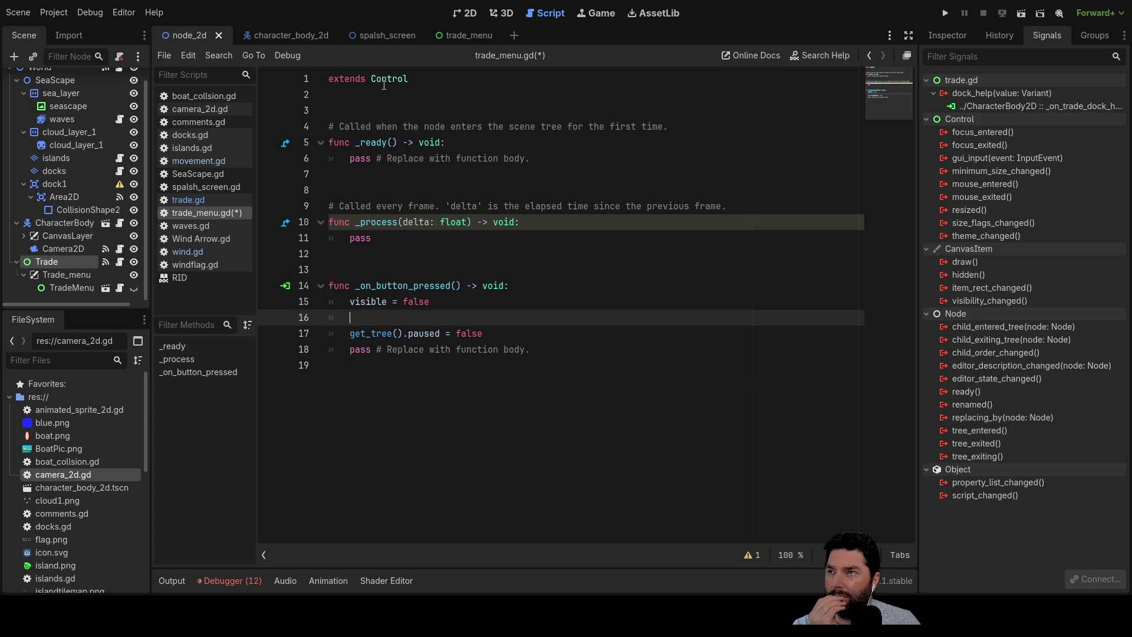
pyautogui.moveTo(426, 364)
pyautogui.mouseDown()
pyautogui.moveTo(348, 333)
pyautogui.moveTo(349, 301)
pyautogui.moveTo(313, 287)
pyautogui.mouseUp()
pyautogui.hotkey('ctrl', 'c')
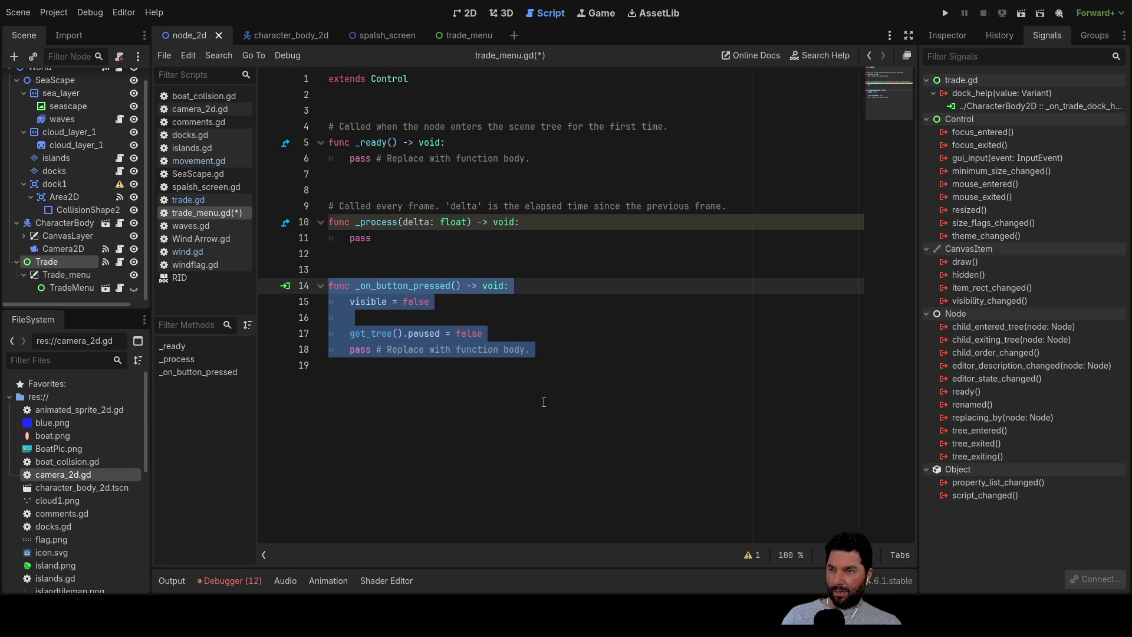
# Delete _on_button_pressed from trade_menu.gd and remove the TradeMenu node's script.
pyautogui.press('BackSpace')
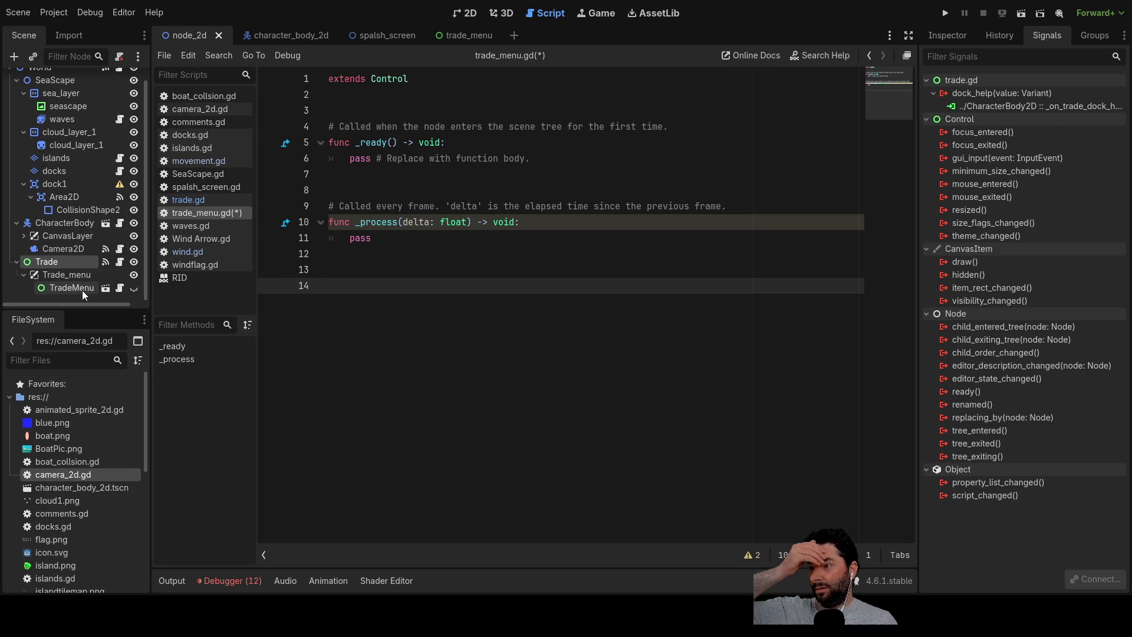
pyautogui.click(82, 290)
pyautogui.click(945, 37)
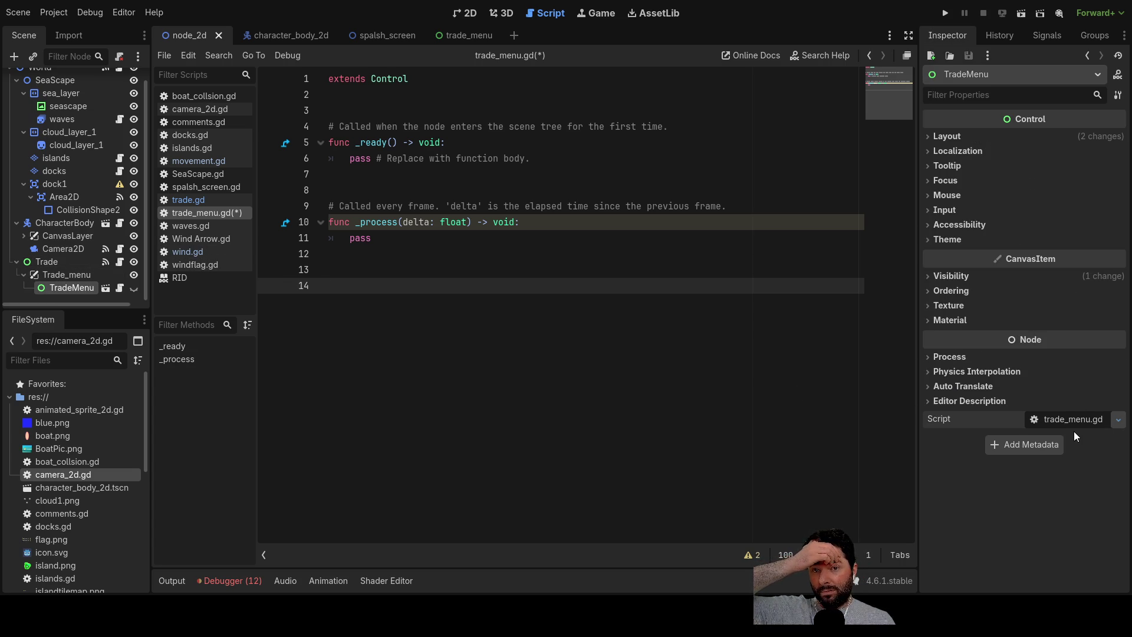
pyautogui.hotkey('ctrl', 'z')
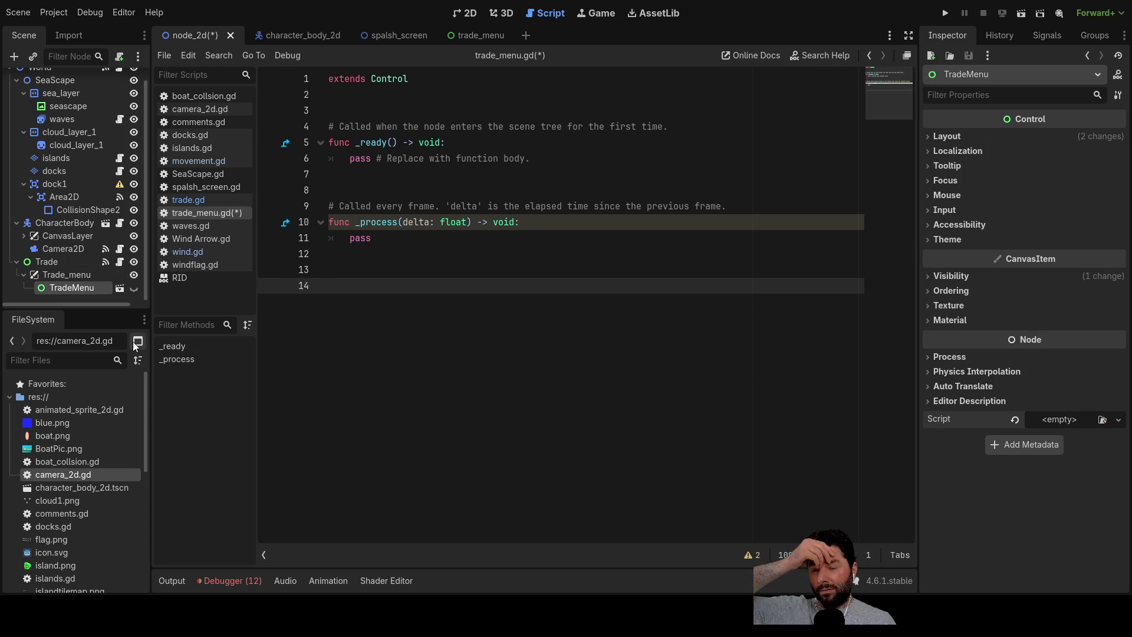
pyautogui.click(47, 262)
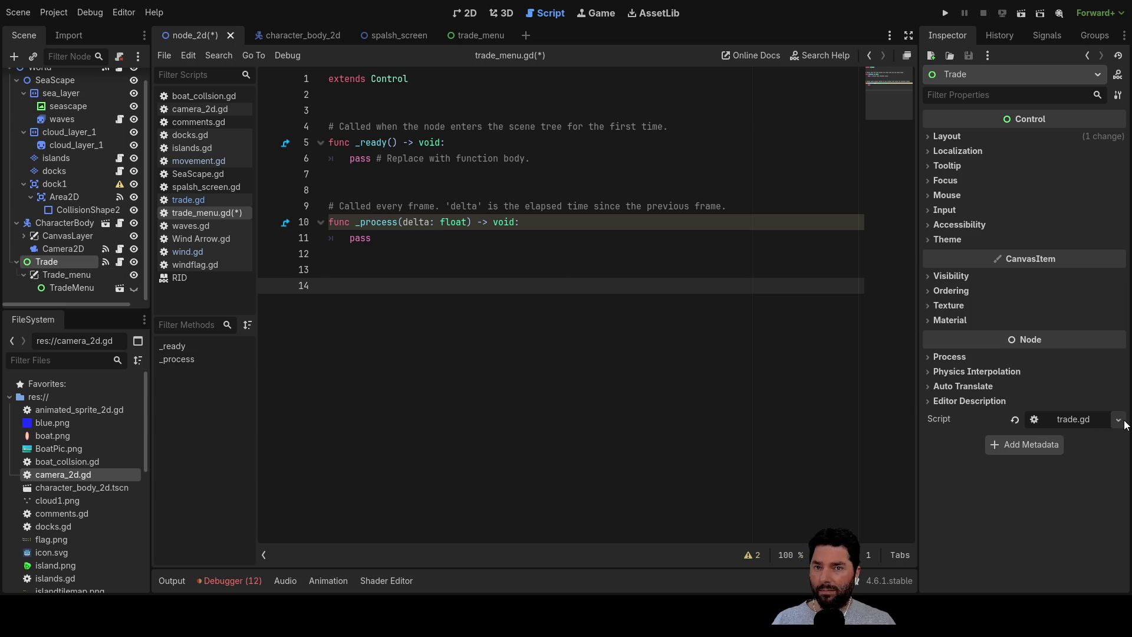
# In trade.gd, remove the extra blank lines and pass, moving print("trade") into the e-key check.
pyautogui.click(1073, 419)
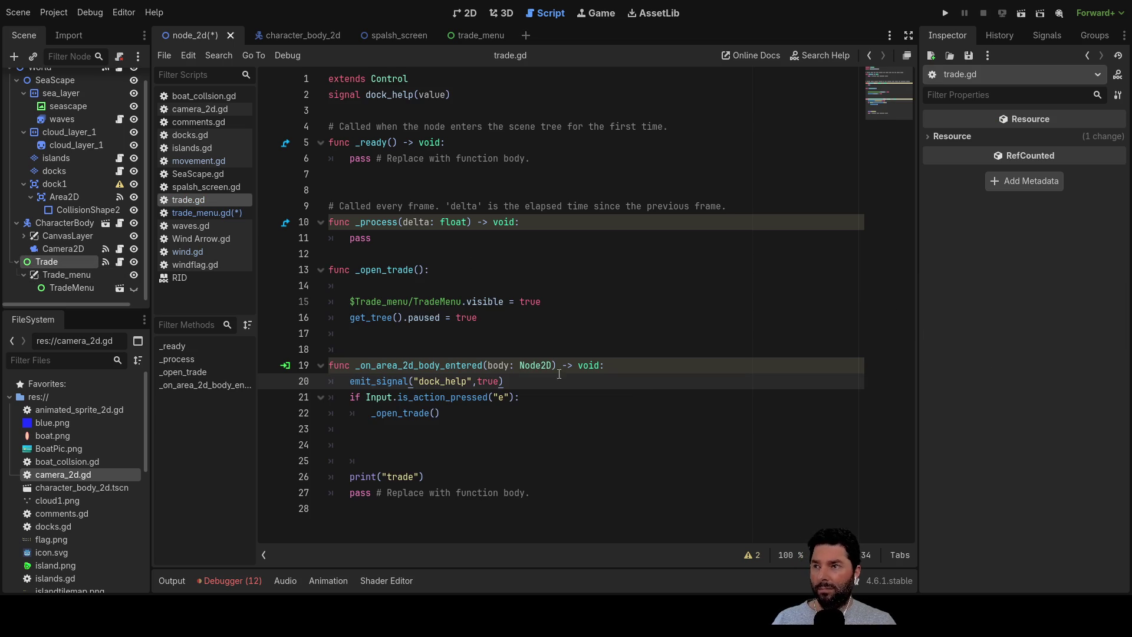
pyautogui.click(357, 428)
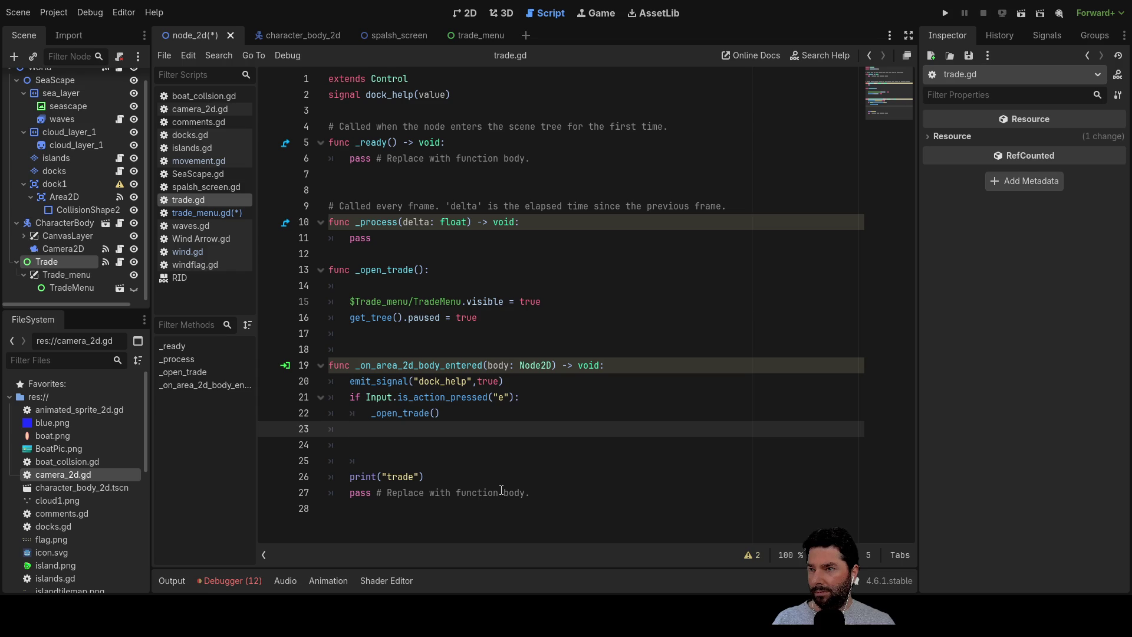
pyautogui.press('Delete')
pyautogui.press('Delete')
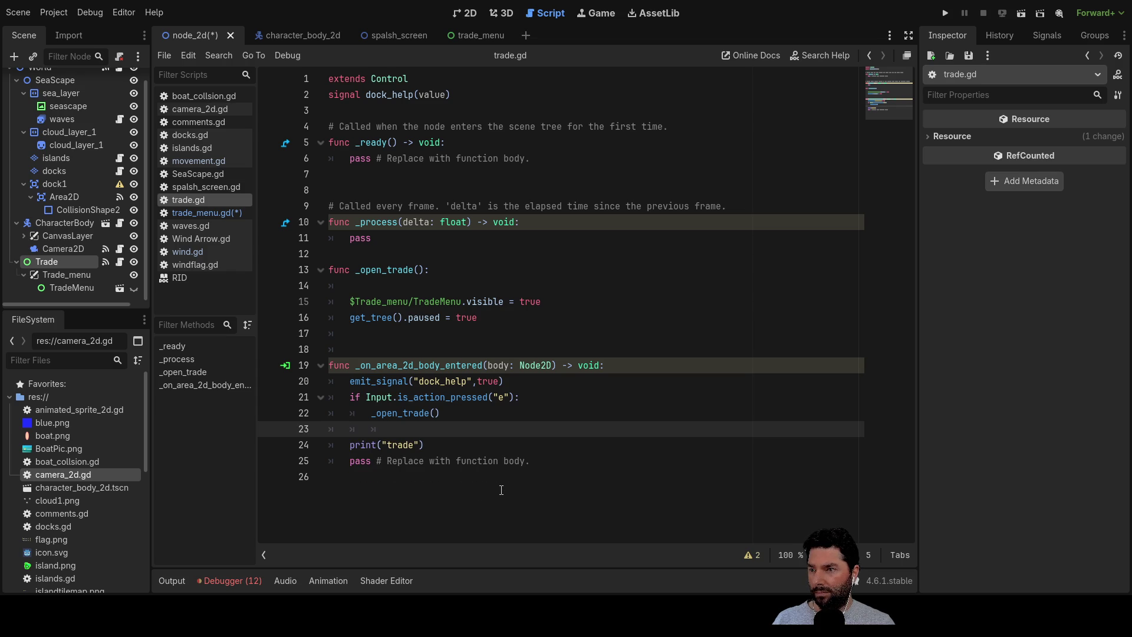
pyautogui.press('Delete')
pyautogui.press('Down')
pyautogui.press('Delete')
pyautogui.press('Delete')
pyautogui.press('Delete')
pyautogui.press('Delete')
pyautogui.press('Delete')
pyautogui.press('Delete')
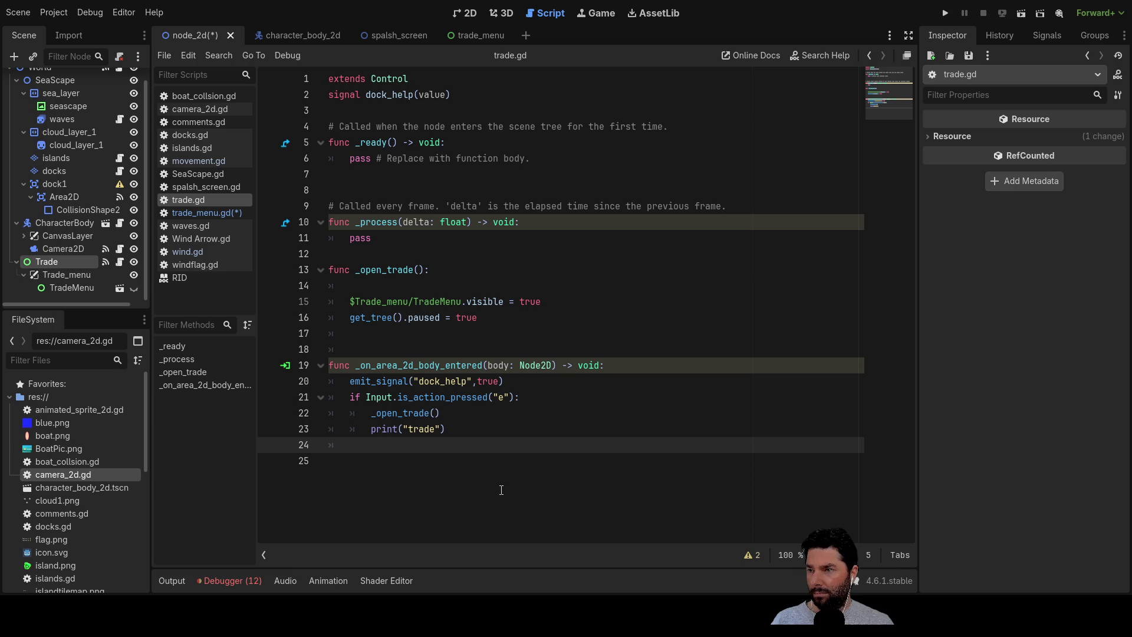
# Paste the _on_button_pressed function into trade.gd below the e-key block.
pyautogui.press('Return')
pyautogui.hotkey('ctrl', 'v')
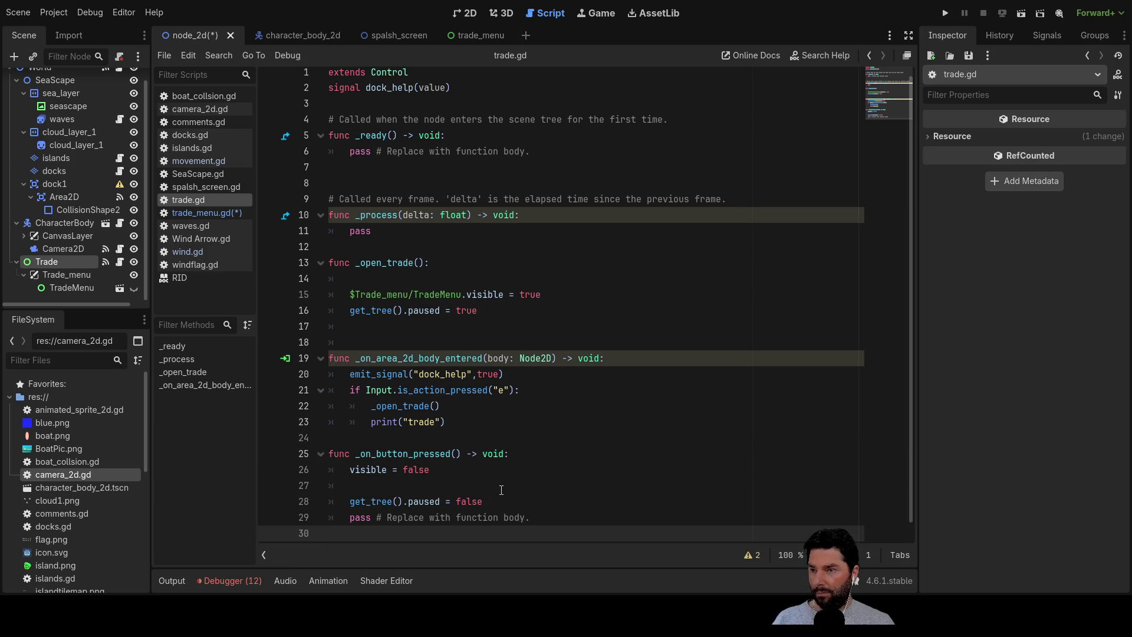
pyautogui.press('Return')
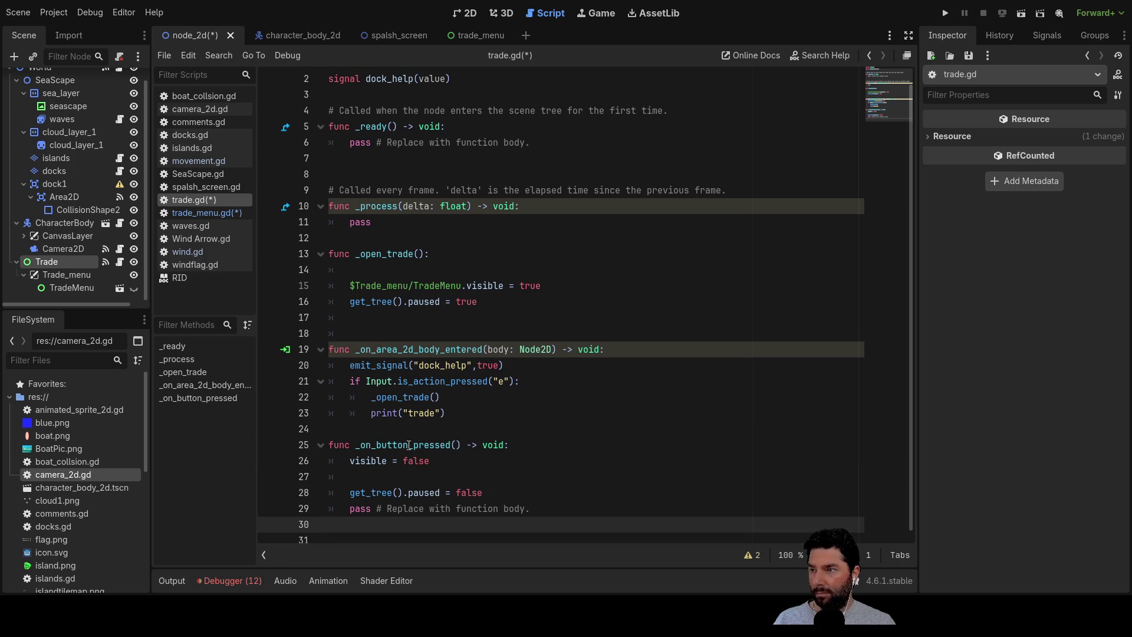
pyautogui.doubleClick(416, 446)
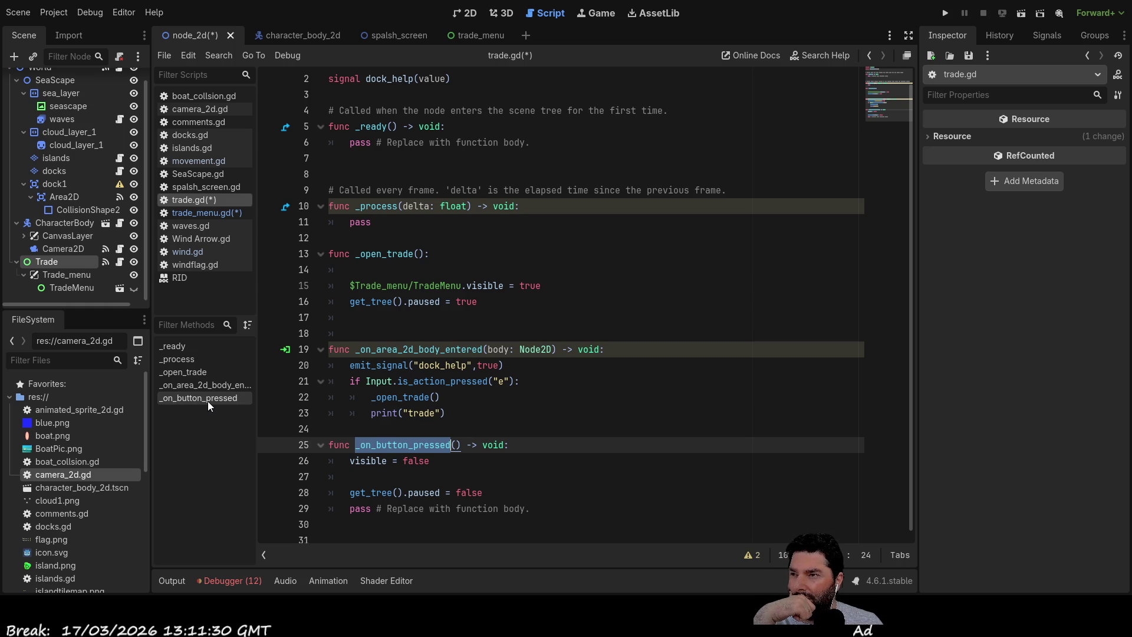
pyautogui.click(66, 288)
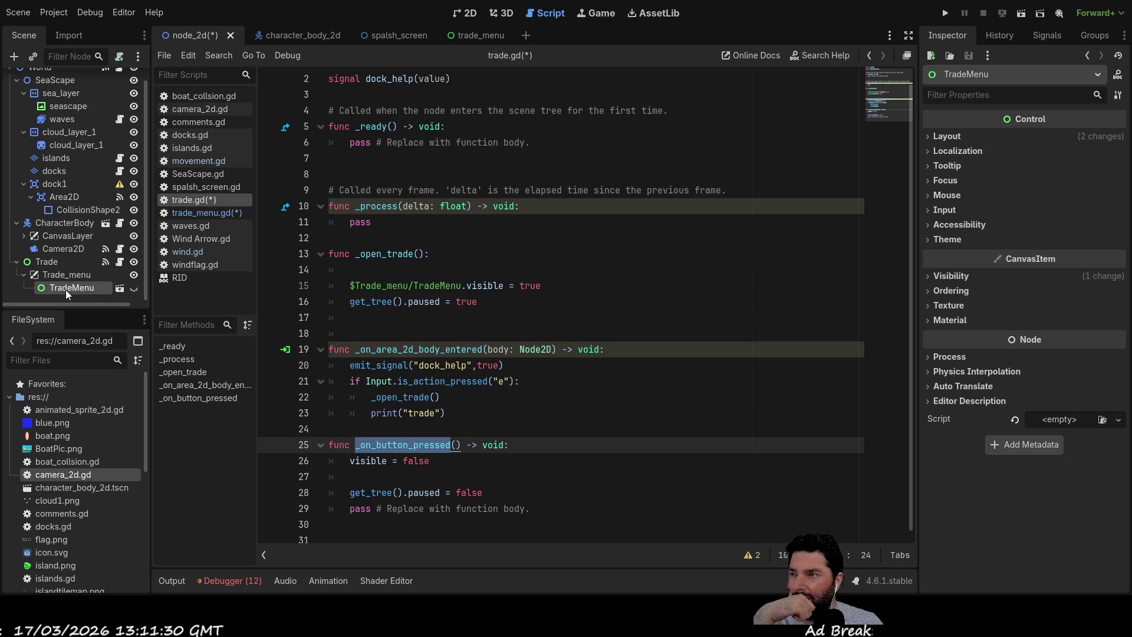
# Open the trade_menu scene in the 2D view and frame the Exit_Trade button.
pyautogui.click(471, 37)
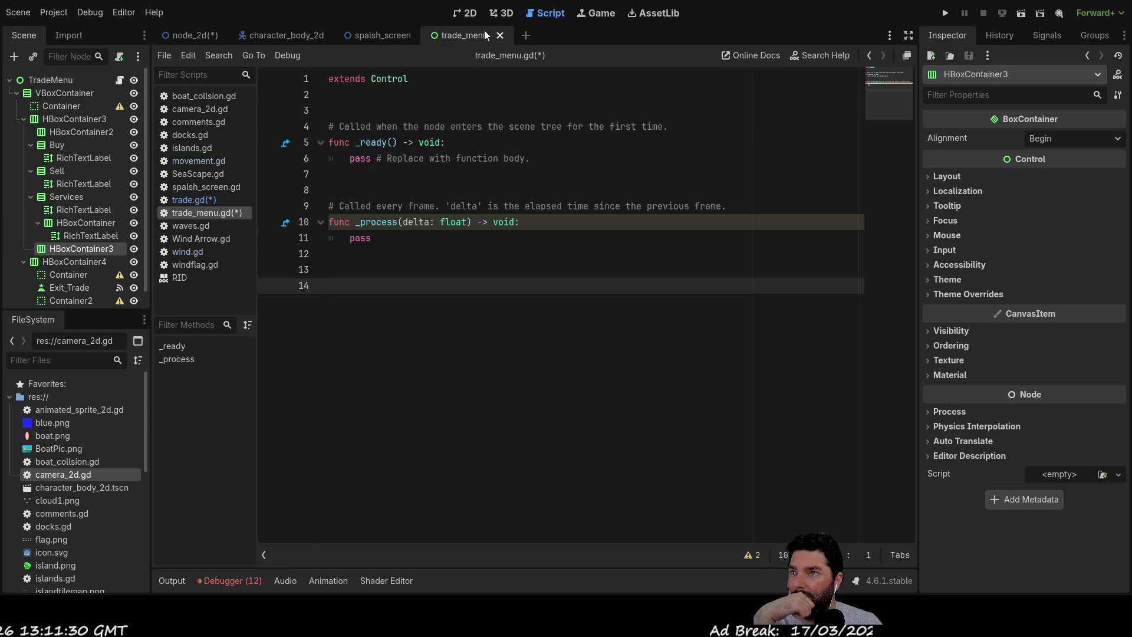
pyautogui.click(469, 13)
pyautogui.scroll(-10, 383, 318)
pyautogui.moveTo(332, 273); pyautogui.dragTo(554, 315)
pyautogui.scroll(12, 491, 292)
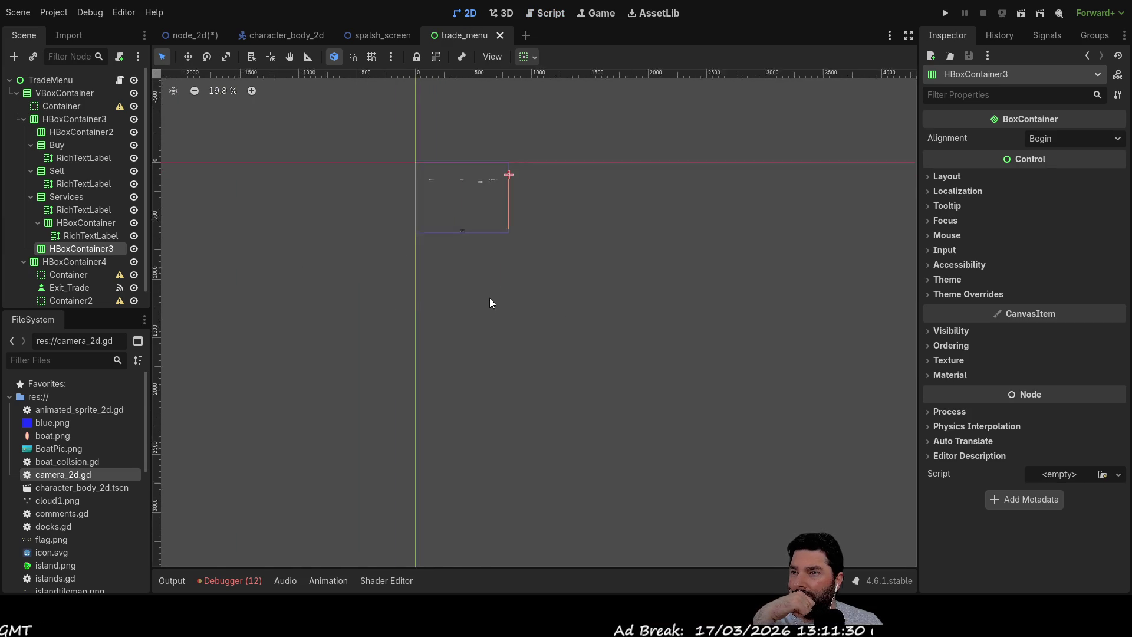
pyautogui.moveTo(494, 272); pyautogui.dragTo(559, 420)
# Disconnect the Exit_Trade button's pressed signal from _on_button_pressed.
pyautogui.click(471, 278)
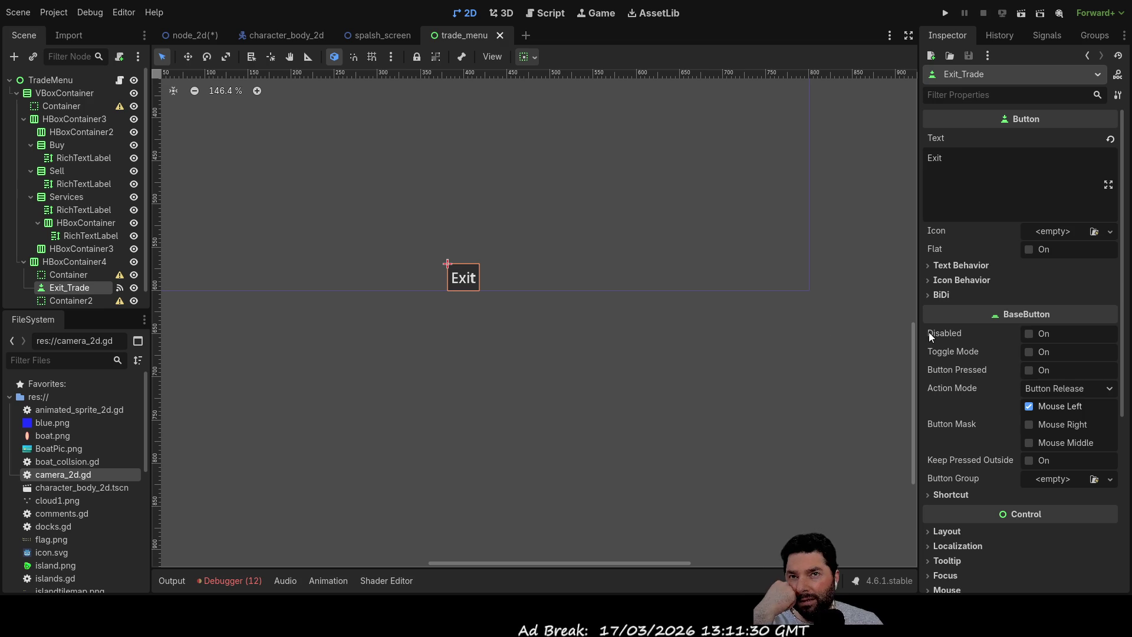
pyautogui.click(1049, 39)
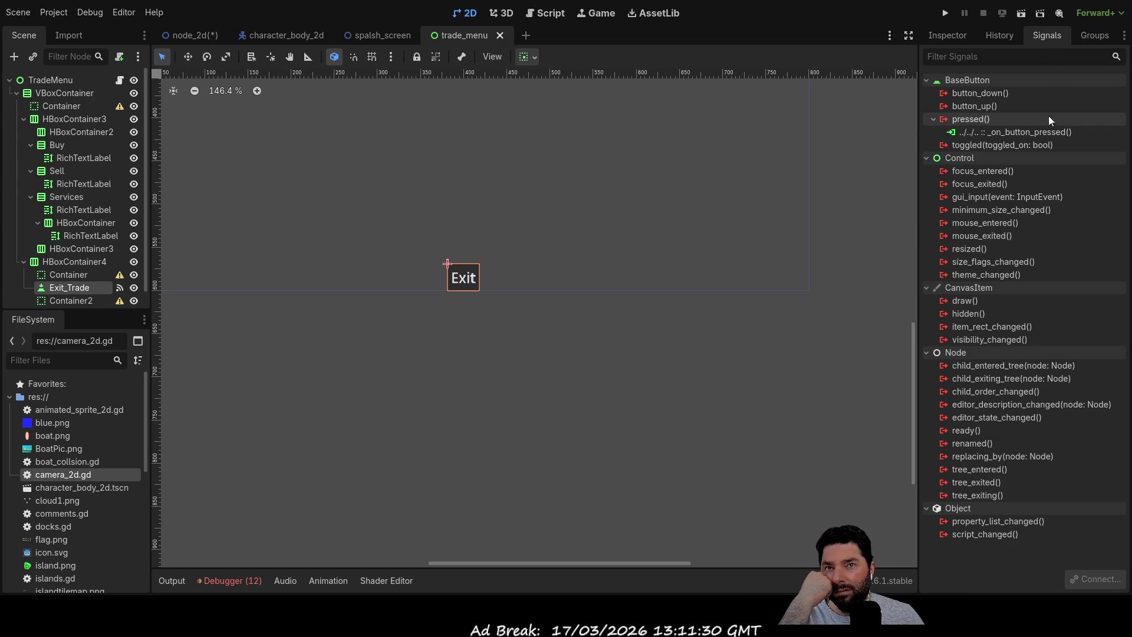
pyautogui.click(1034, 134)
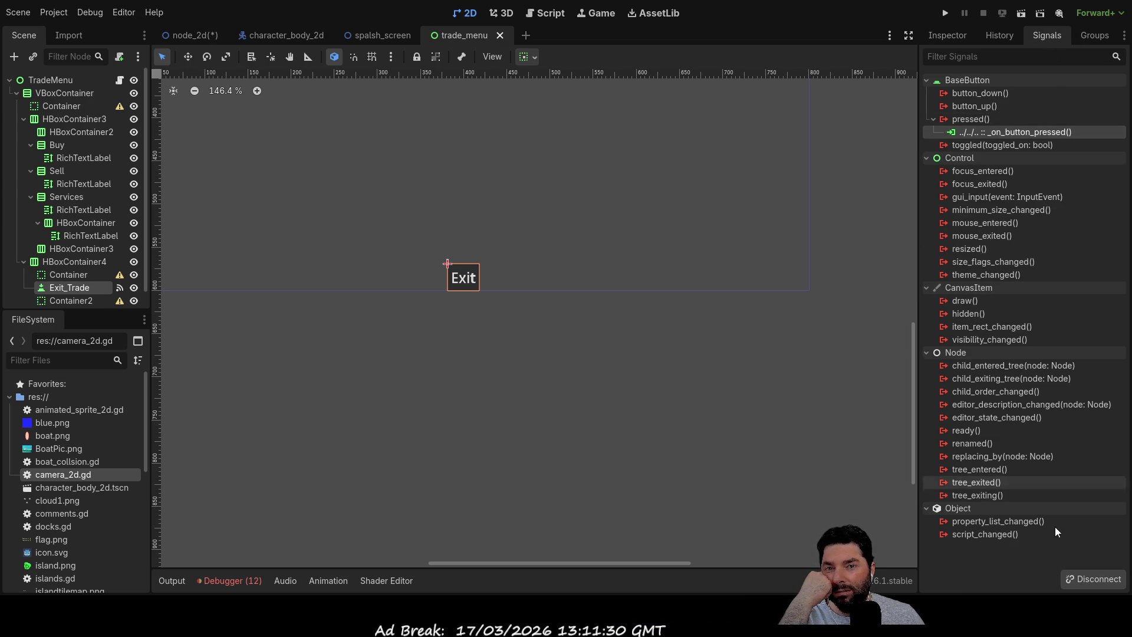
pyautogui.click(1094, 579)
pyautogui.click(970, 120)
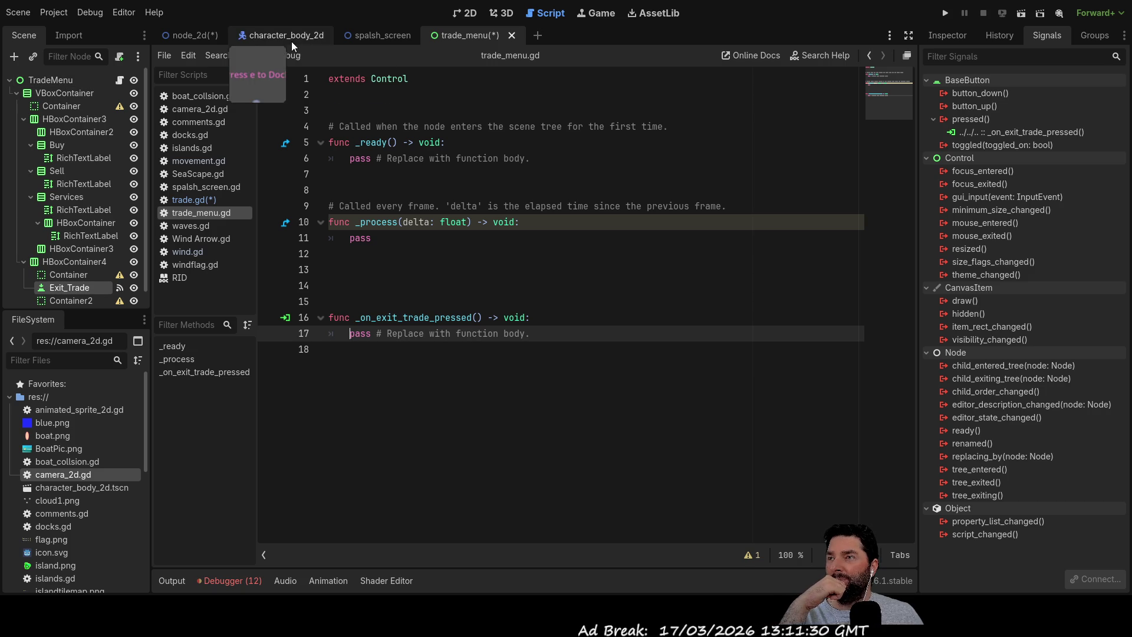
# In the node_2d scene, check the Trade and TradeMenu nodes and review trade.gd's old button handler.
pyautogui.click(190, 35)
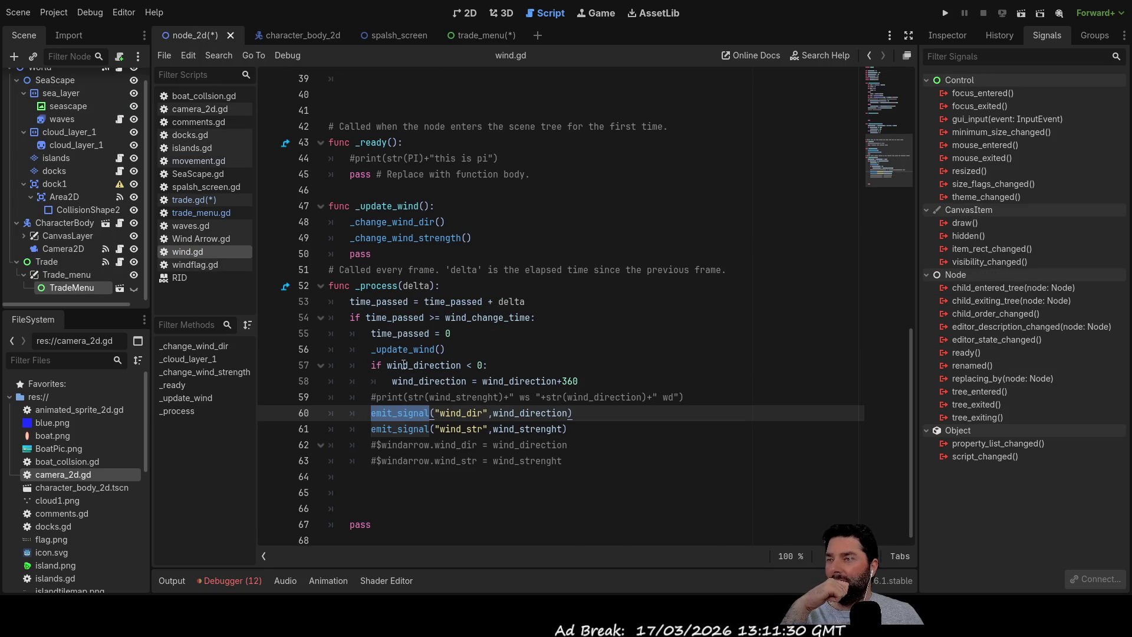
pyautogui.click(57, 263)
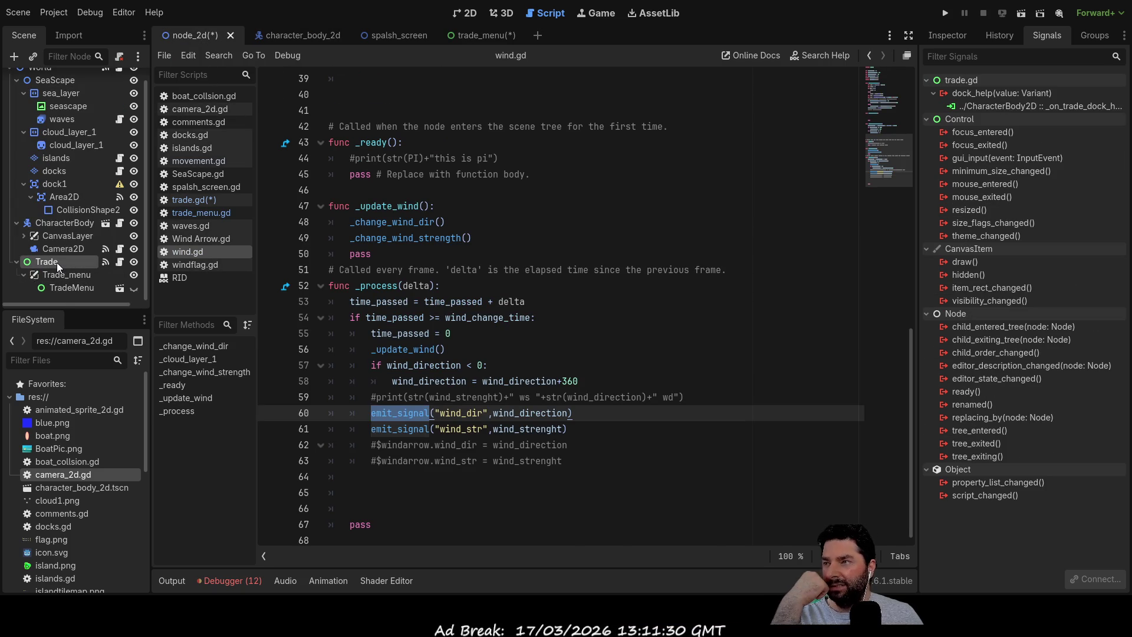
pyautogui.click(62, 291)
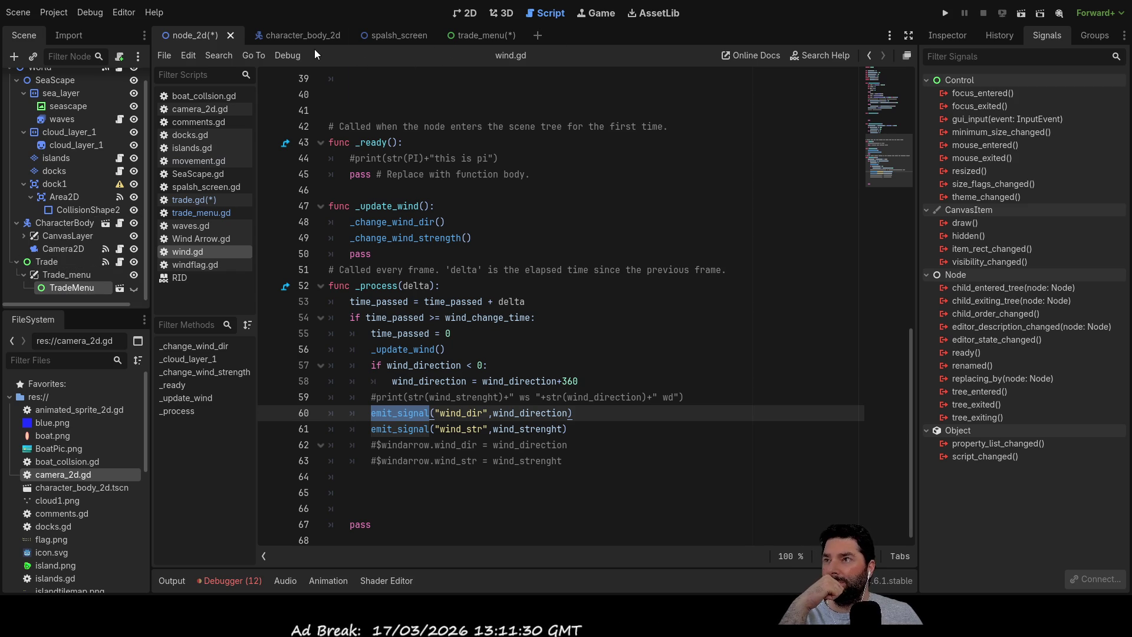
pyautogui.click(209, 198)
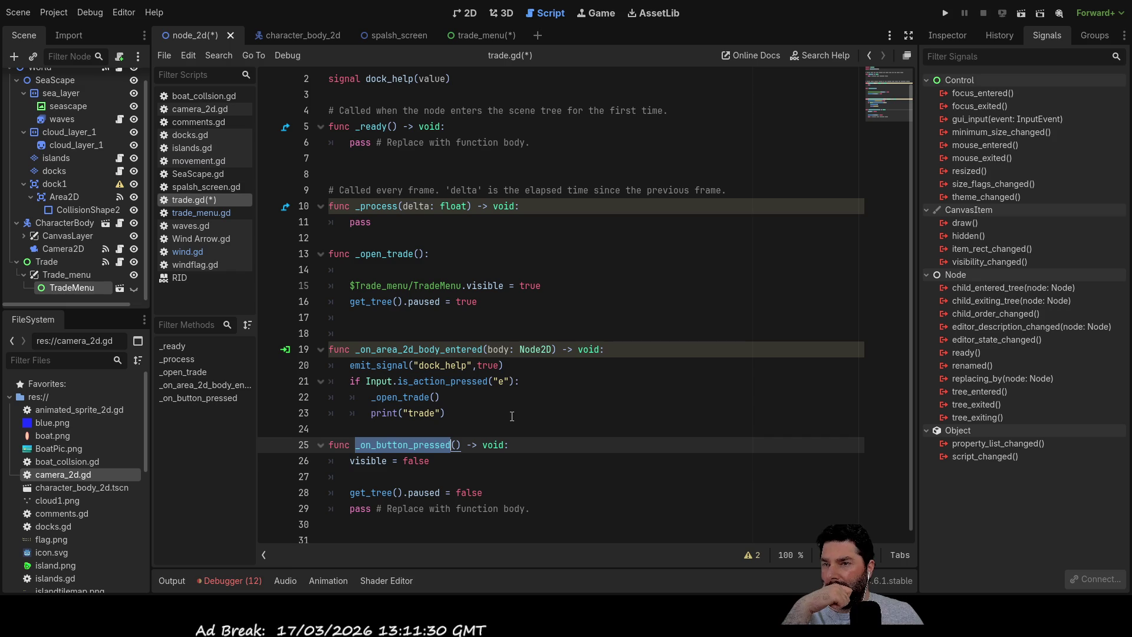
pyautogui.click(452, 467)
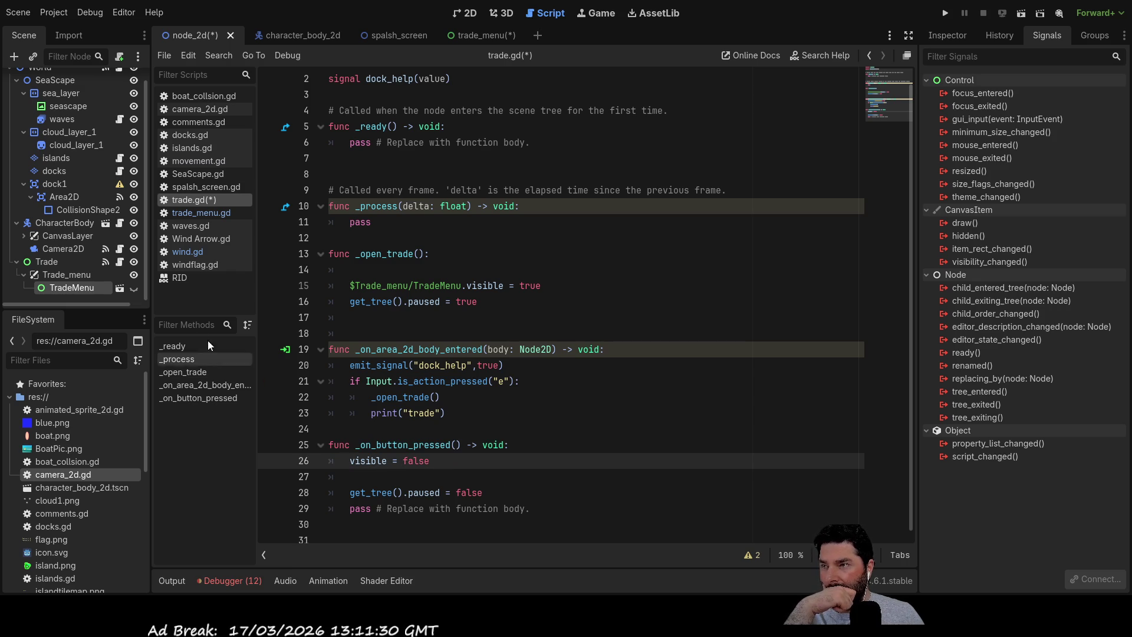
# Delete the blank lines above _on_exit_trade_pressed in trade_menu.gd and select its header line.
pyautogui.click(205, 212)
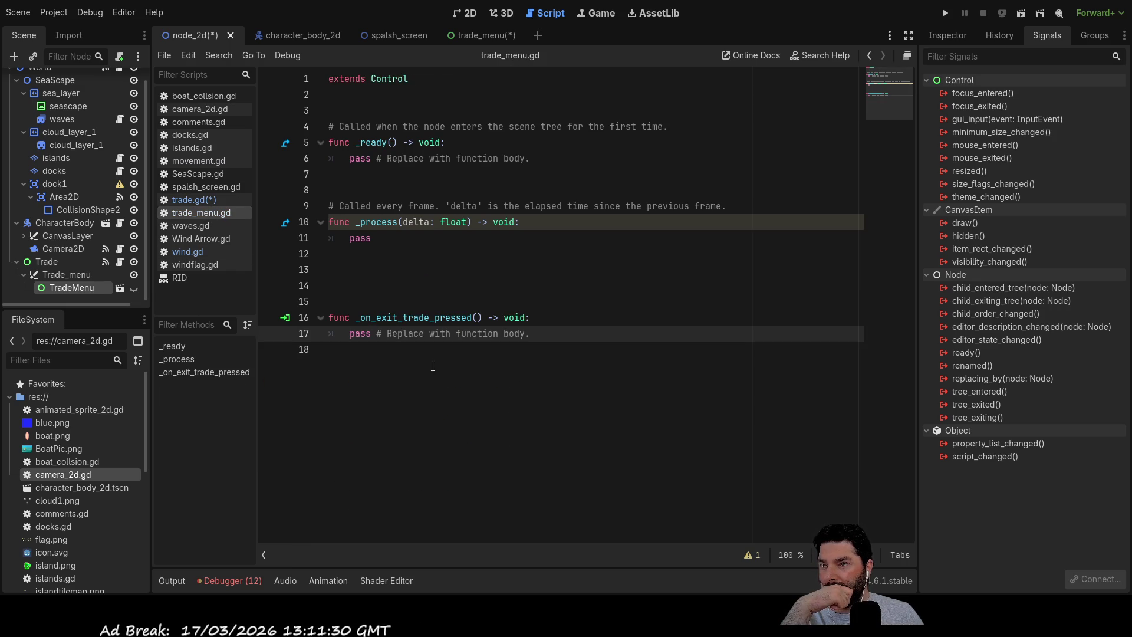
pyautogui.click(413, 254)
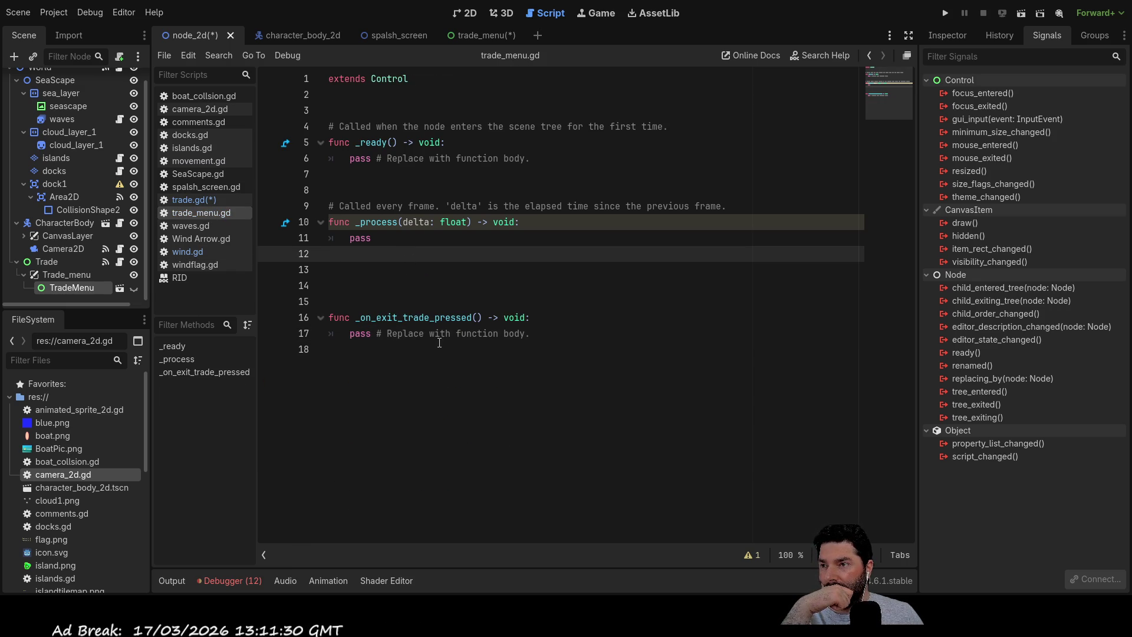
pyautogui.press('Down')
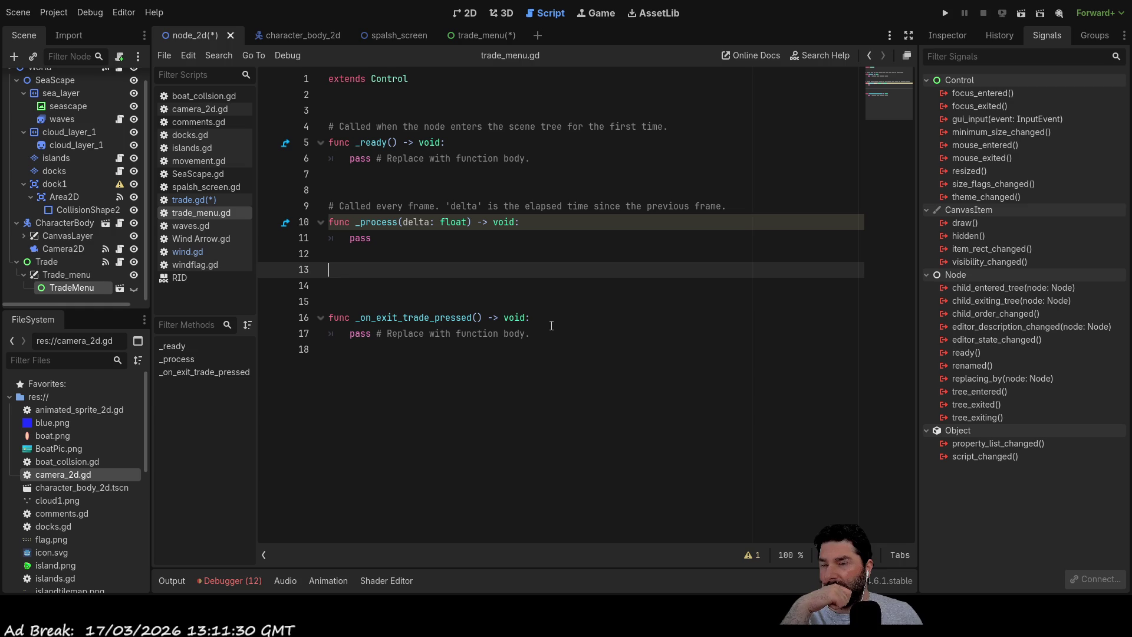
pyautogui.press('Delete')
pyautogui.press('Delete')
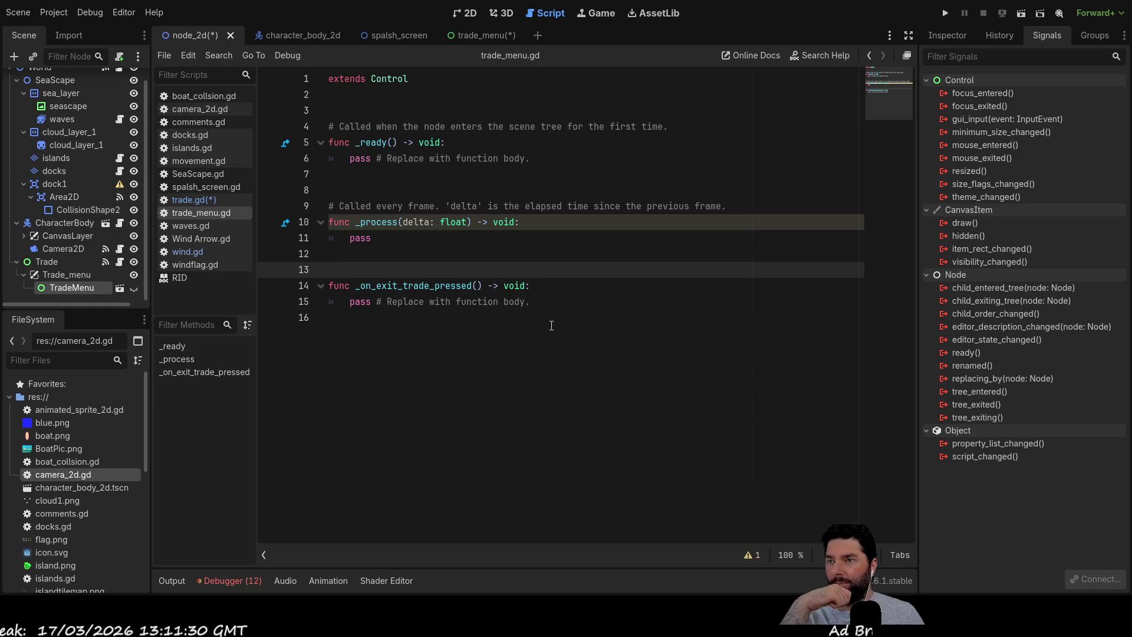
pyautogui.moveTo(540, 286); pyautogui.dragTo(287, 289)
pyautogui.hotkey('ctrl', 'c')
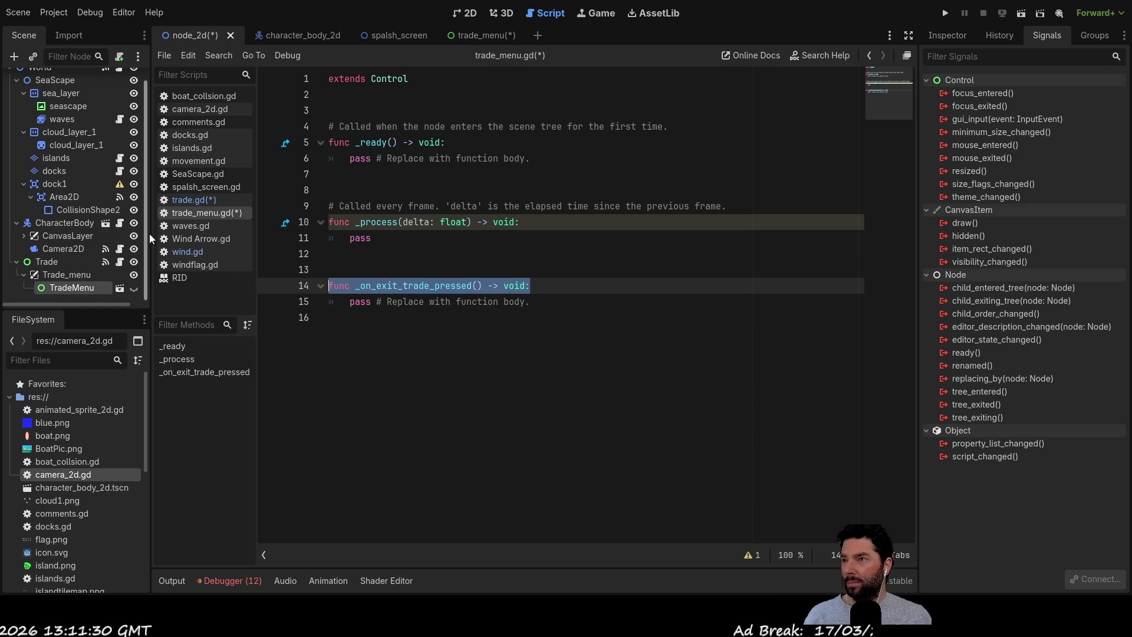
pyautogui.click(194, 201)
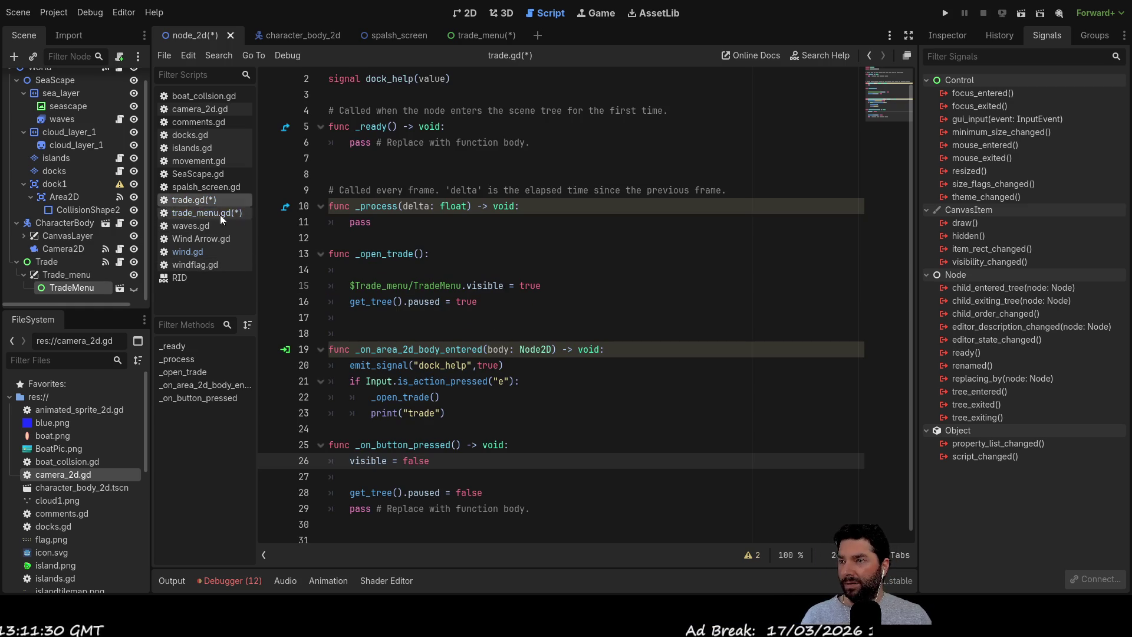
# Rename the old _on_button_pressed handler to _on_exit_trade_pressed in trade.gd.
pyautogui.moveTo(513, 446); pyautogui.dragTo(296, 445)
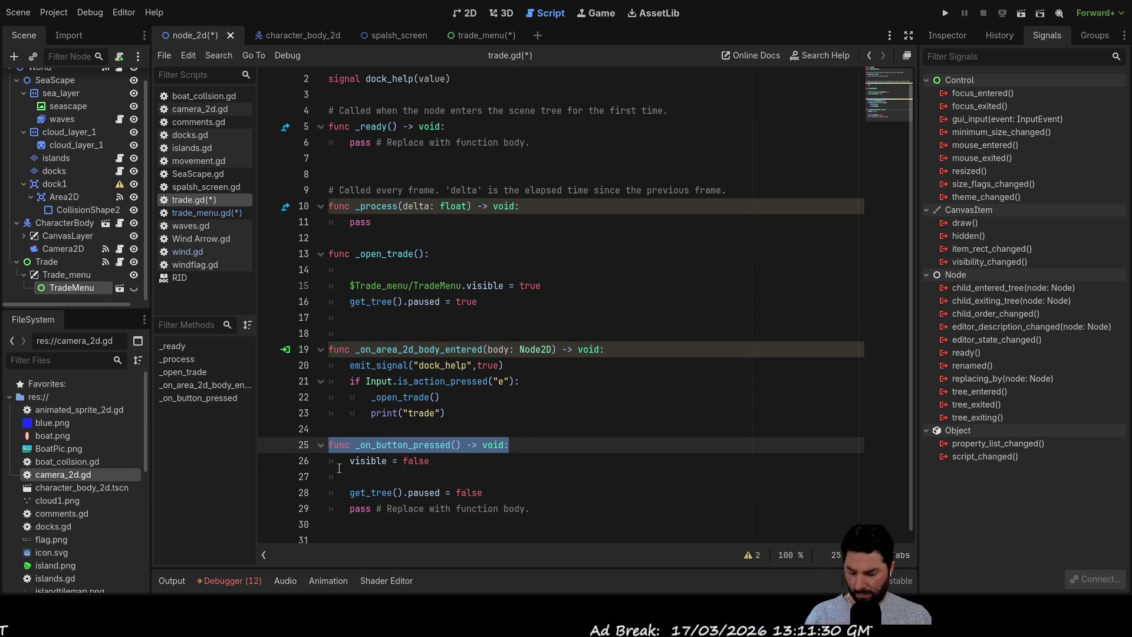
pyautogui.hotkey('ctrl', 'v')
pyautogui.click(460, 466)
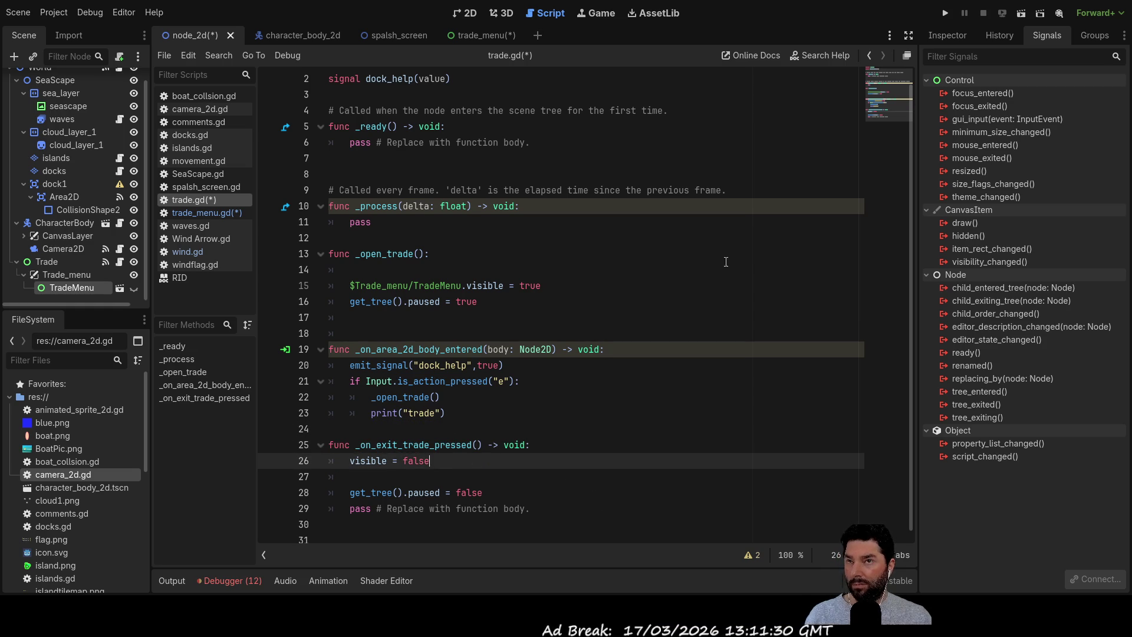
# Run the project, start the game at 4x speed, and sail the boat around.
pyautogui.click(945, 13)
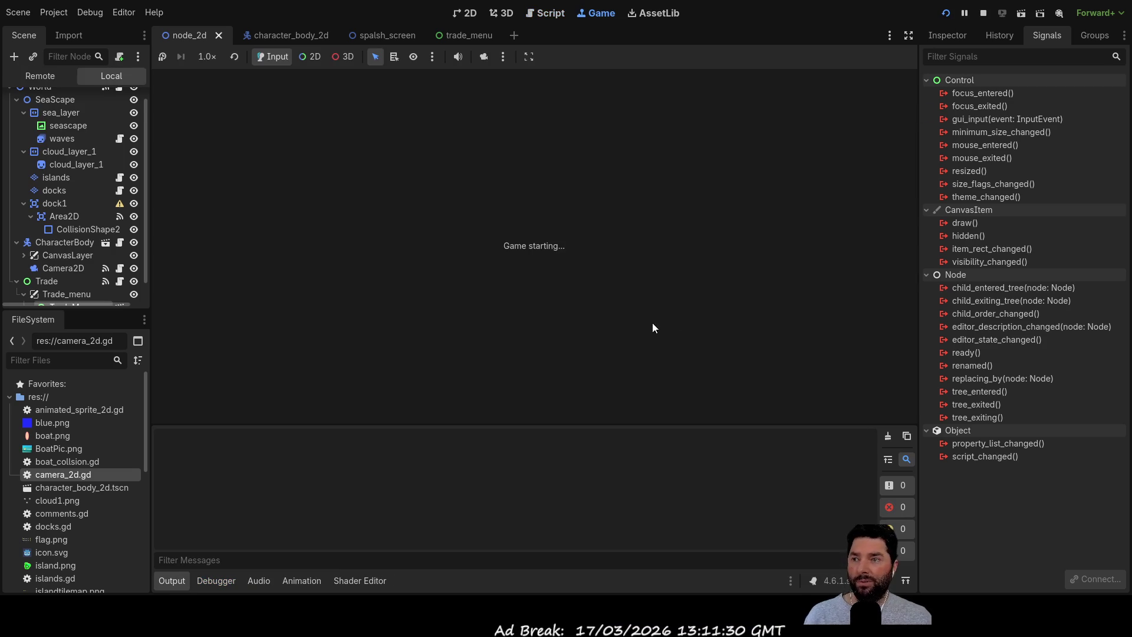
pyautogui.click(392, 94)
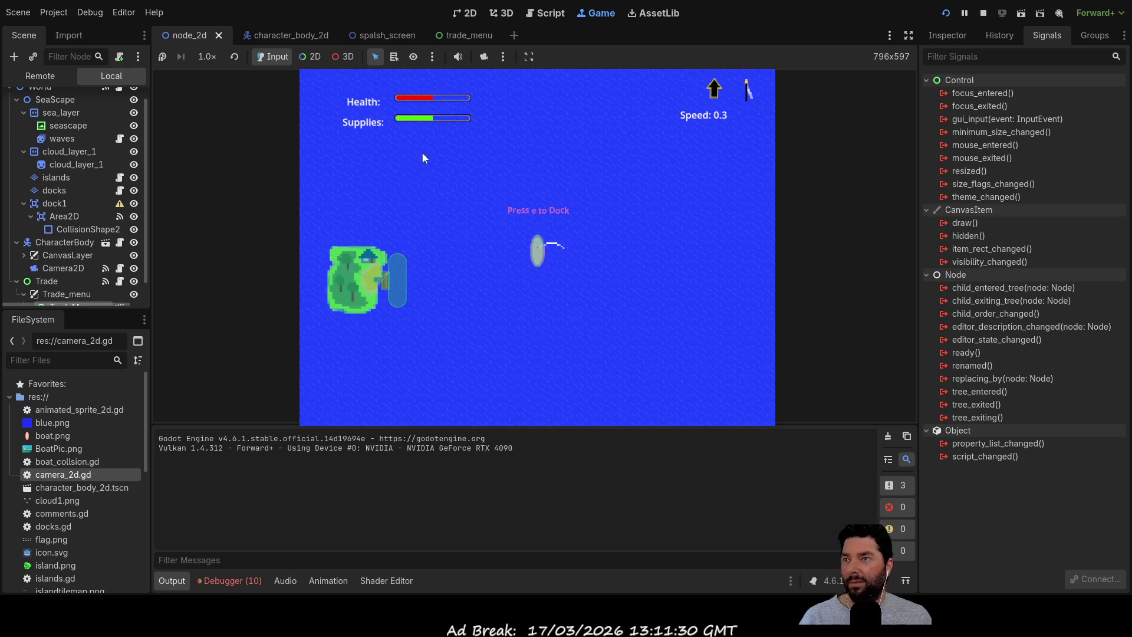
pyautogui.press('Up')
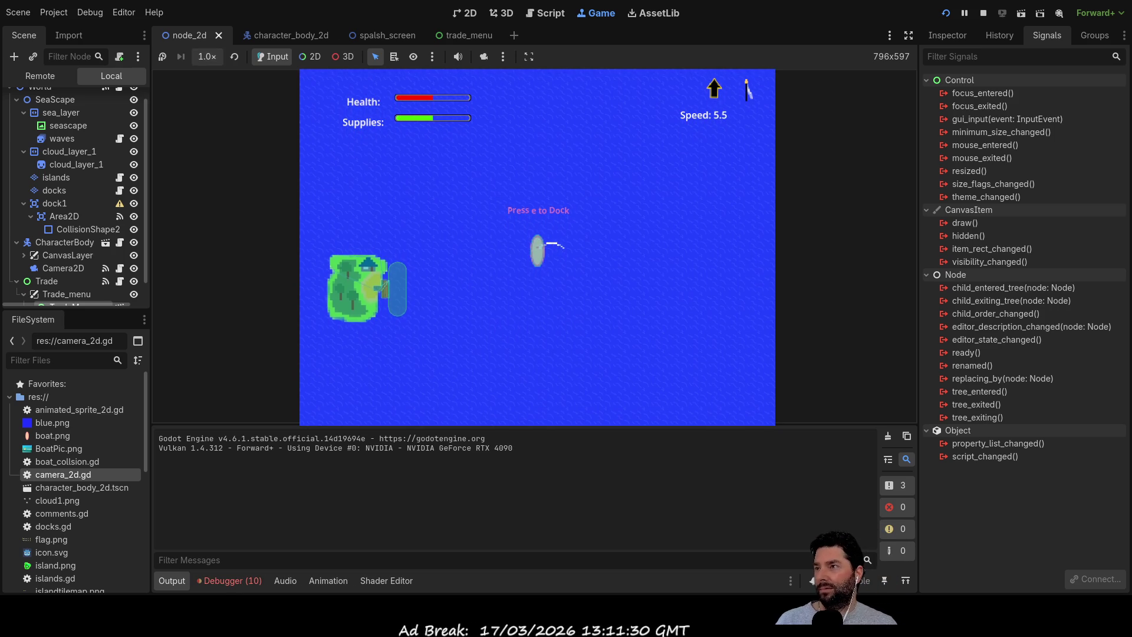
pyautogui.click(207, 56)
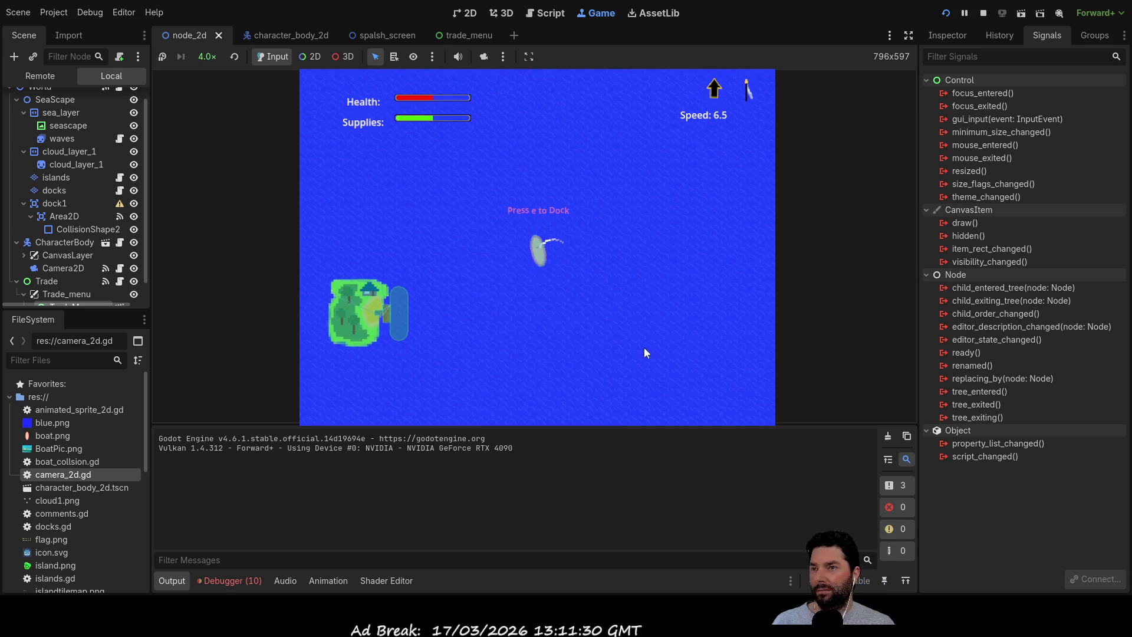
pyautogui.press('Down')
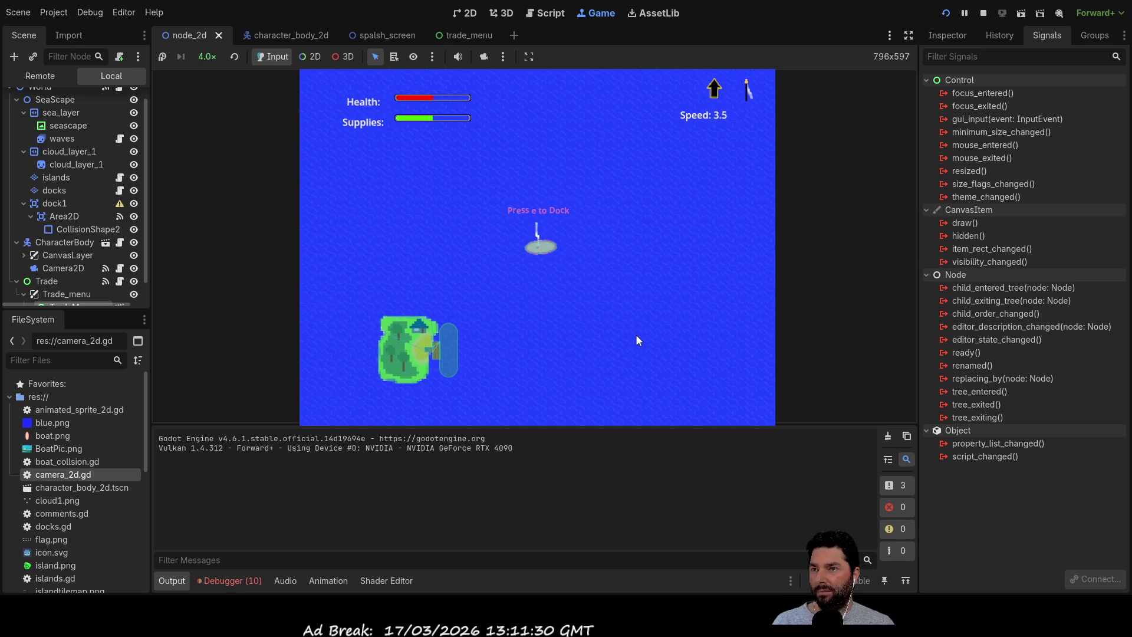
pyautogui.press('Up')
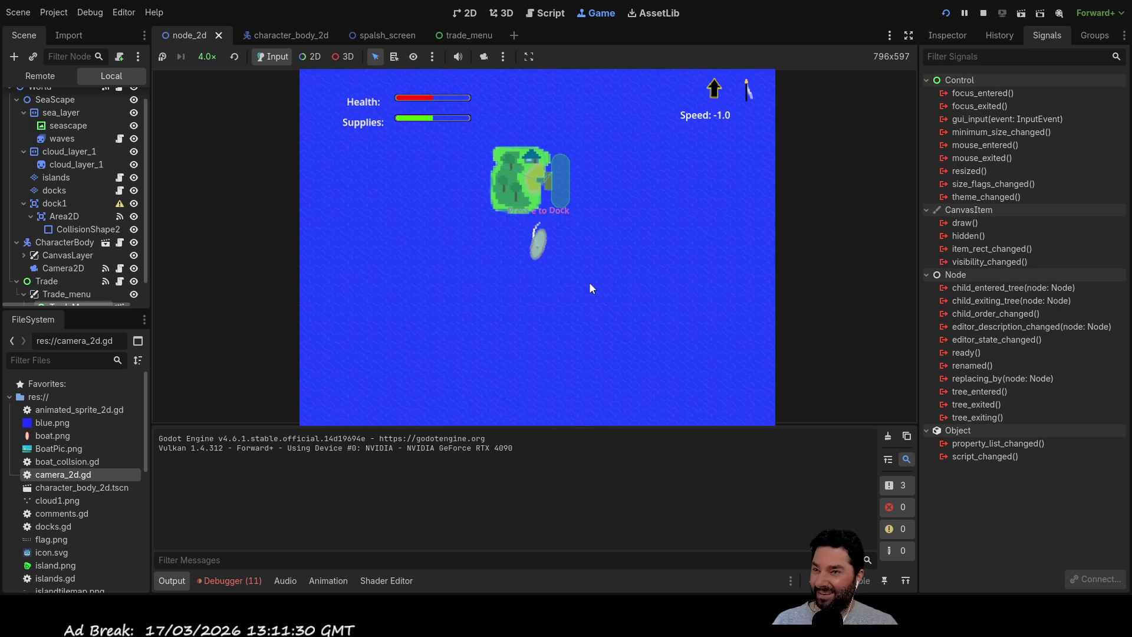
pyautogui.press('w')
pyautogui.press('d')
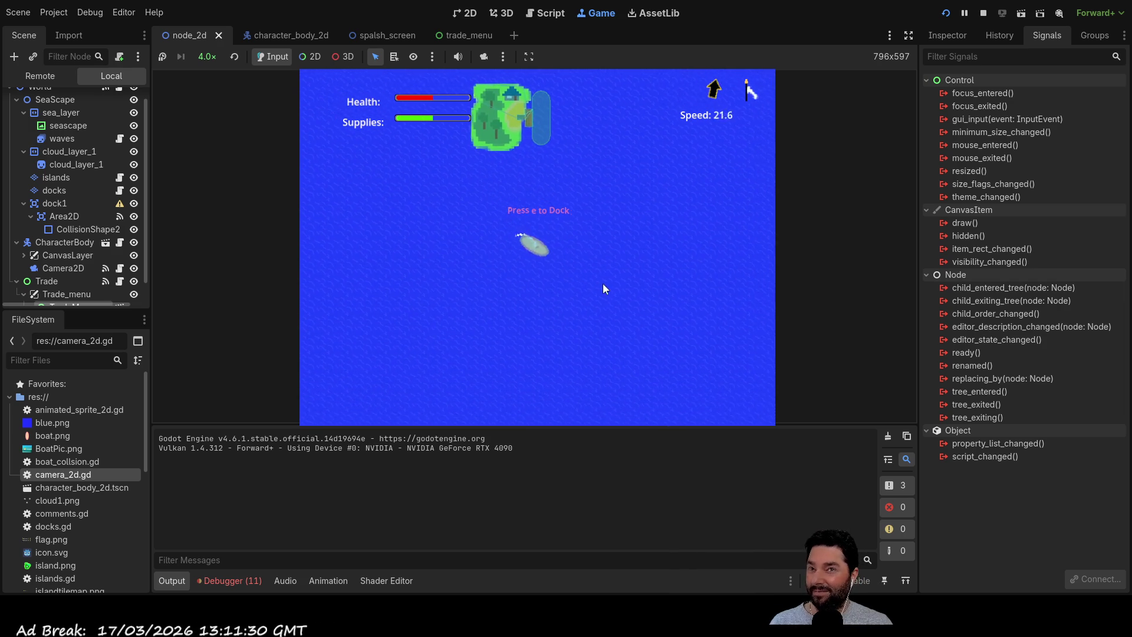
pyautogui.press('a')
pyautogui.press('s')
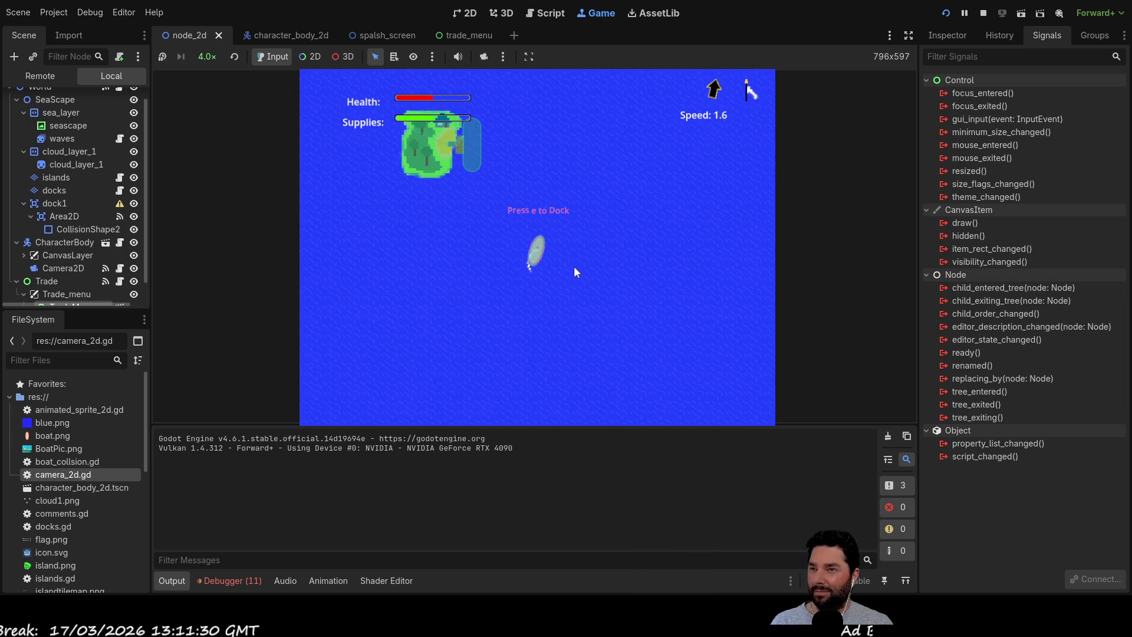
# Zoom in on the boat, steer it to the island dock, and inspect TradeMenu's properties.
pyautogui.scroll(6, 574, 267)
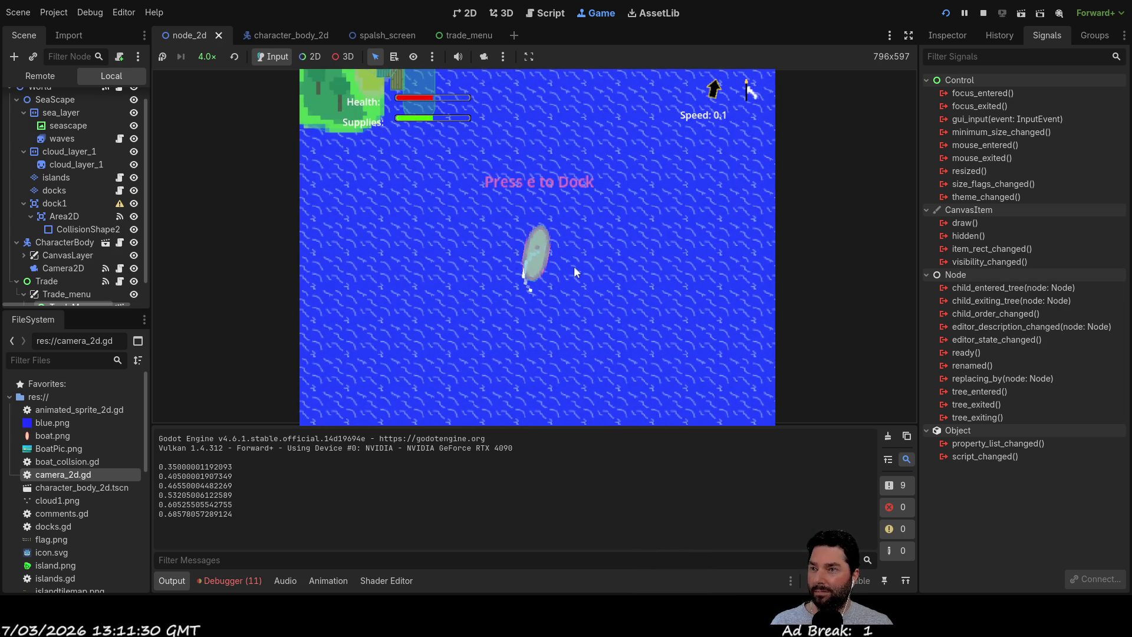
pyautogui.scroll(-10, 575, 266)
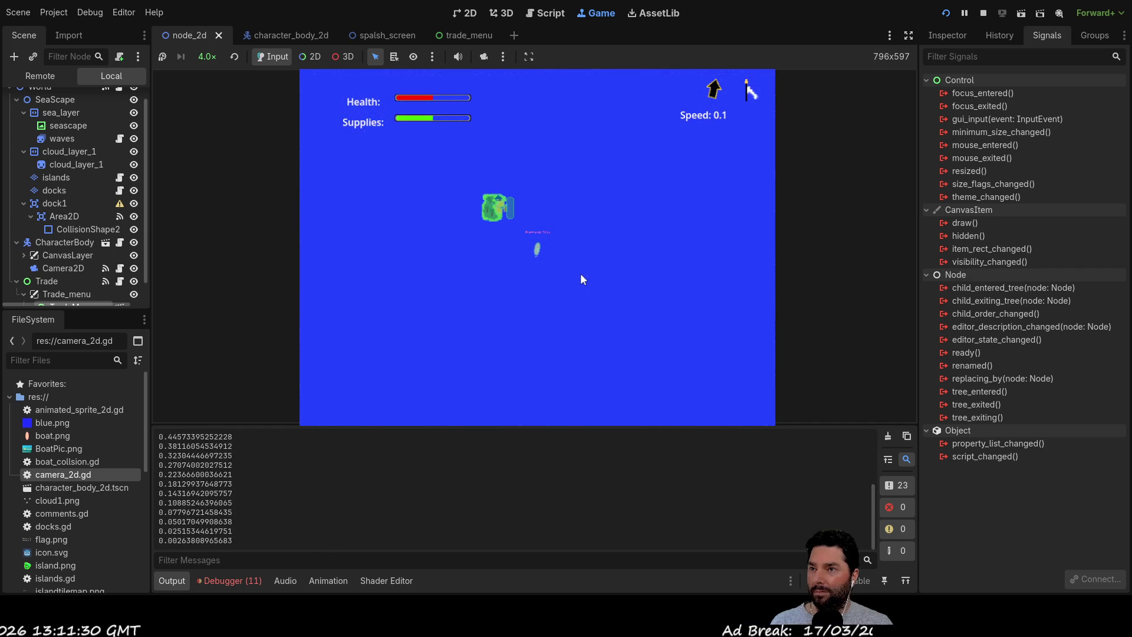
pyautogui.press('w')
pyautogui.scroll(12, 580, 273)
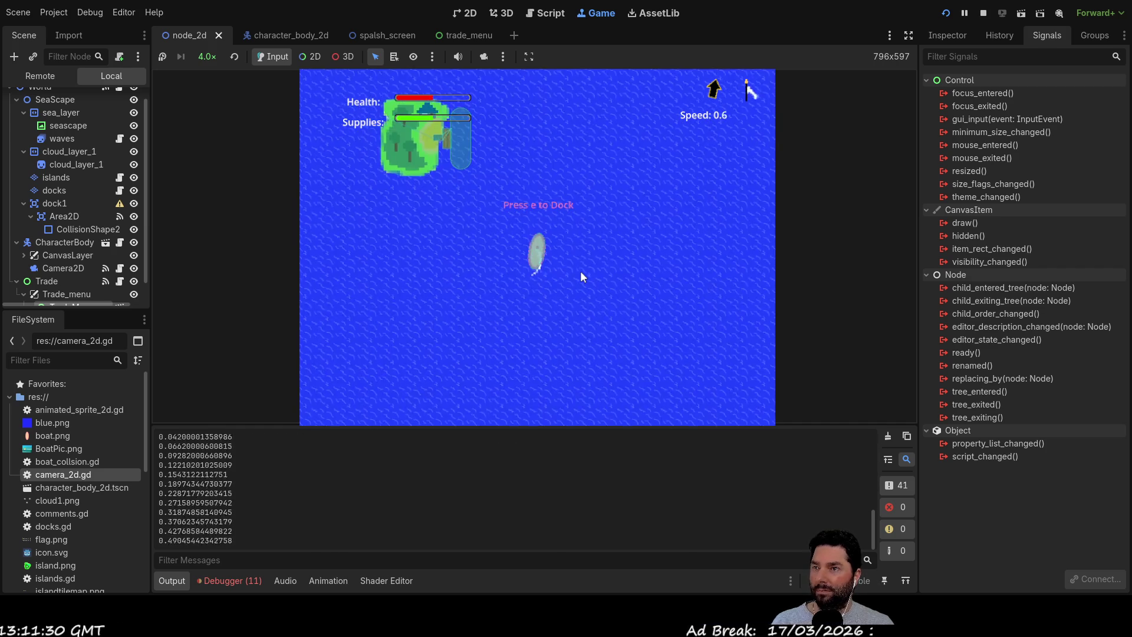
pyautogui.scroll(5, 580, 276)
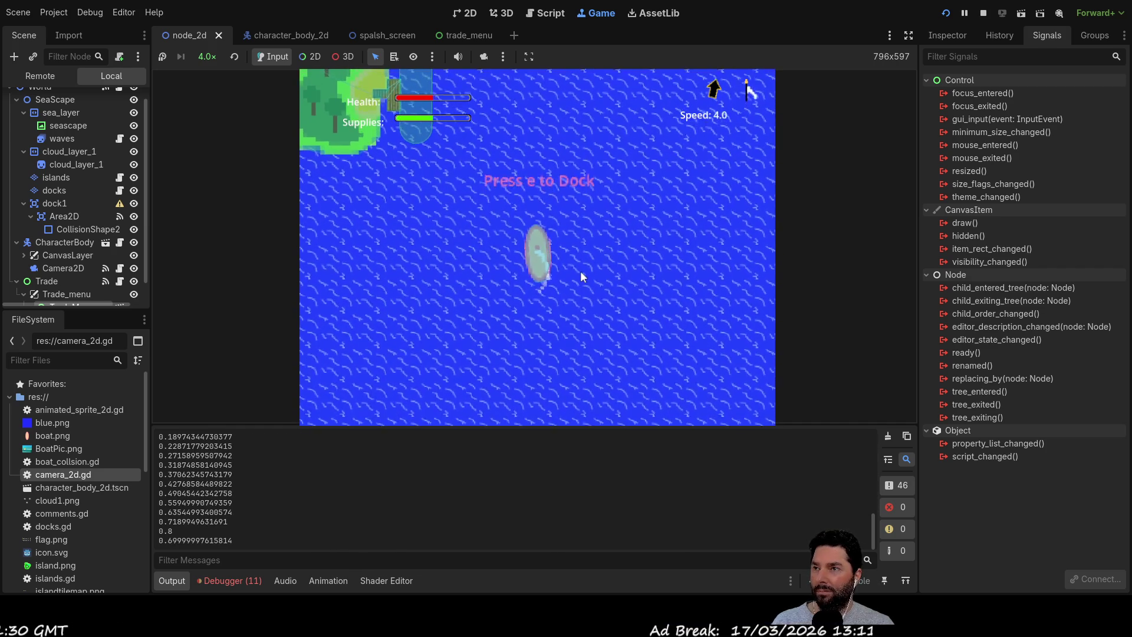
pyautogui.press('a')
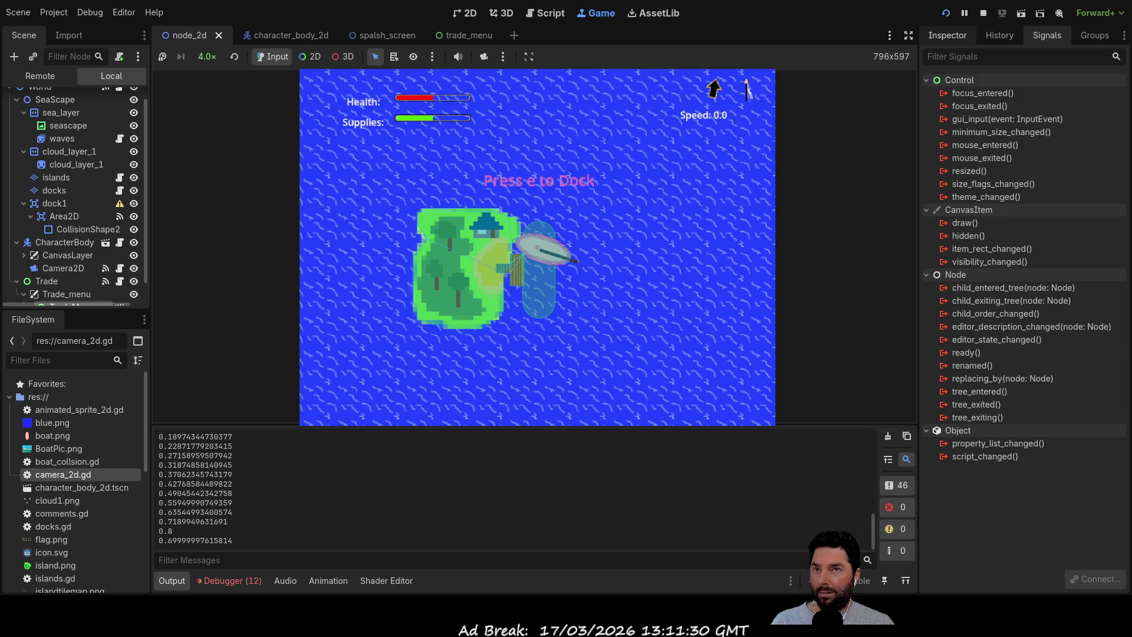
pyautogui.click(942, 37)
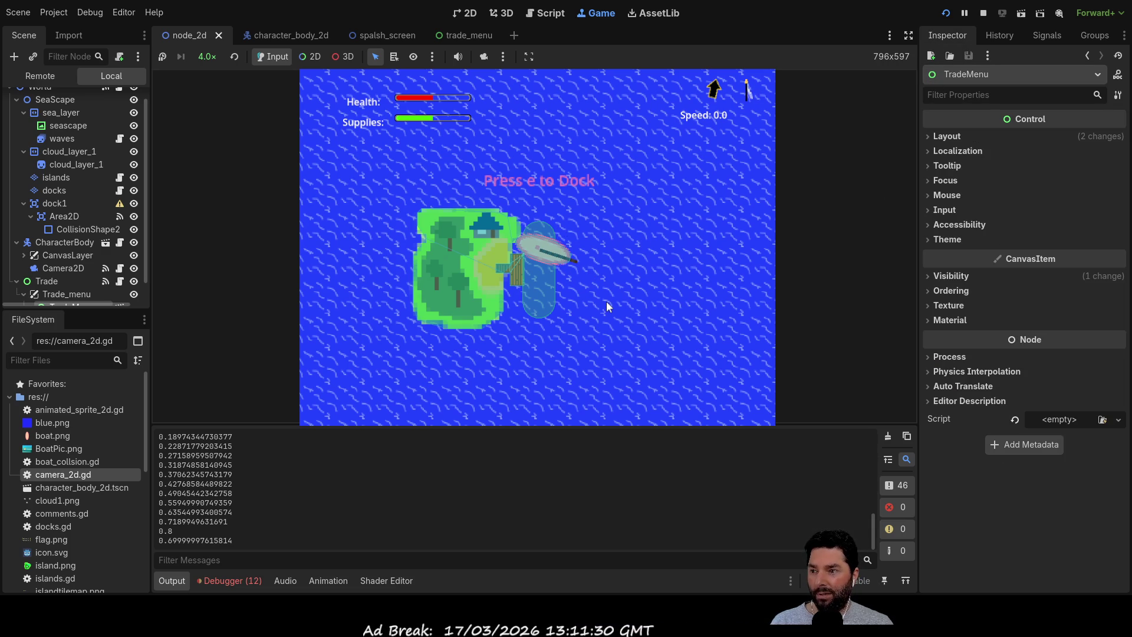
pyautogui.click(239, 580)
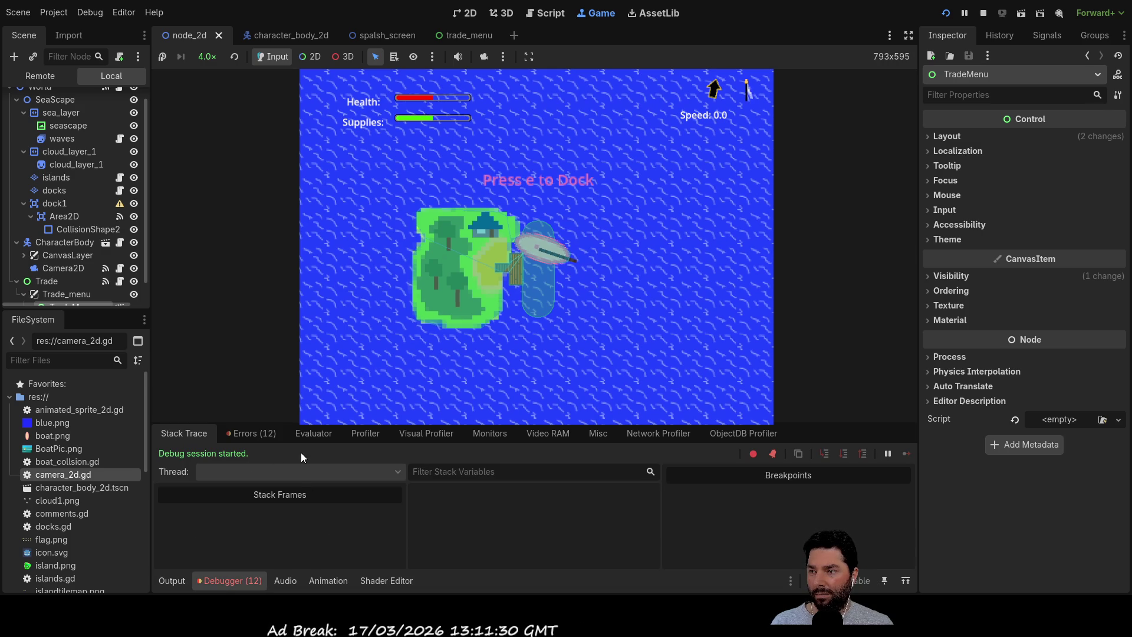
# Jump from the Debugger's Errors list to line 21 of trade.gd, where the missing 'e' action is reported.
pyautogui.click(253, 432)
pyautogui.scroll(-3, 387, 507)
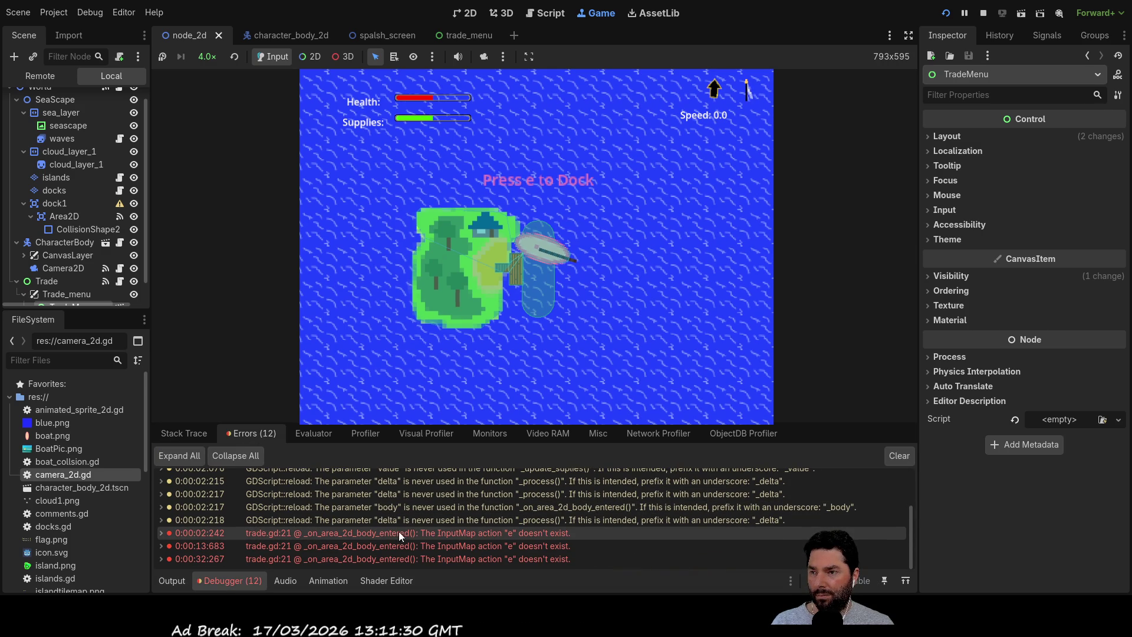
pyautogui.doubleClick(504, 534)
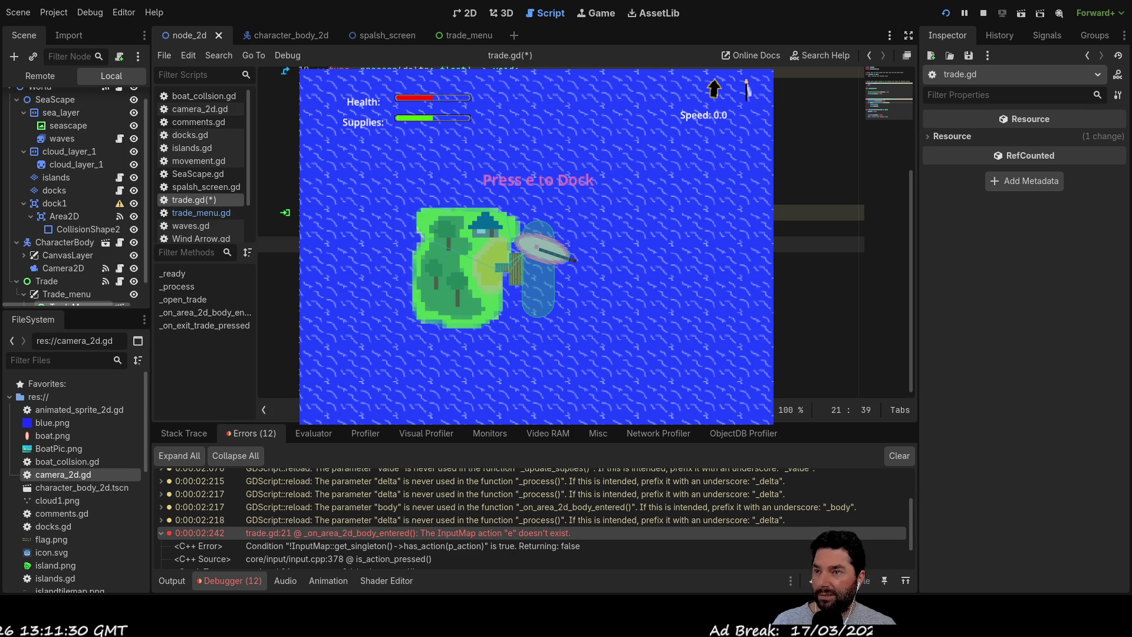
# Go to line 23, restart the game for a quick playtest, stop it with F8, and open the boat scene.
pyautogui.click(813, 277)
pyautogui.click(983, 14)
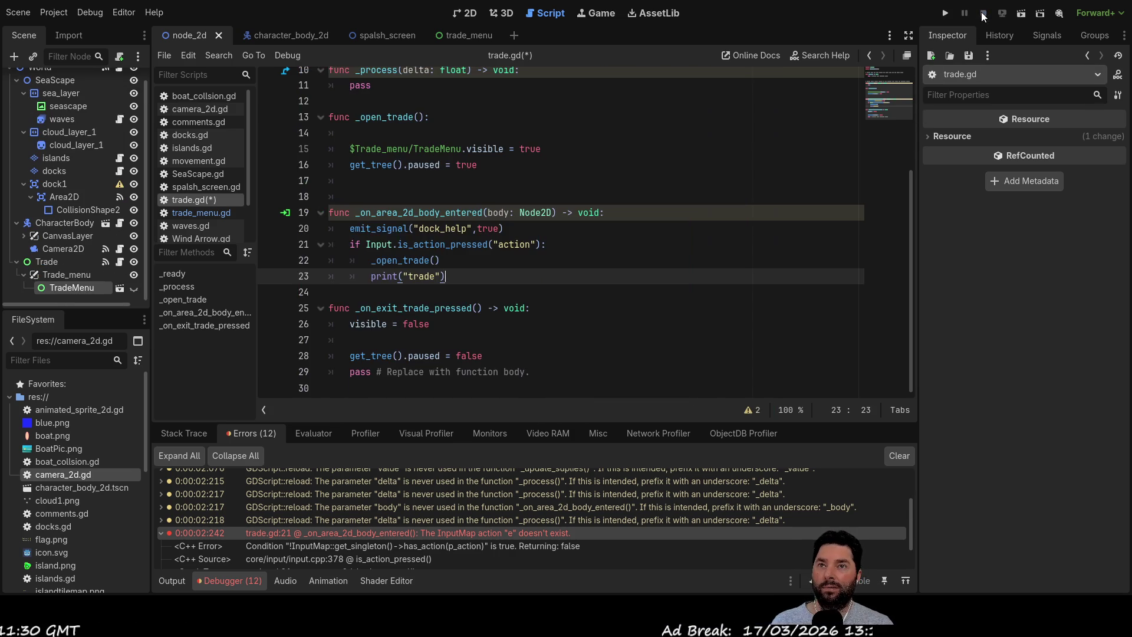
pyautogui.click(946, 14)
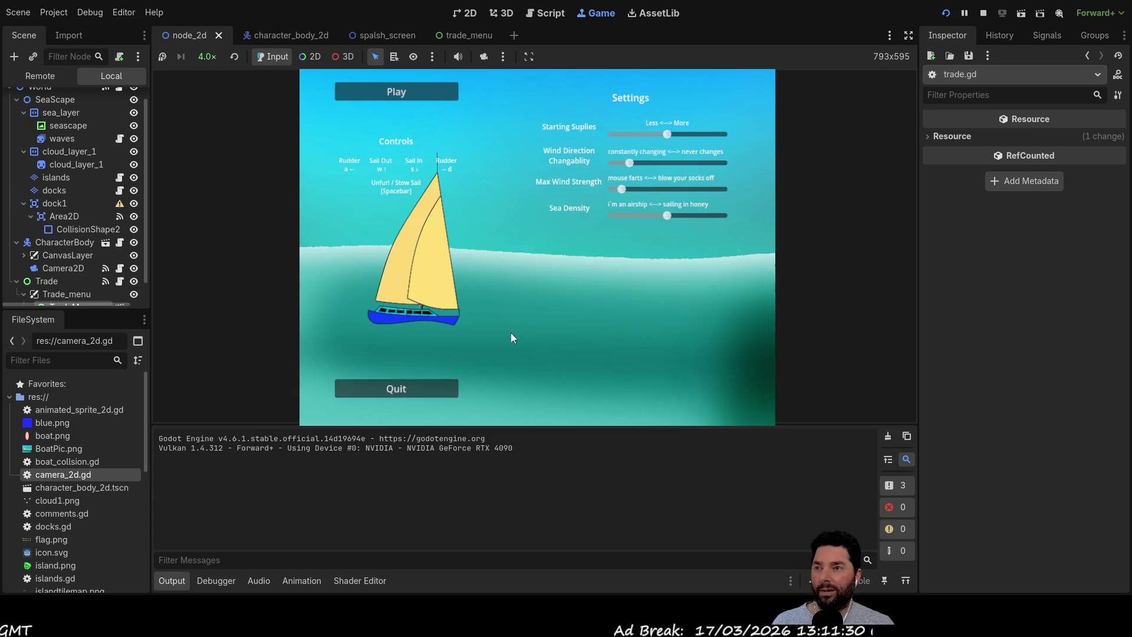
pyautogui.press('Return')
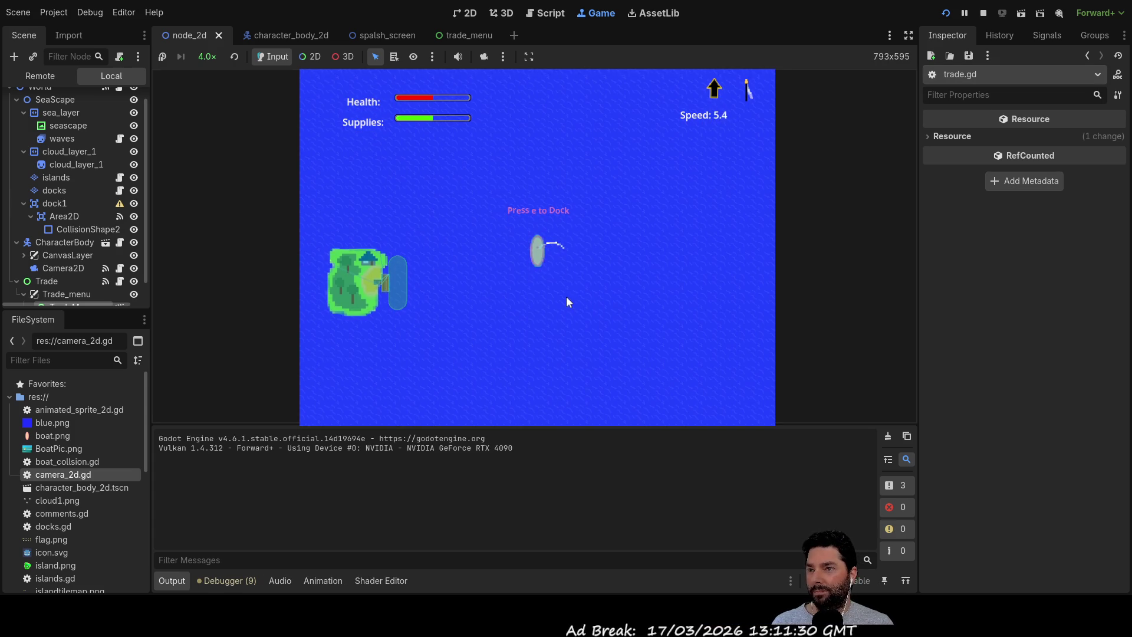
pyautogui.press('F8')
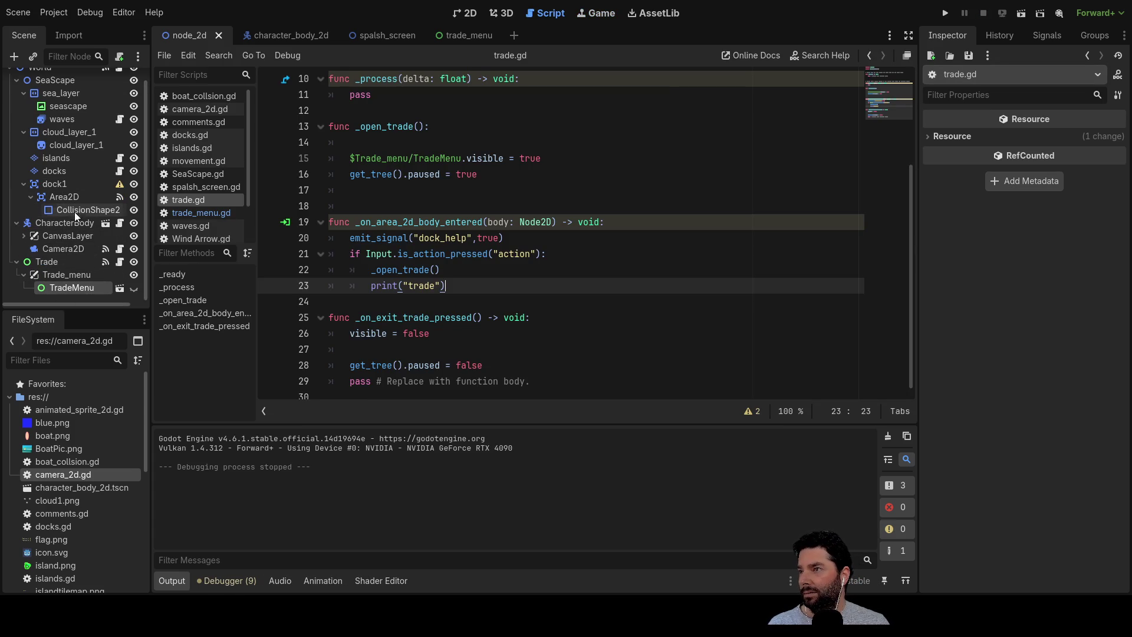
pyautogui.click(297, 36)
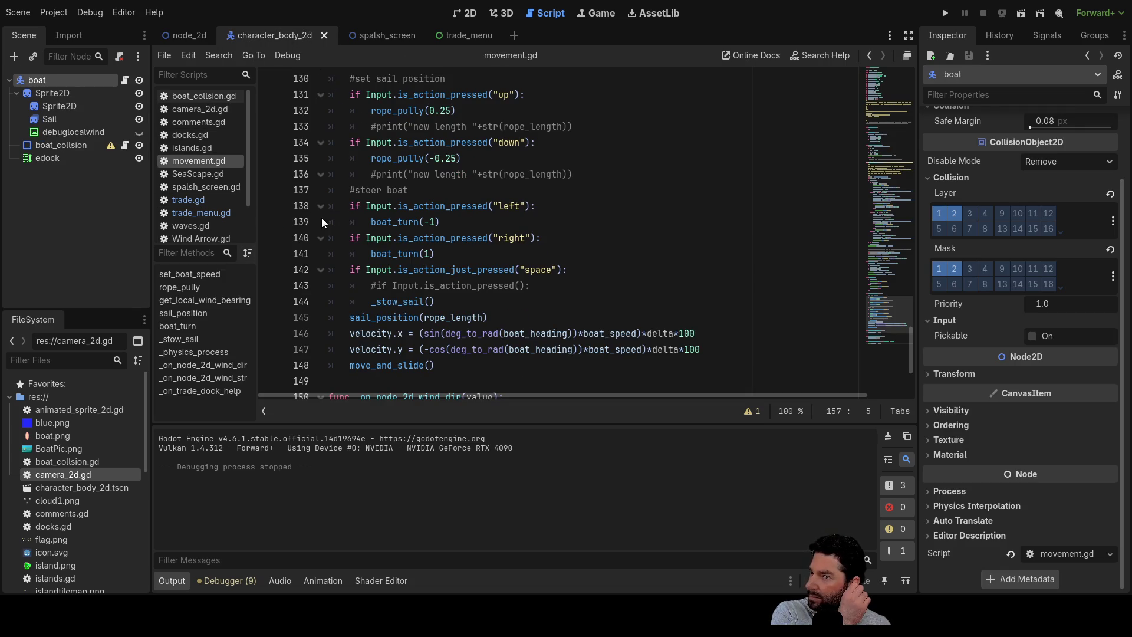
# In the 2D view, hide the edock 'Press e to Dock' label and return to the main world scene.
pyautogui.click(469, 13)
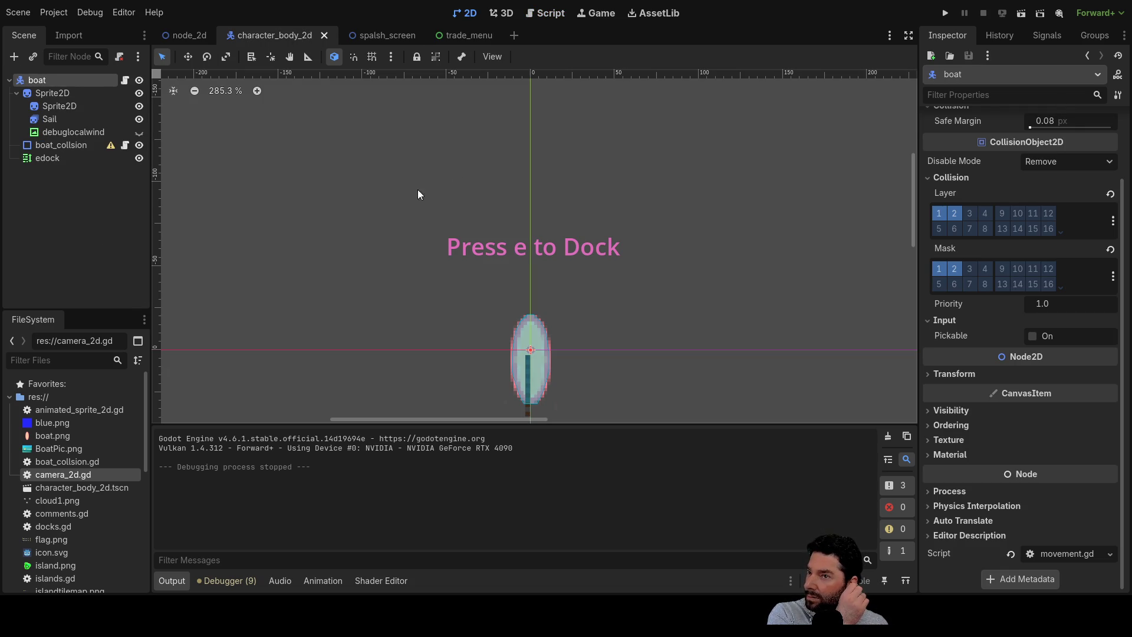
pyautogui.click(140, 158)
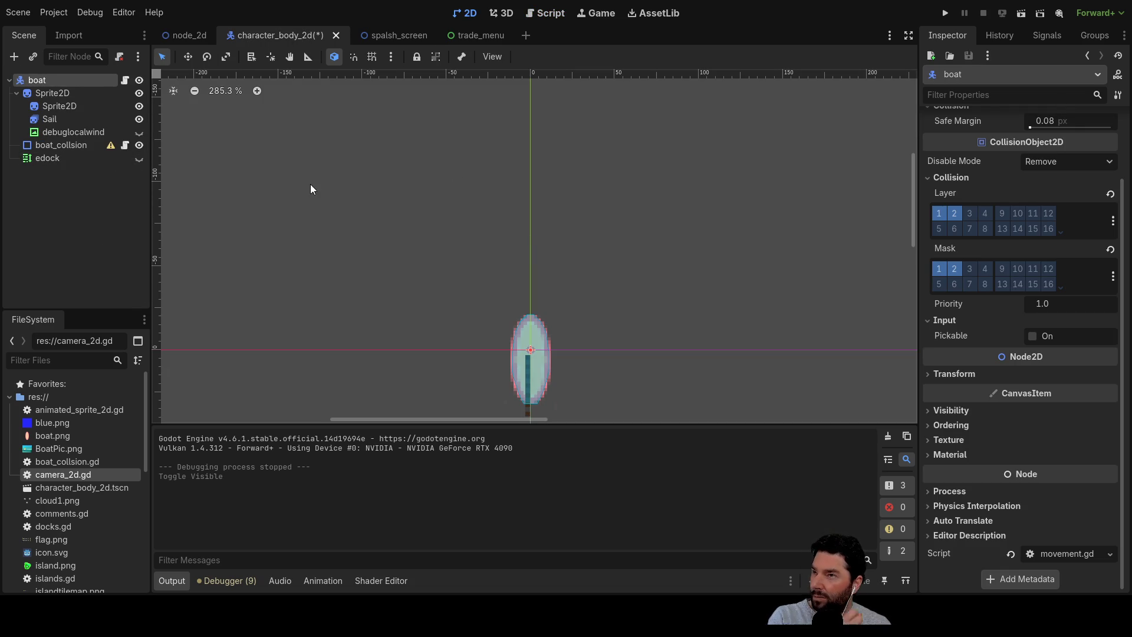
pyautogui.click(189, 36)
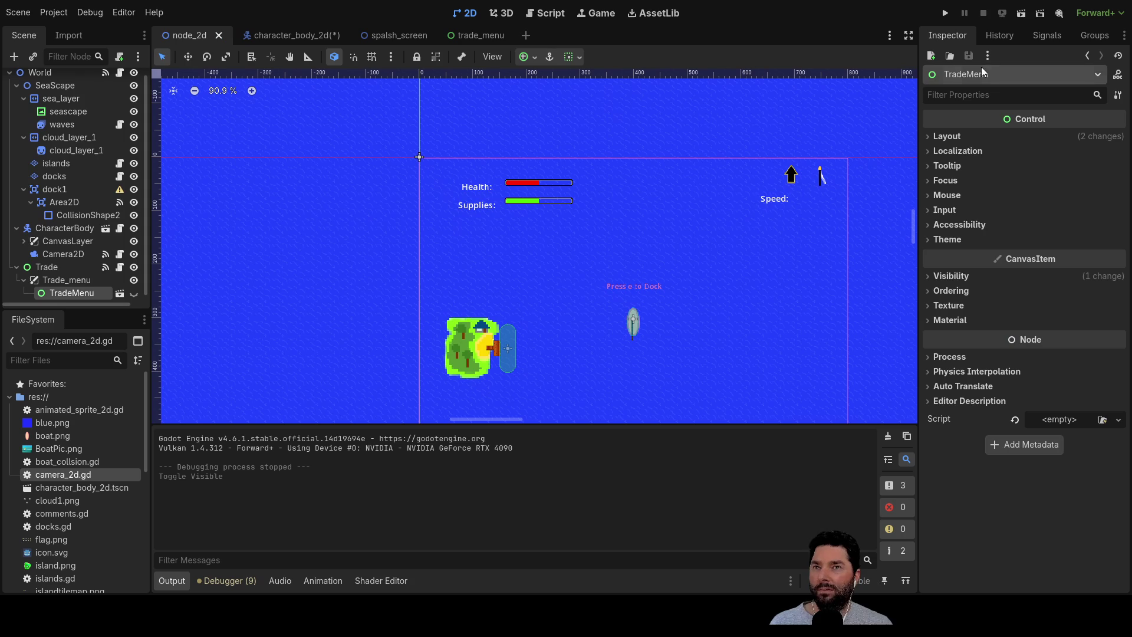
# Playtest the game from the start menu, stop it, and reopen the character_body_2d boat scene.
pyautogui.click(941, 12)
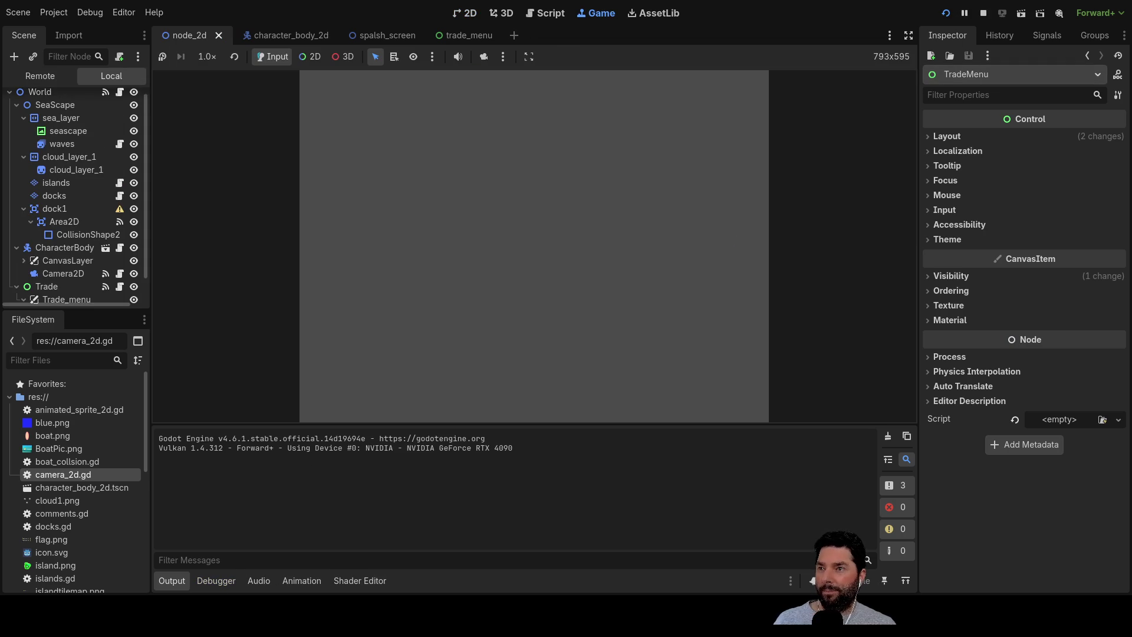
pyautogui.click(431, 93)
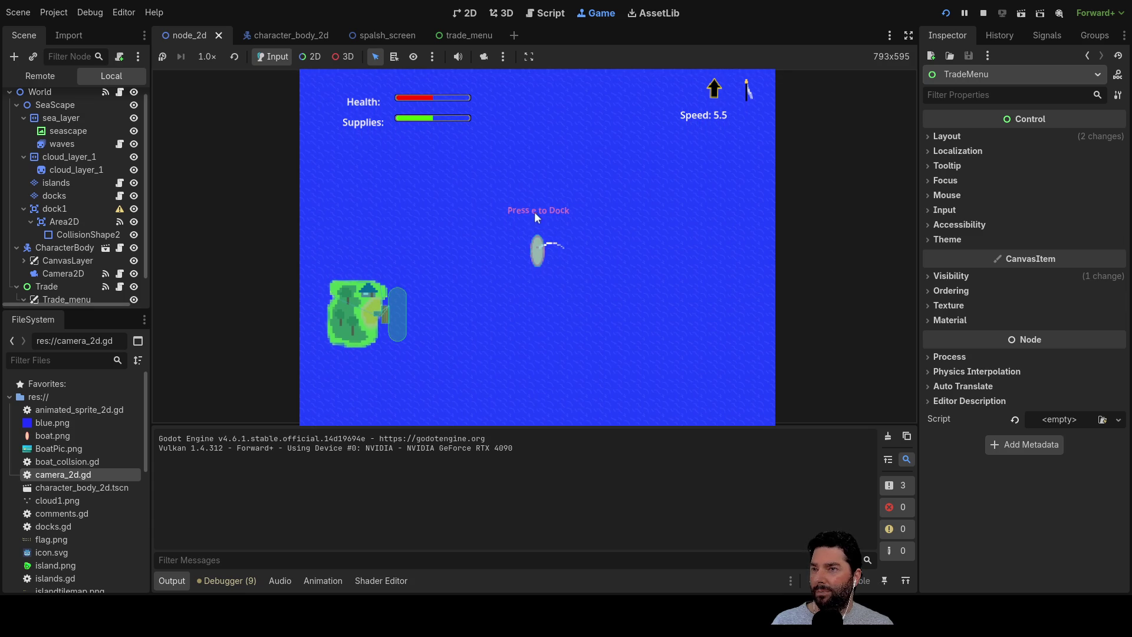
pyautogui.click(983, 13)
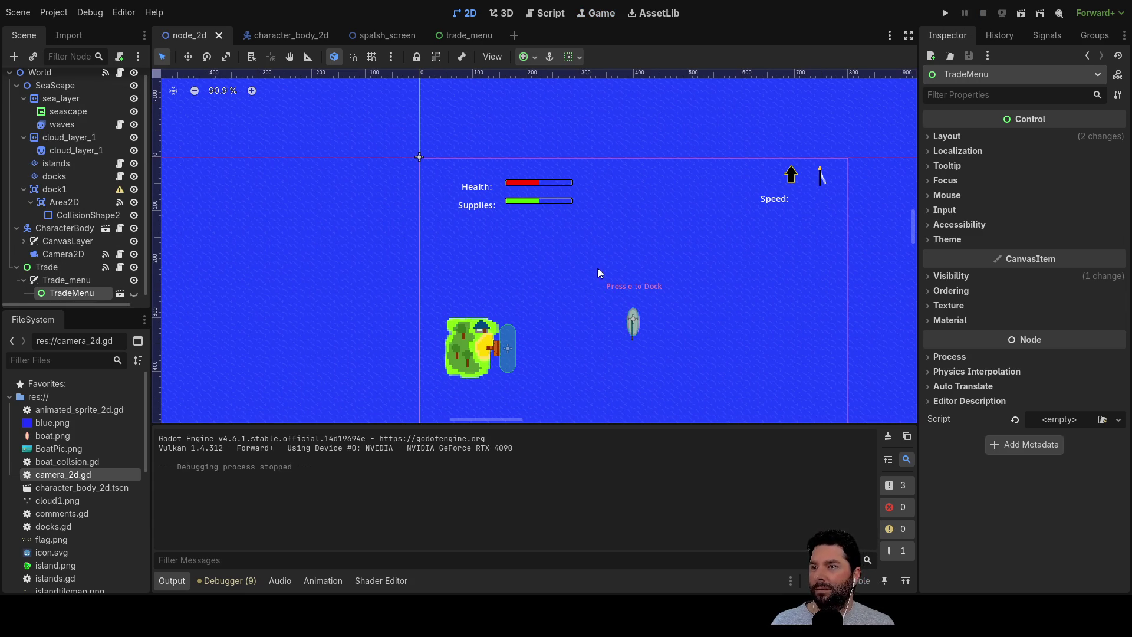
pyautogui.scroll(-1, 111, 269)
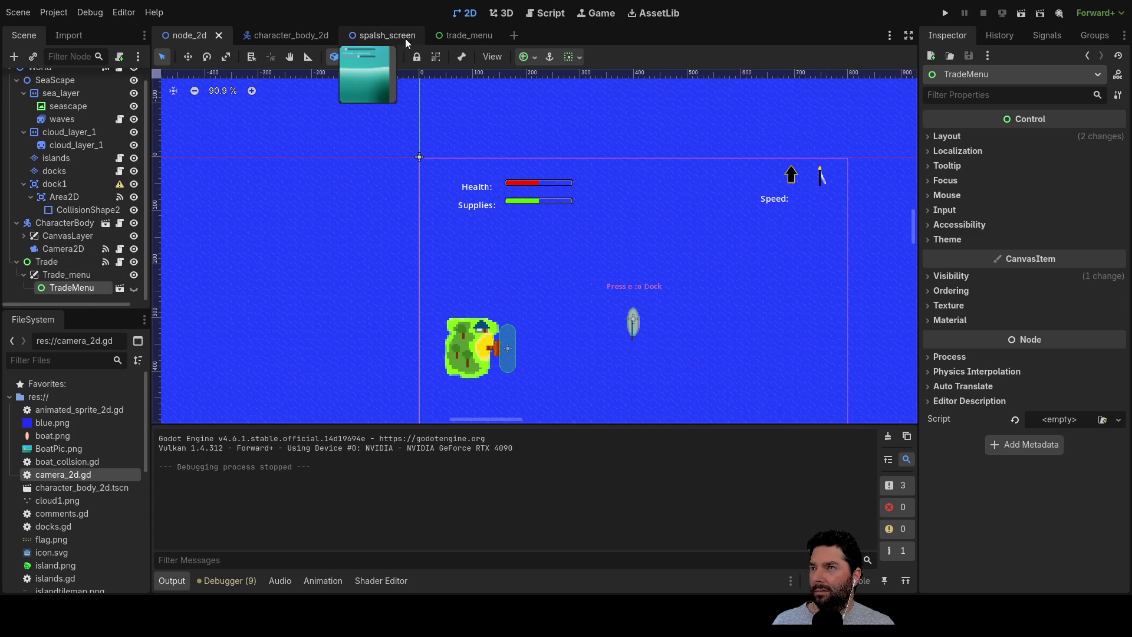
pyautogui.click(310, 36)
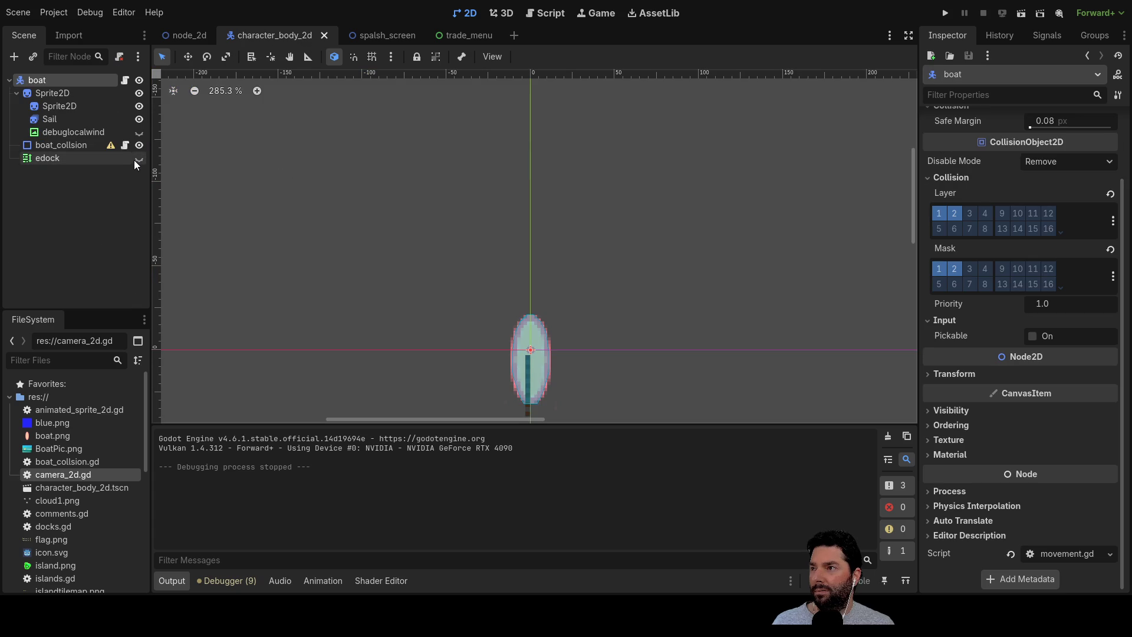
# Show the edock label again, then toggle the boat root's Visible off and back on.
pyautogui.click(138, 159)
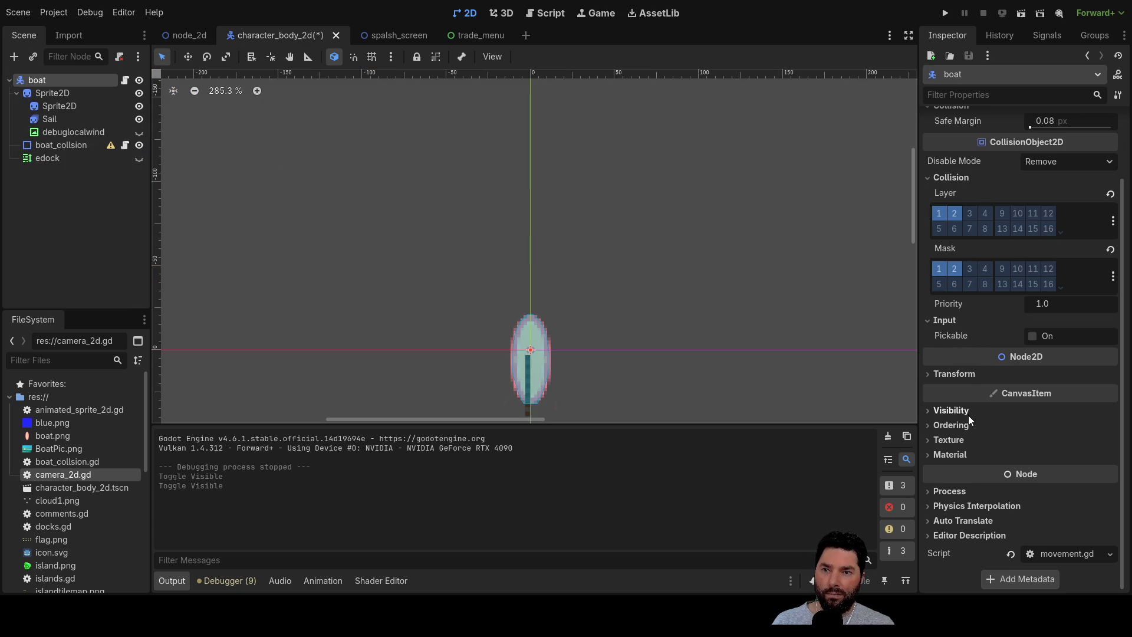
pyautogui.click(946, 410)
pyautogui.click(1032, 426)
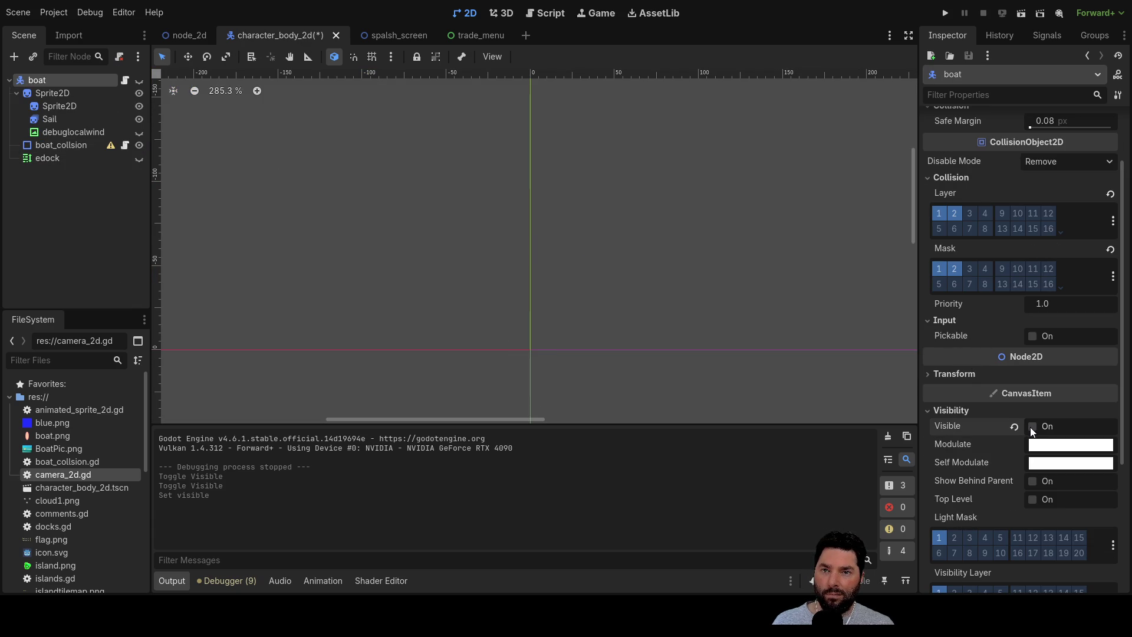
pyautogui.click(1032, 426)
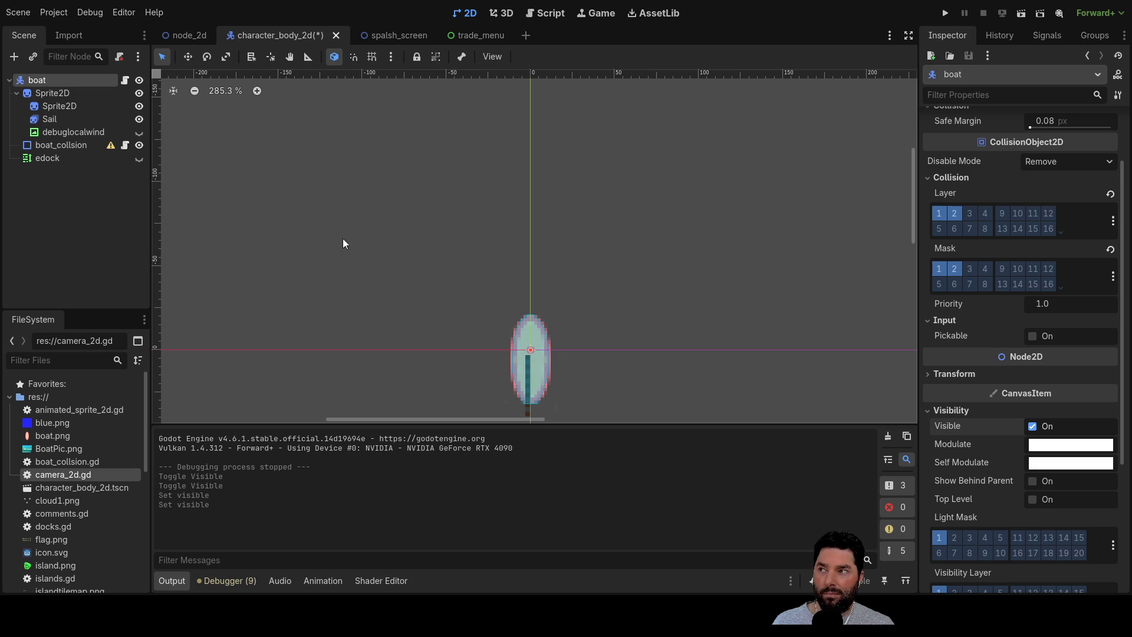
# Uncheck Visible under the edock label's CanvasItem Visibility so it starts hidden.
pyautogui.click(51, 158)
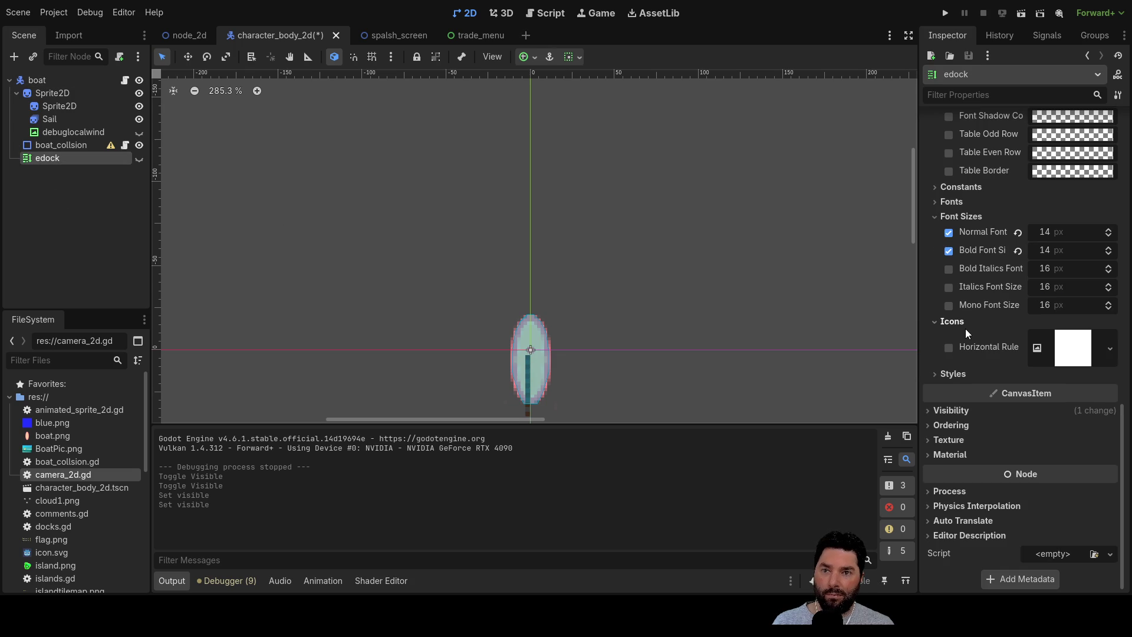
pyautogui.click(948, 410)
pyautogui.click(1033, 426)
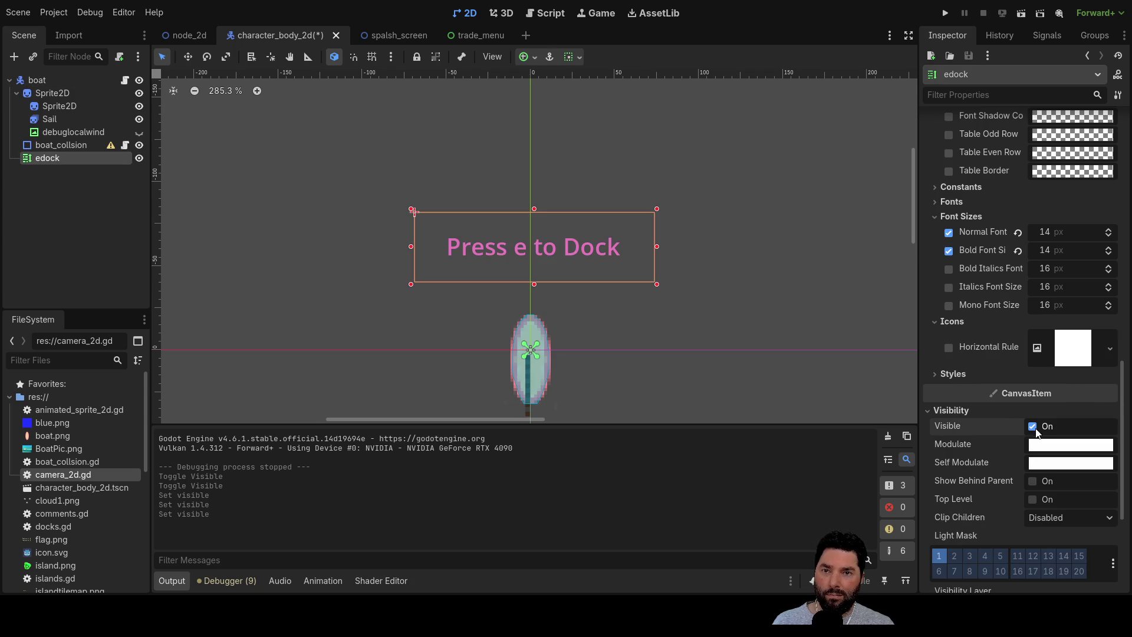
pyautogui.click(1033, 427)
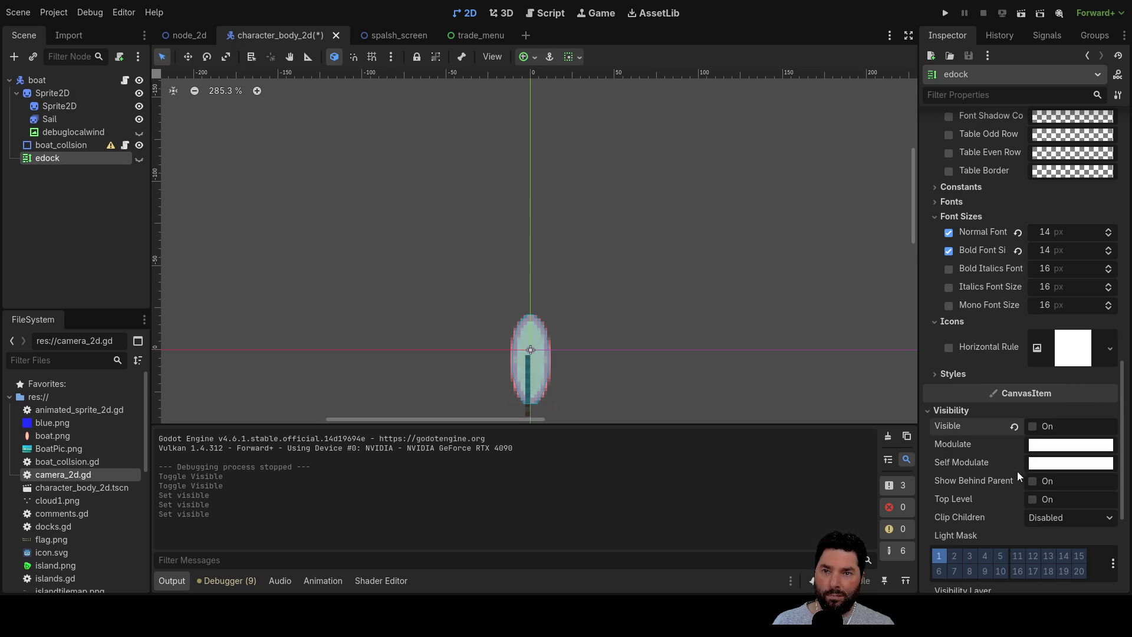